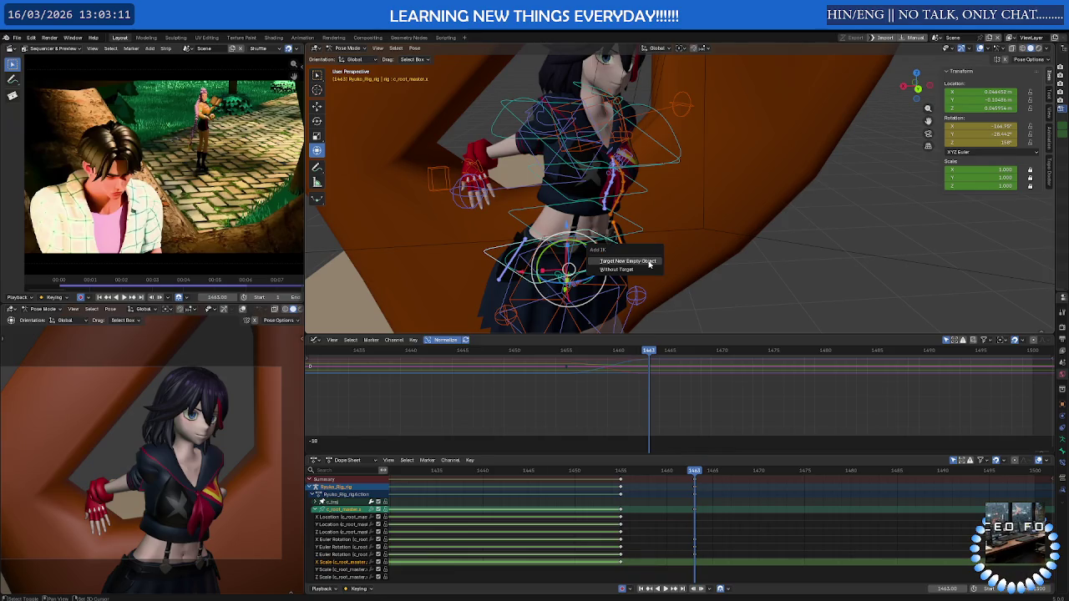
Browse the pose operations menus and the rig's posing options
left_click(414, 48)
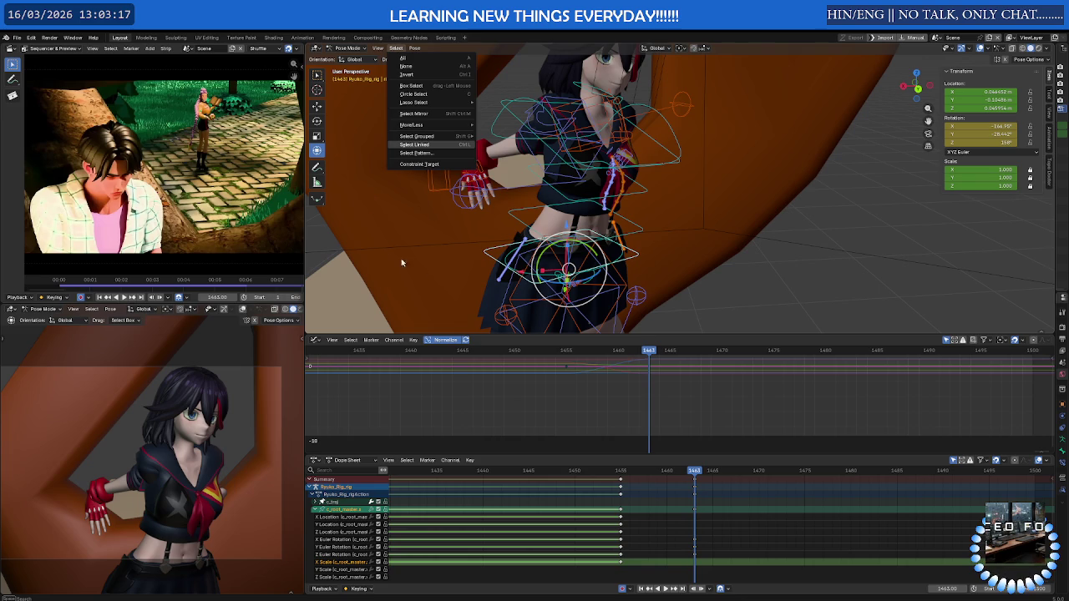
right_click(473, 139)
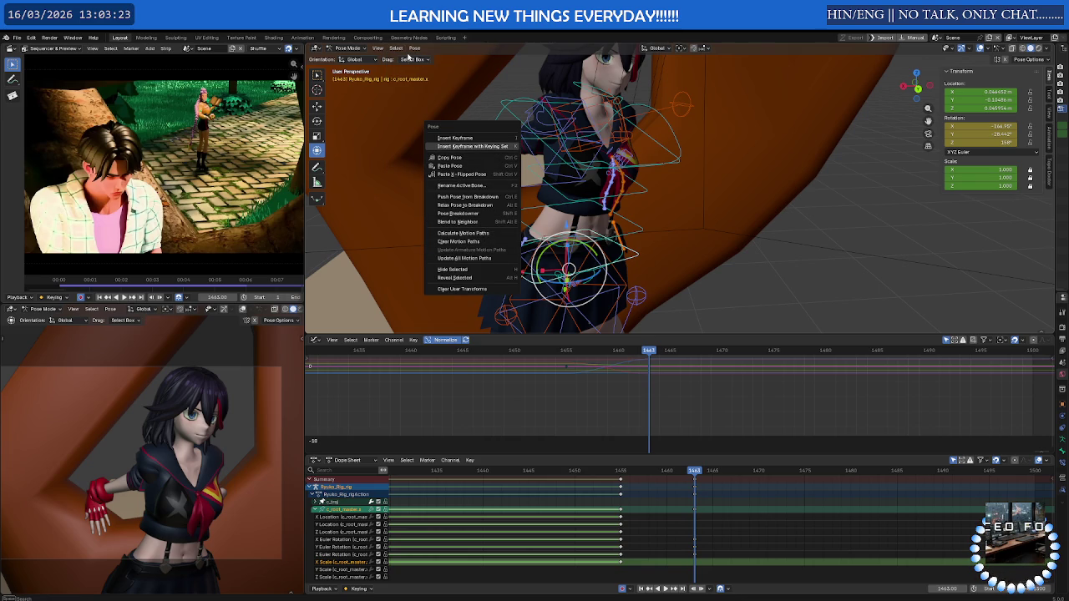
left_click(415, 48)
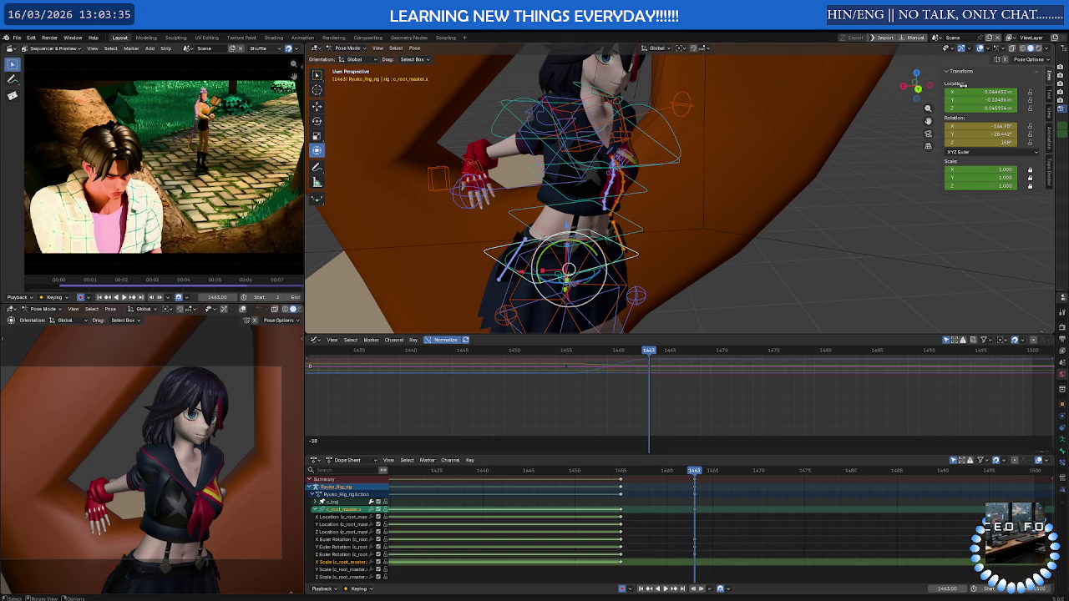
left_click(1035, 60)
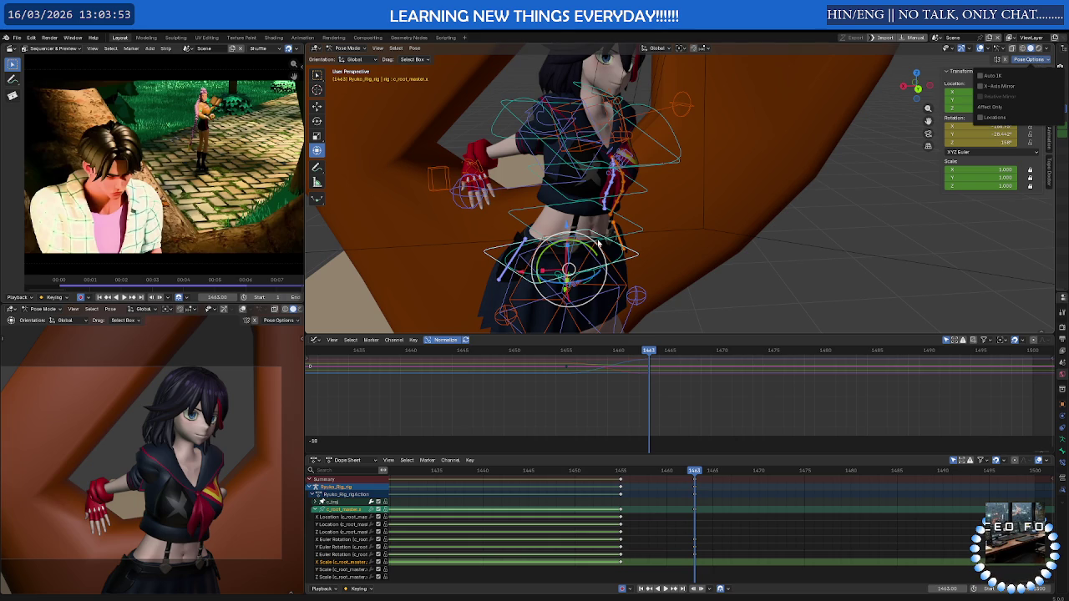
Review the motion around frame 1459 and undo the last three pose edits
middle_click_drag(598, 250, 634, 240)
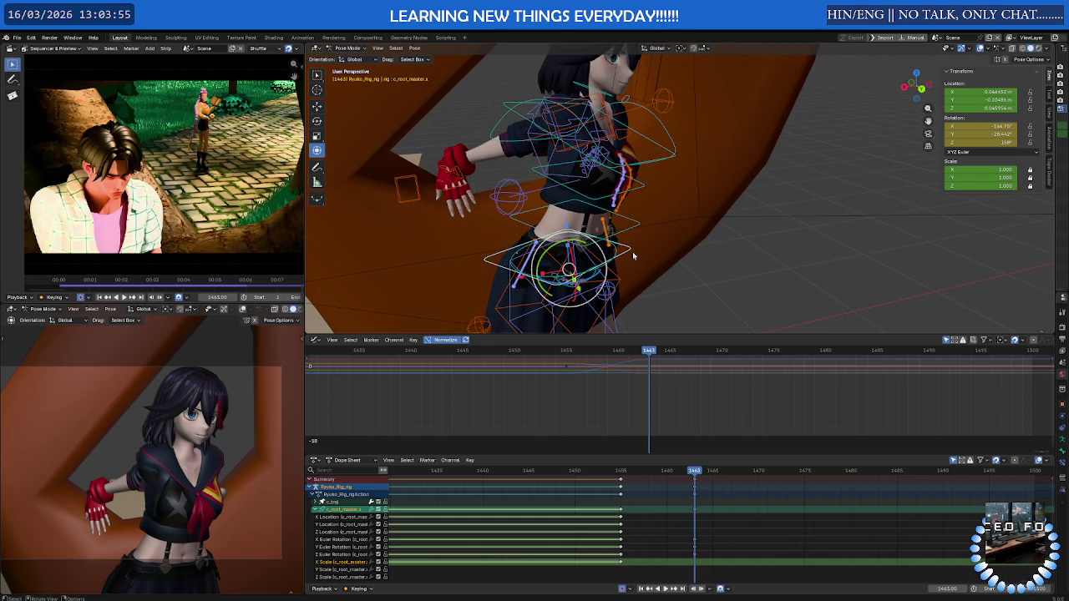
left_click(657, 473)
mouse_move(657, 479)
left_mouse_down()
mouse_move(645, 487)
mouse_move(703, 491)
left_mouse_up()
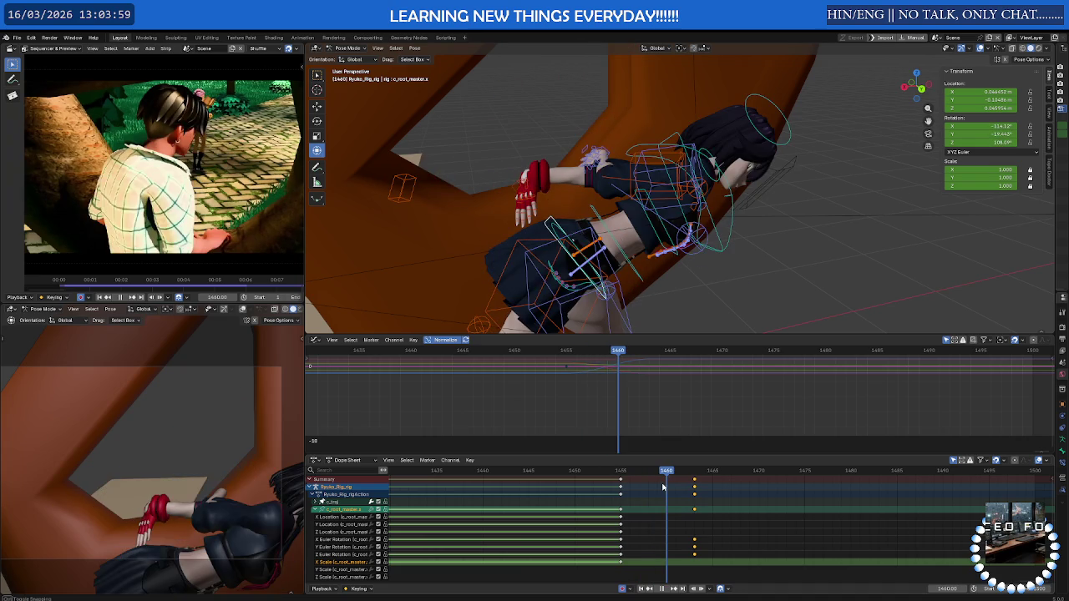
key("ctrl+z")
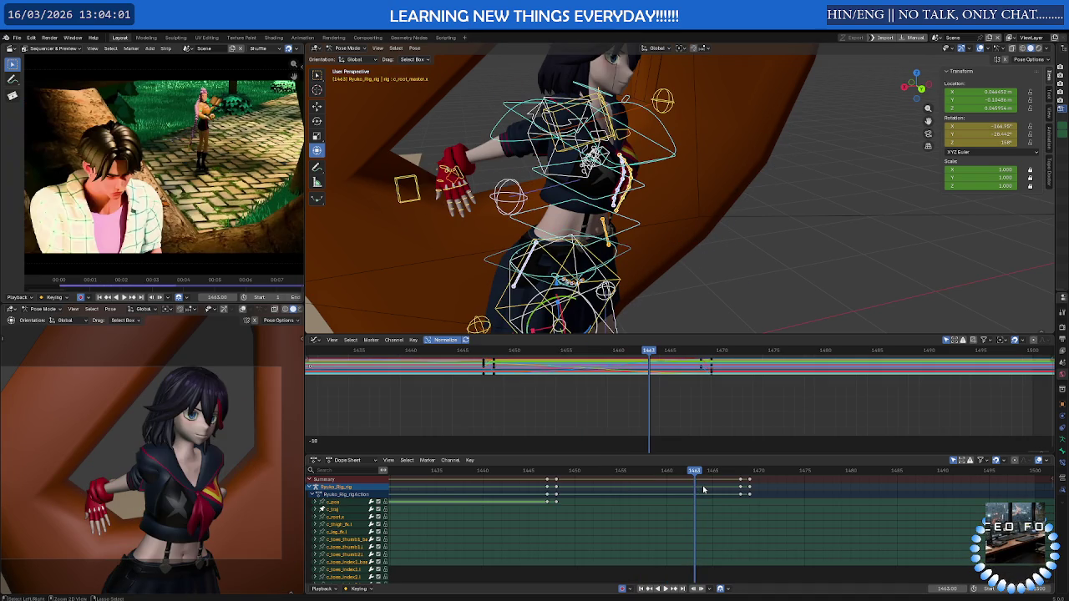
key("ctrl+z")
key("ctrl+z")
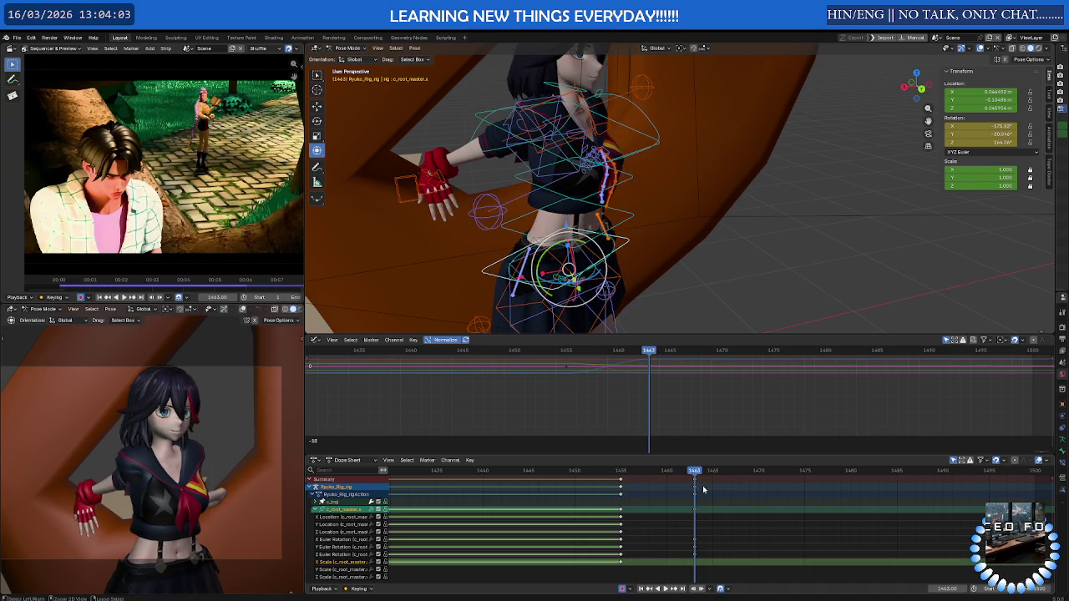
key("ctrl+z")
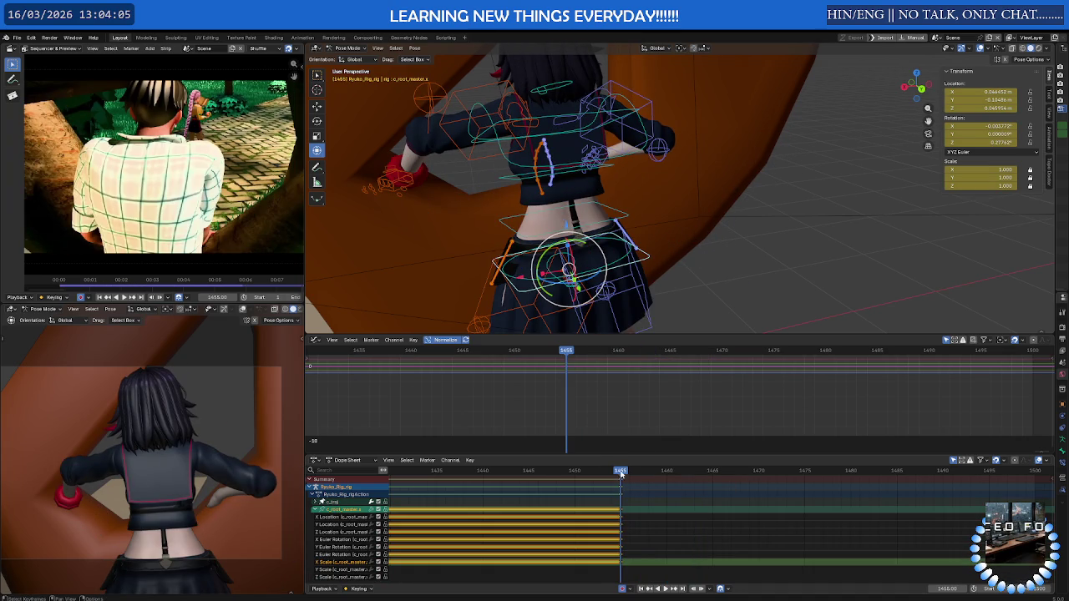
Play from frame 1455, return the playhead to 1455, and enlarge the Dope Sheet
key("space")
left_click_drag(685, 473, 623, 472)
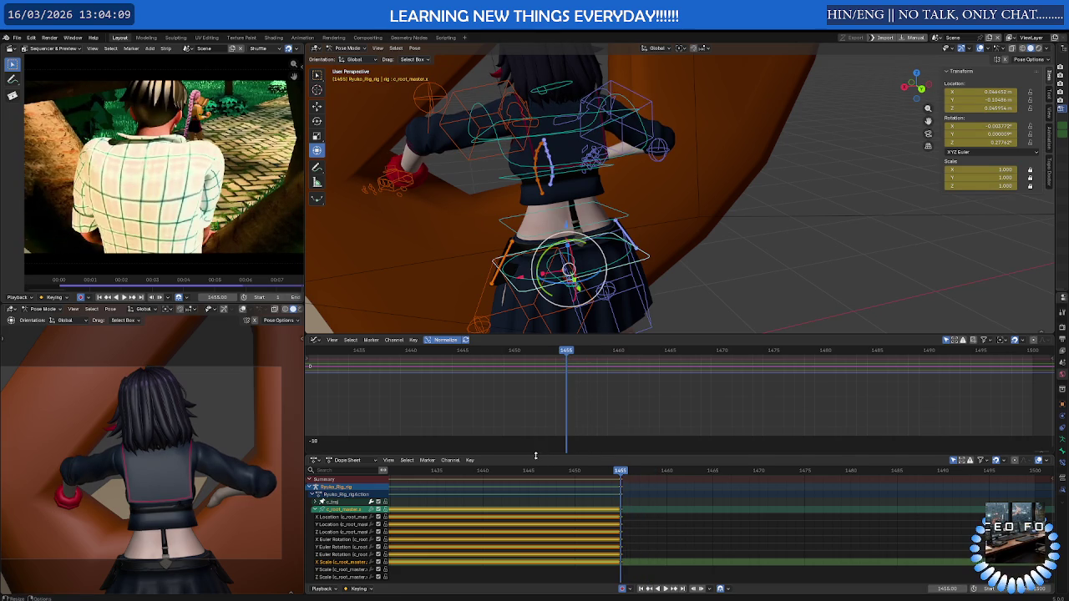
left_click_drag(537, 456, 537, 393)
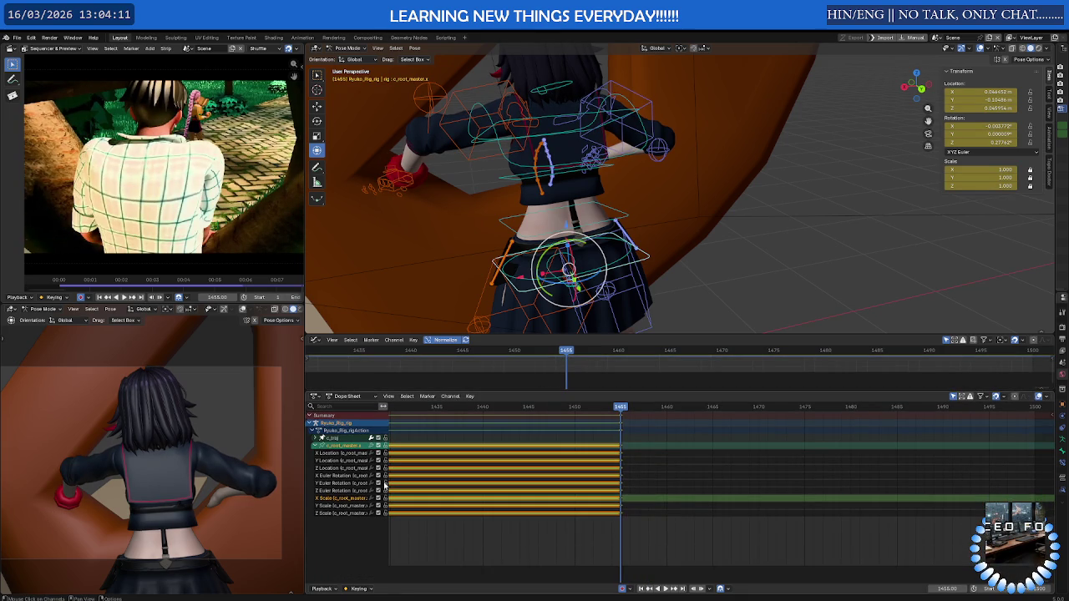
Widen the channel list, select the Z and X Euler Rotation channels, and enlarge the curve view
left_click_drag(387, 482, 434, 482)
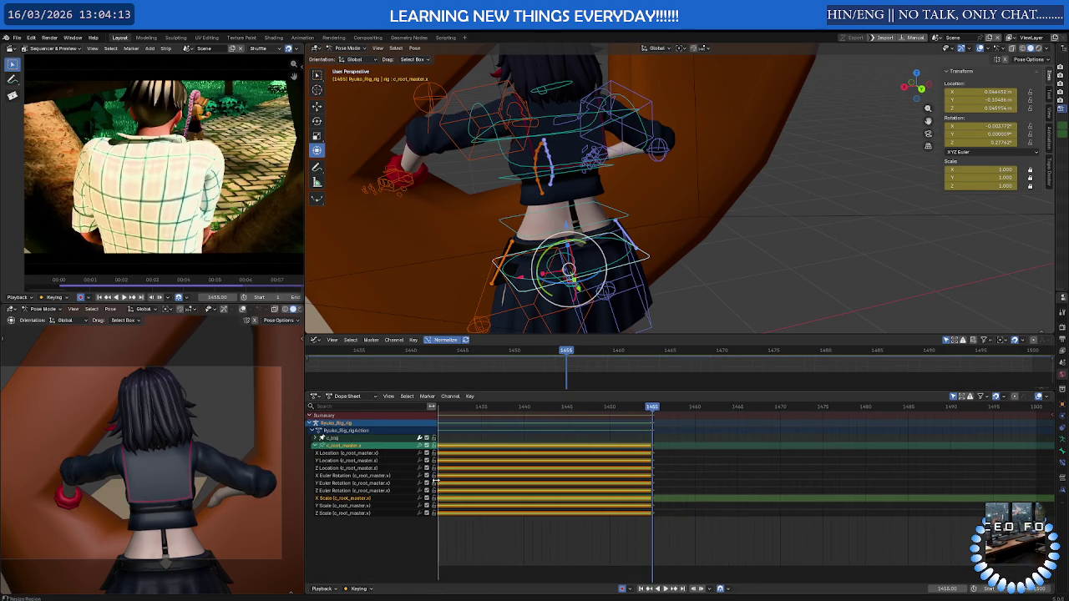
left_click(345, 490)
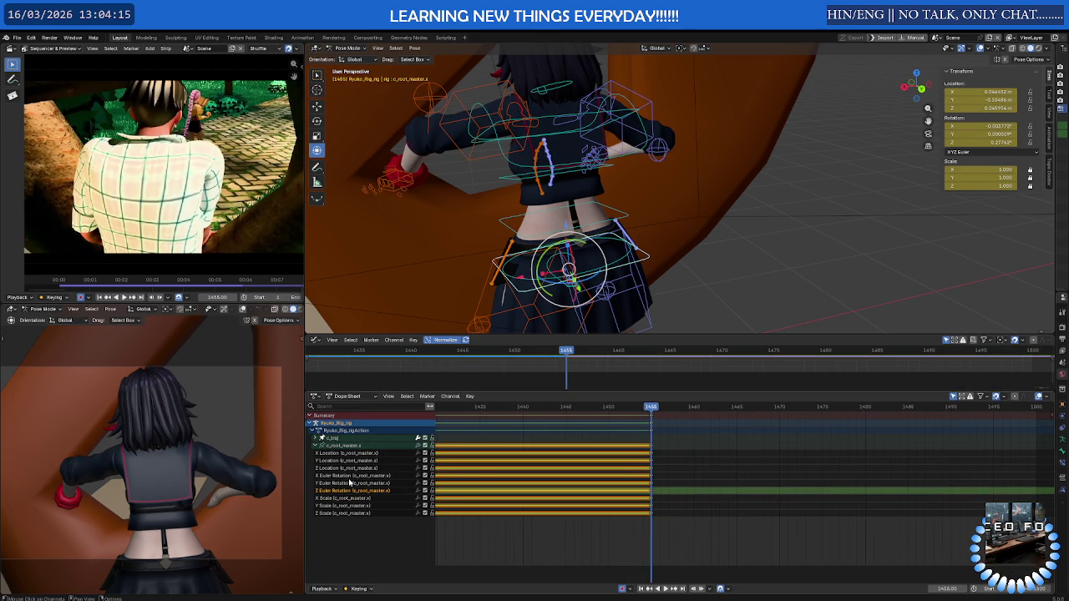
left_click(349, 475)
left_click_drag(602, 334, 584, 252)
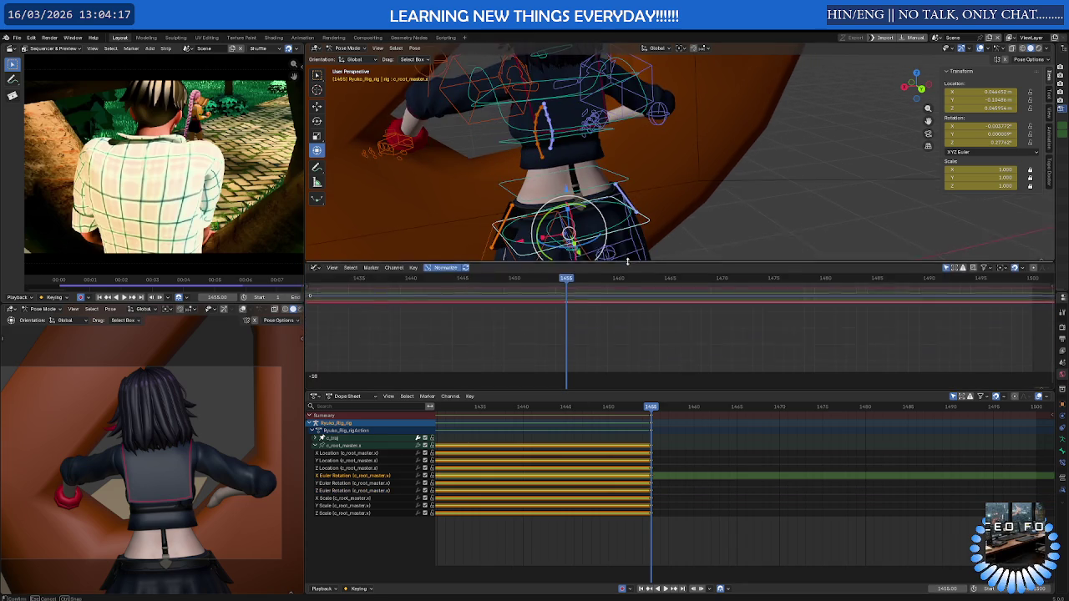
Zoom the timeline, select the c_root_master keys, and scrub around frame 1455
scroll(547, 307, "up", 2)
scroll(548, 306, "up", 1)
scroll(577, 297, "up", 2)
scroll(581, 333, "up", 1)
scroll(582, 332, "up", 2)
scroll(581, 333, "down", 1)
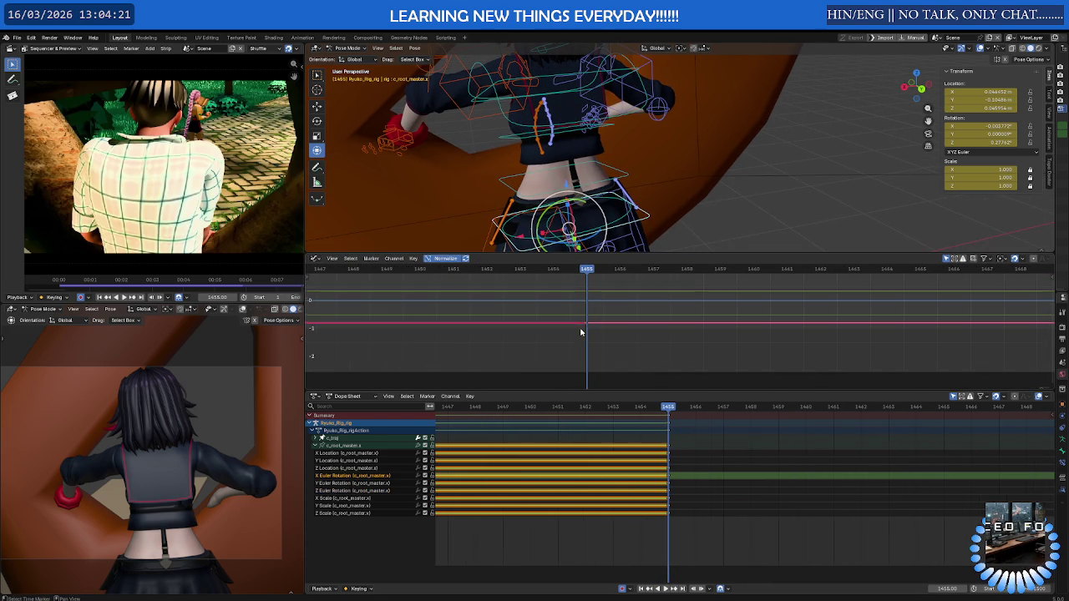
left_click(682, 452)
middle_click_drag(673, 456, 659, 476)
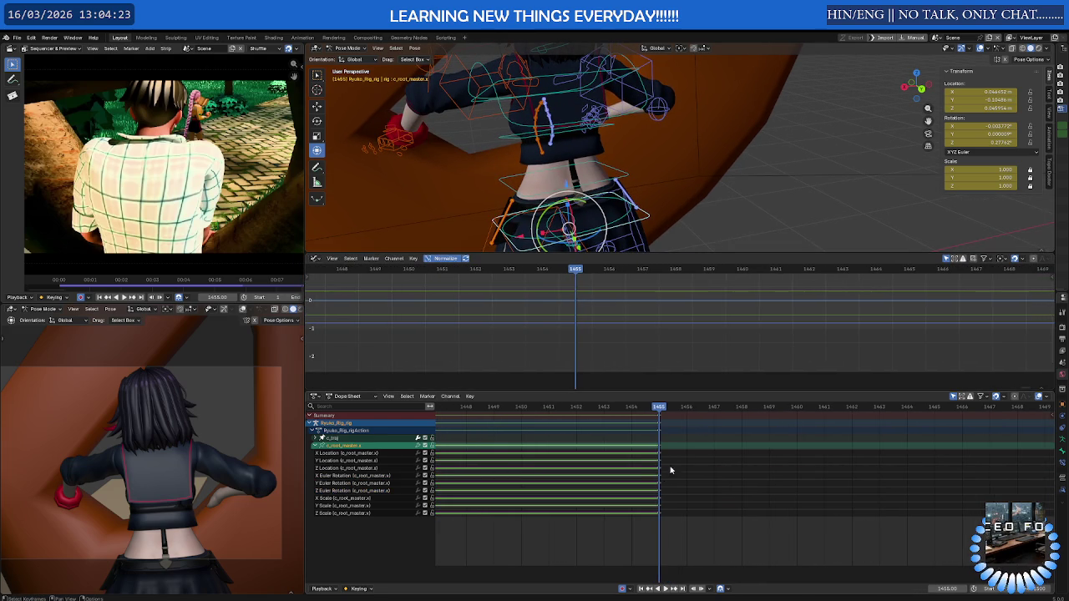
mouse_move(660, 415)
left_mouse_down()
mouse_move(685, 415)
mouse_move(667, 415)
left_mouse_up()
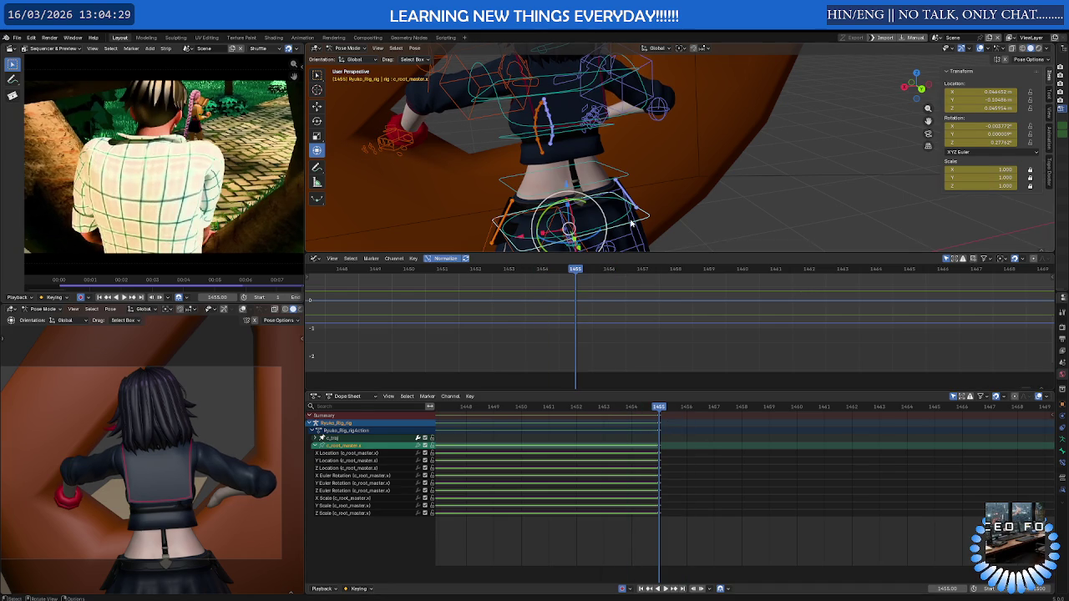
Copy the root control's pose at frame 1455 to the clipboard
key("i")
right_click(666, 199)
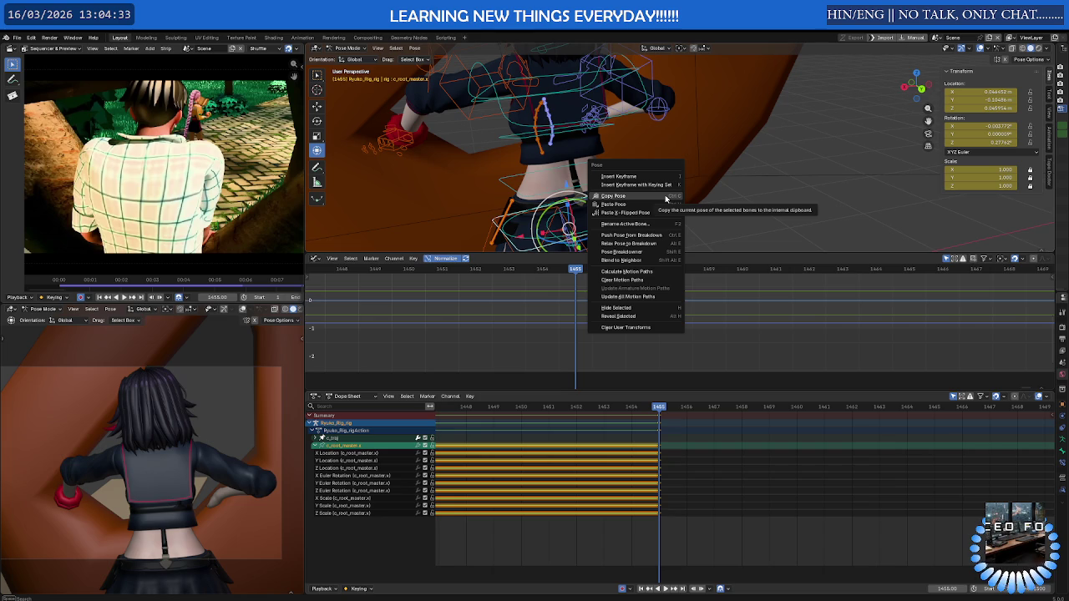
left_click(665, 199)
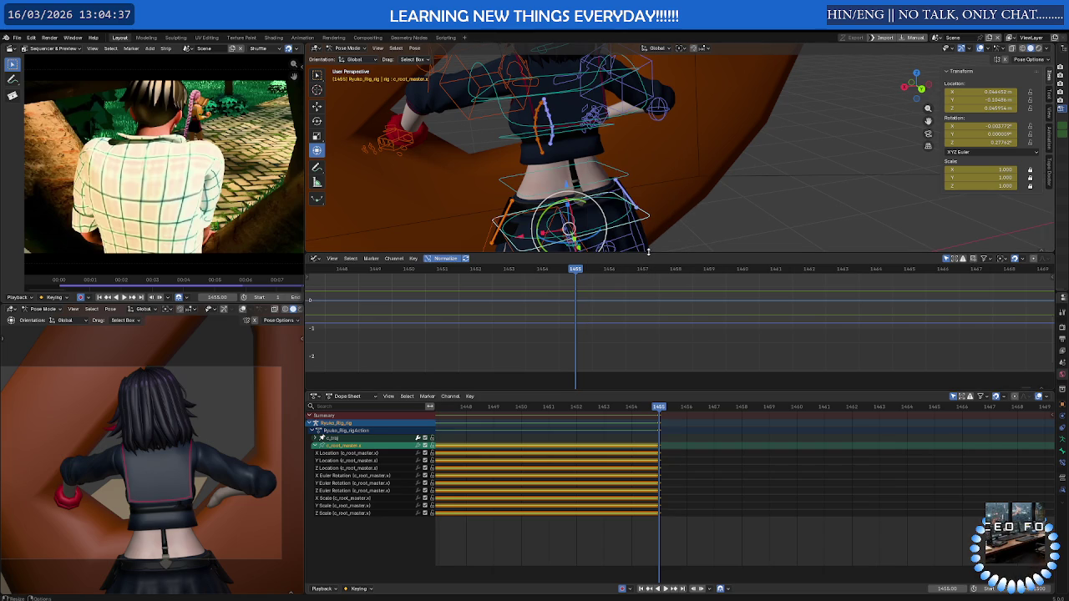
left_click_drag(648, 251, 648, 316)
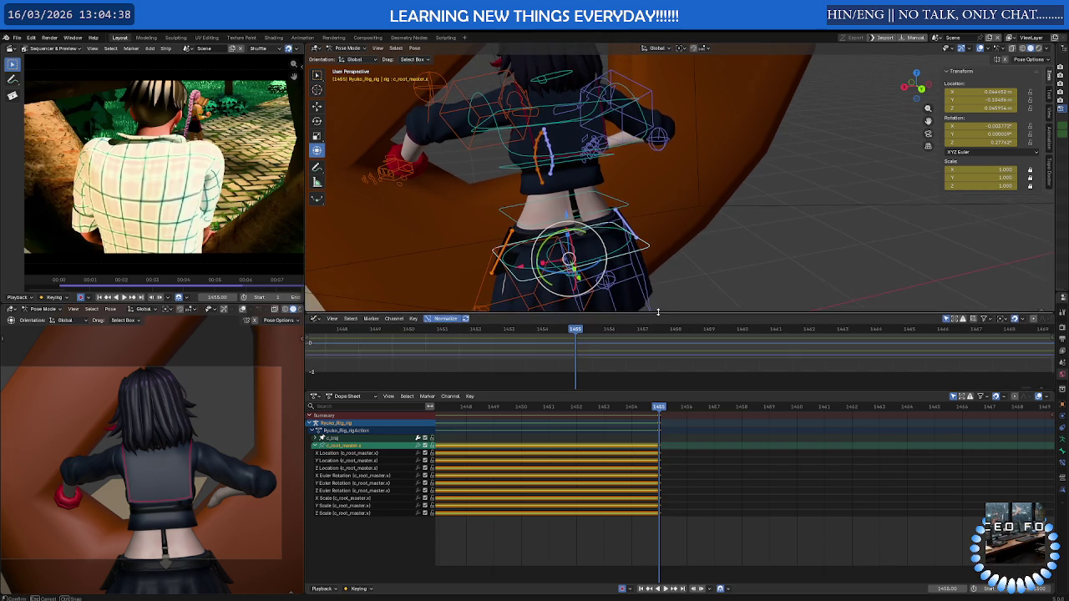
left_click(469, 396)
mouse_move(484, 410)
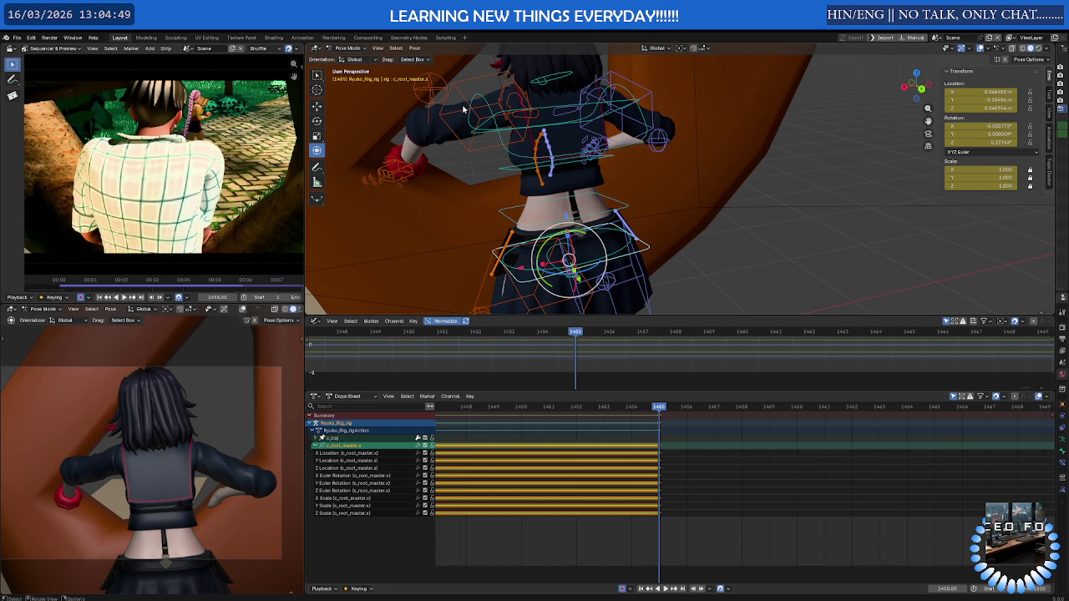
Clear c_root_master's rotation to 0° at frame 1455 via Pose > Clear Transform, then play back
left_click(412, 48)
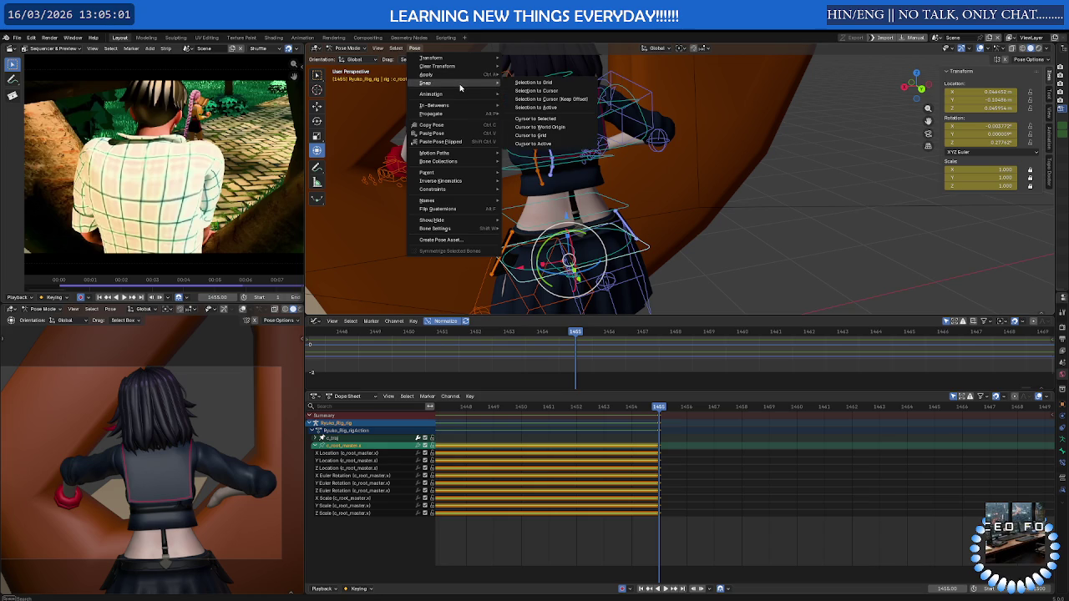
mouse_move(437, 66)
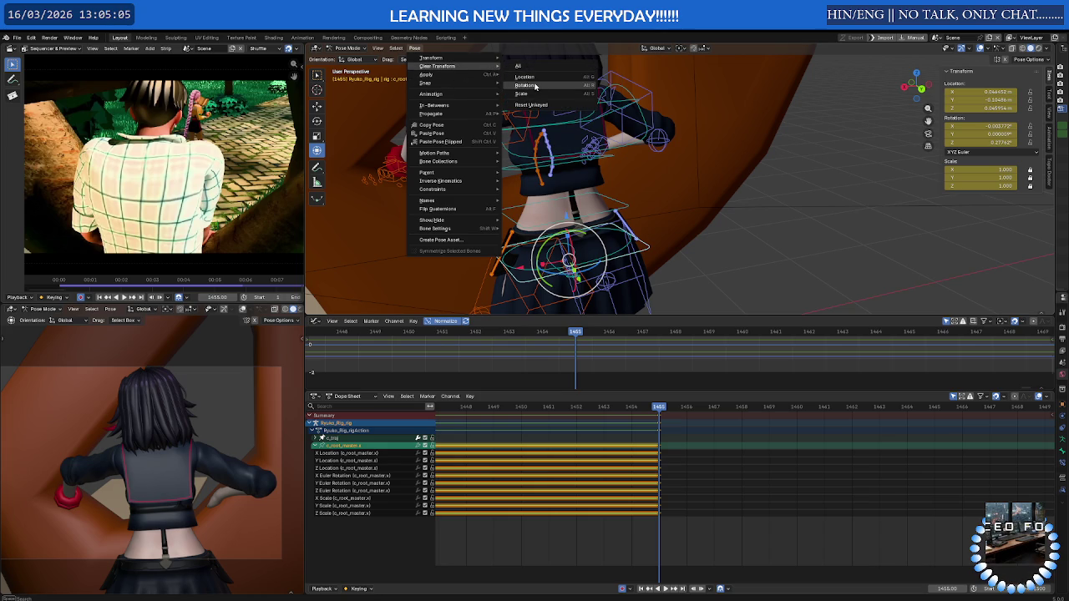
left_click(535, 86)
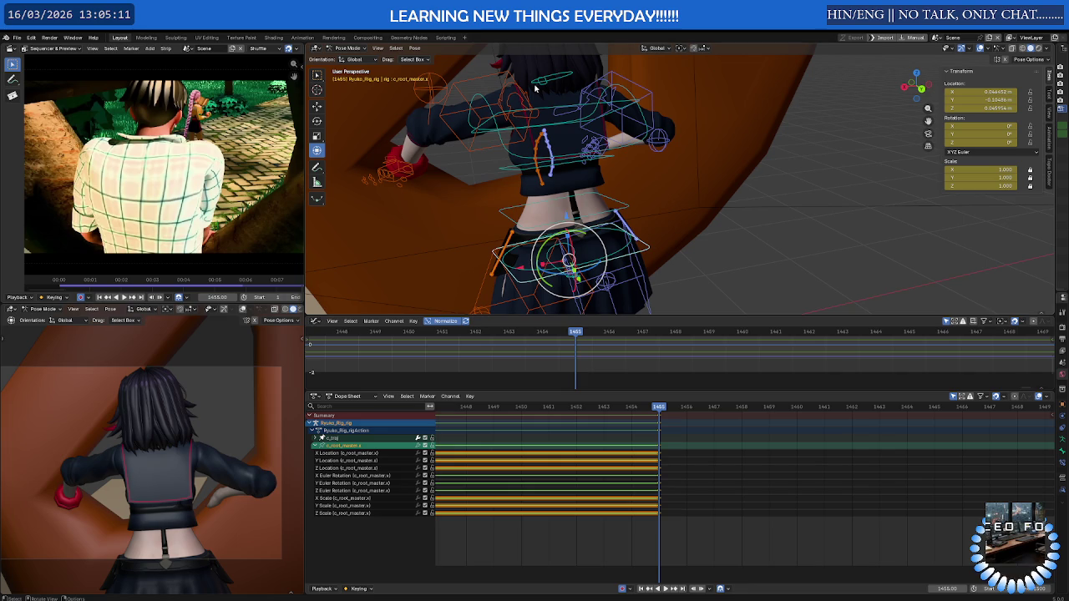
key("space")
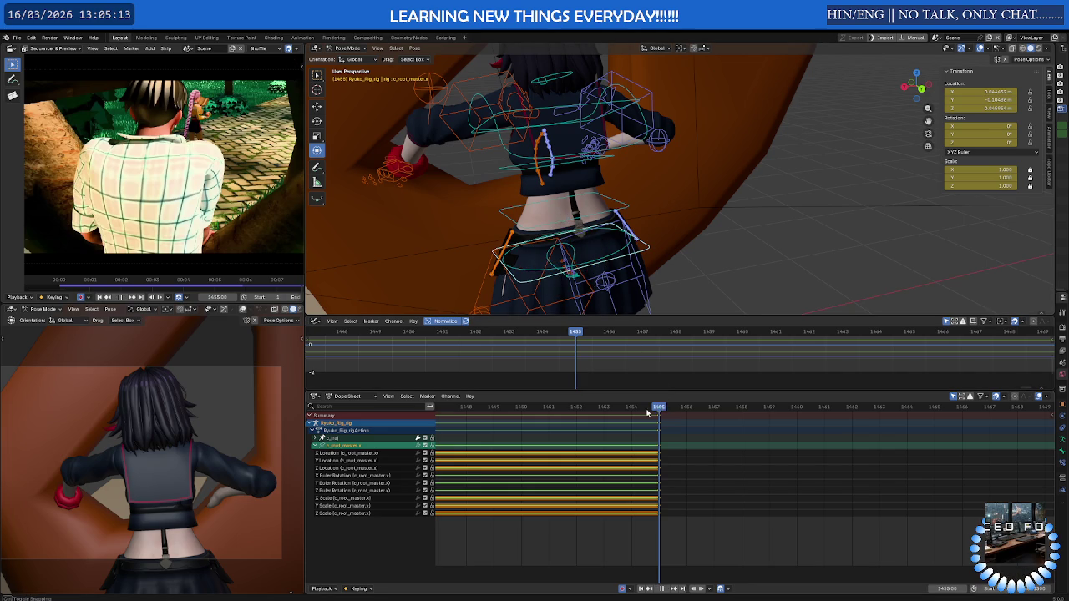
Stop playback at frame 1462 and paste the copied pose onto the rig
key("space")
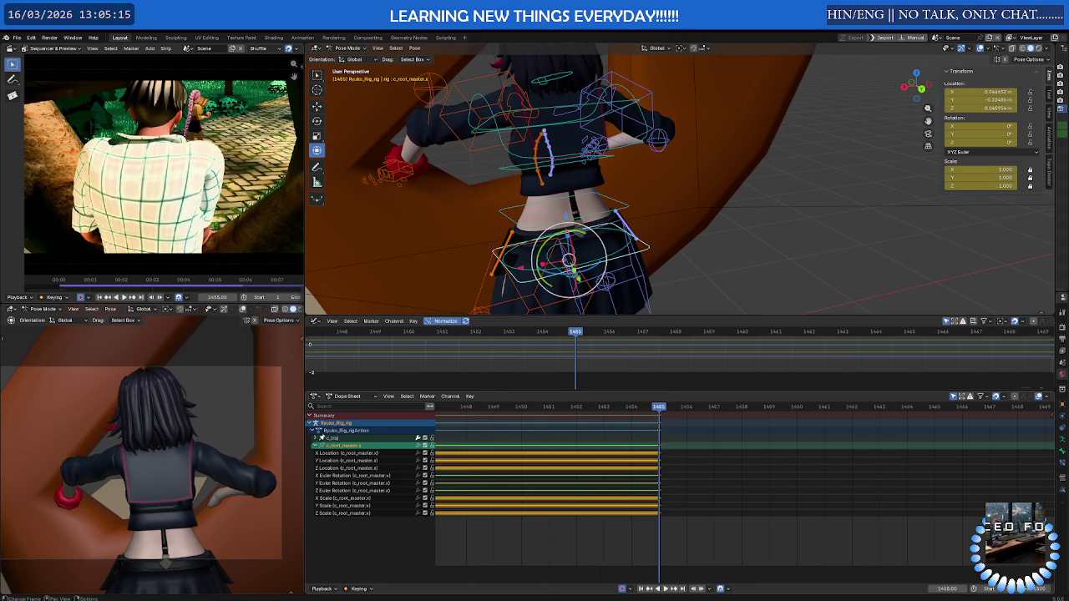
key("space")
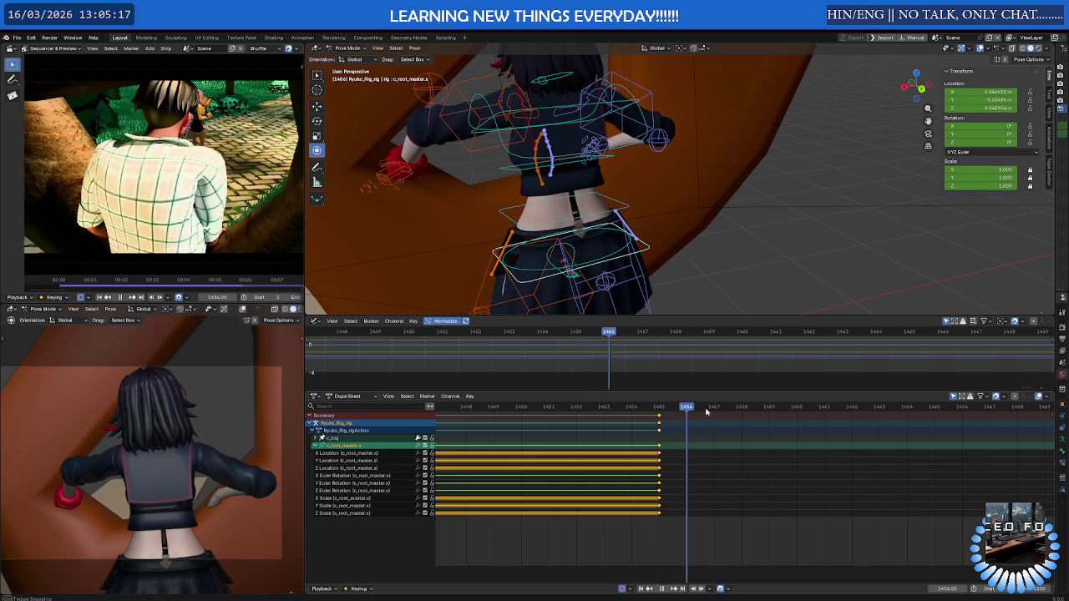
key("space")
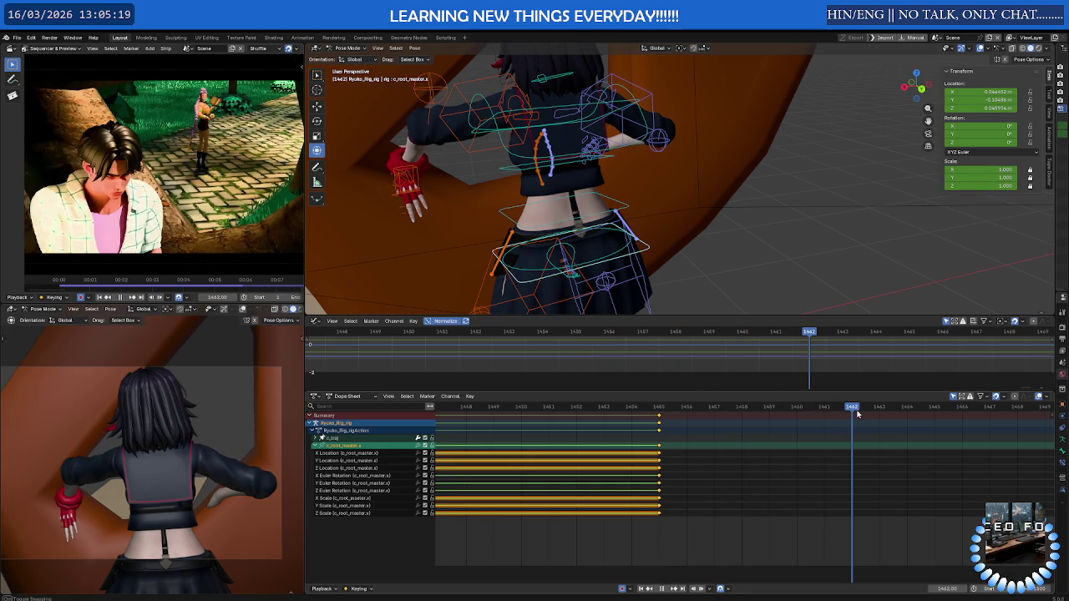
right_click(758, 260)
left_click(716, 224)
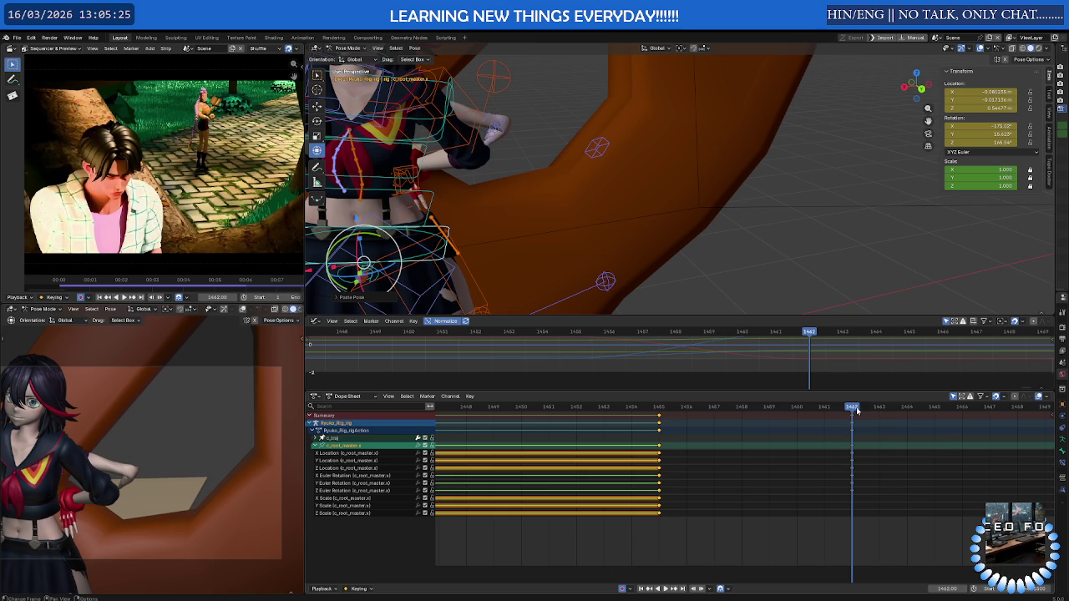
Reset the root bone's rotation at frame 1462, then rotate and key it to turn the character
left_click_drag(854, 410, 688, 411)
key("Up")
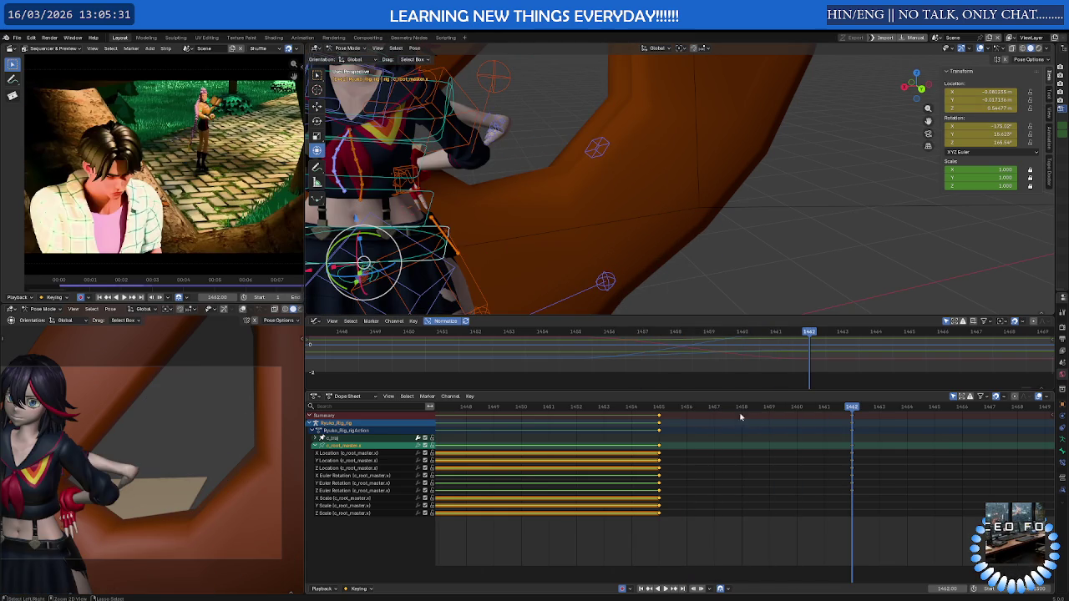
key("ctrl+z")
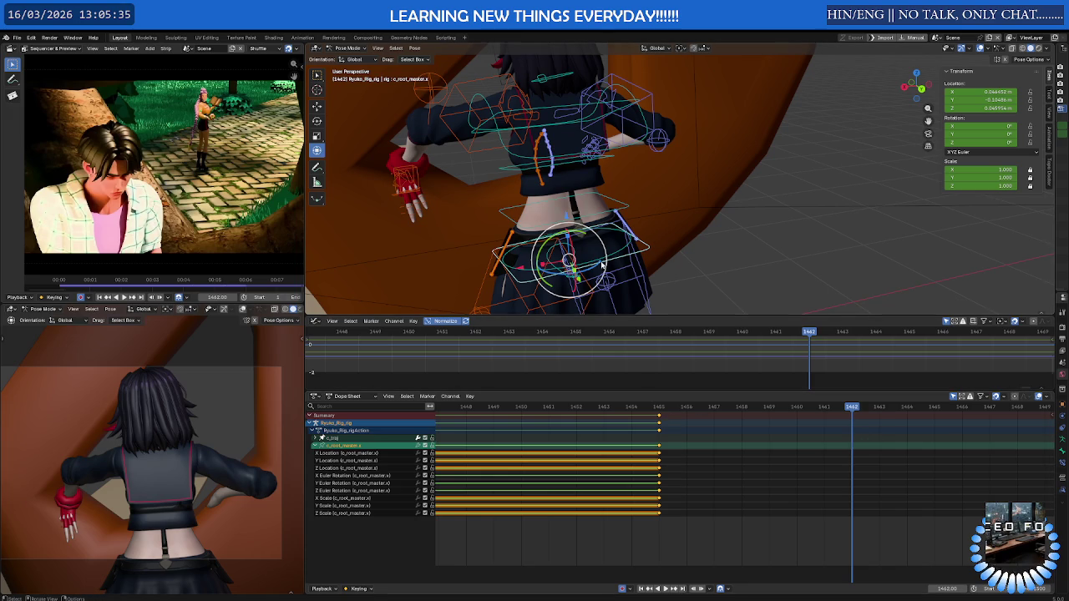
key("r")
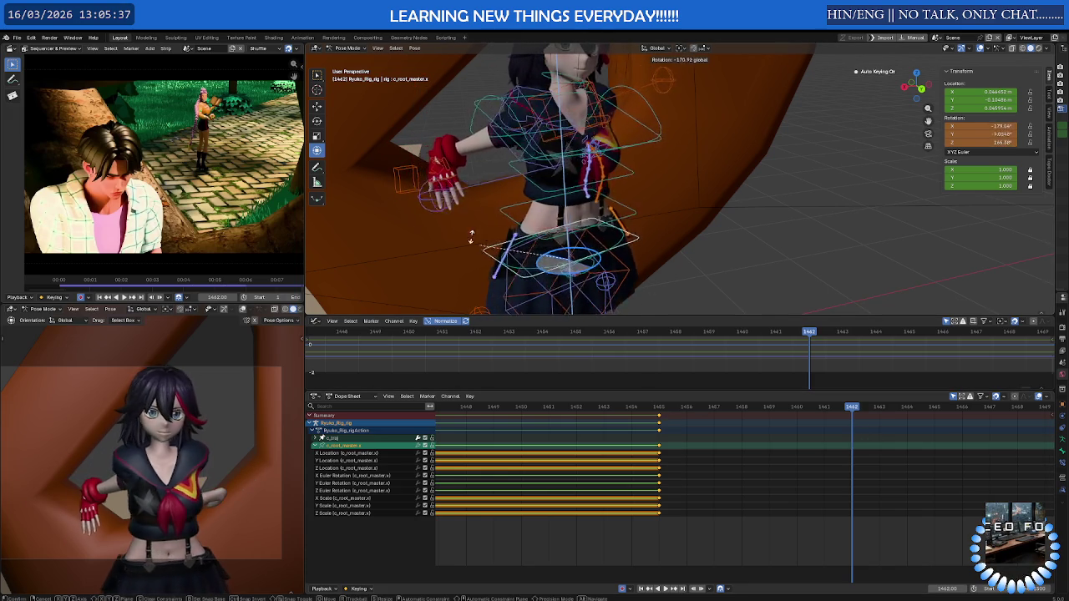
left_click(445, 179)
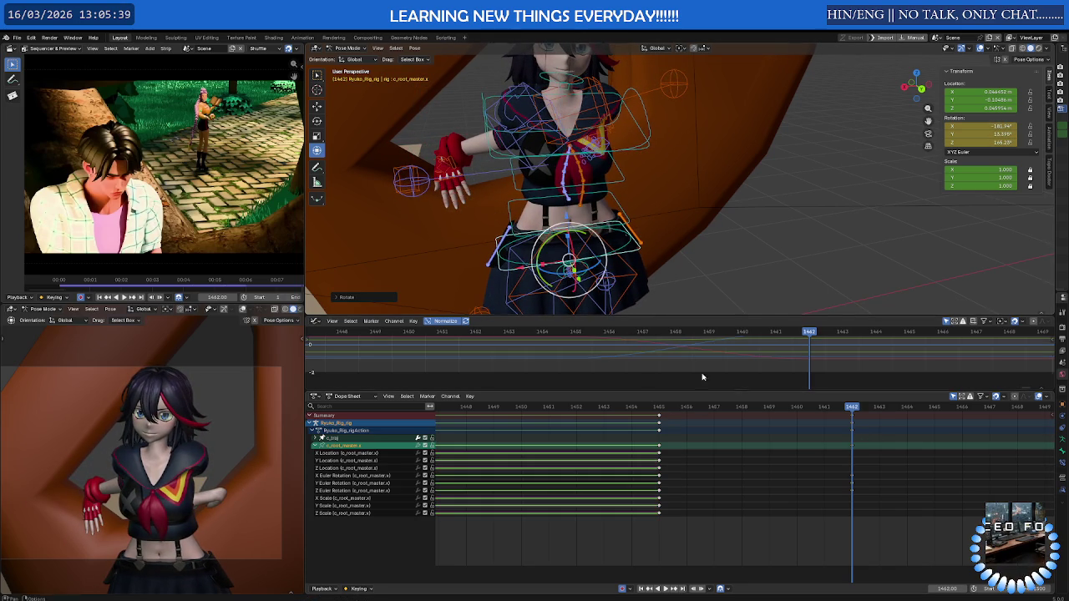
Play back the turn, return to frame 1462, and undo the turn-around rotation keys
key("shift+ctrl+space")
mouse_move(807, 410)
left_mouse_down()
mouse_move(660, 409)
mouse_move(868, 408)
left_mouse_up()
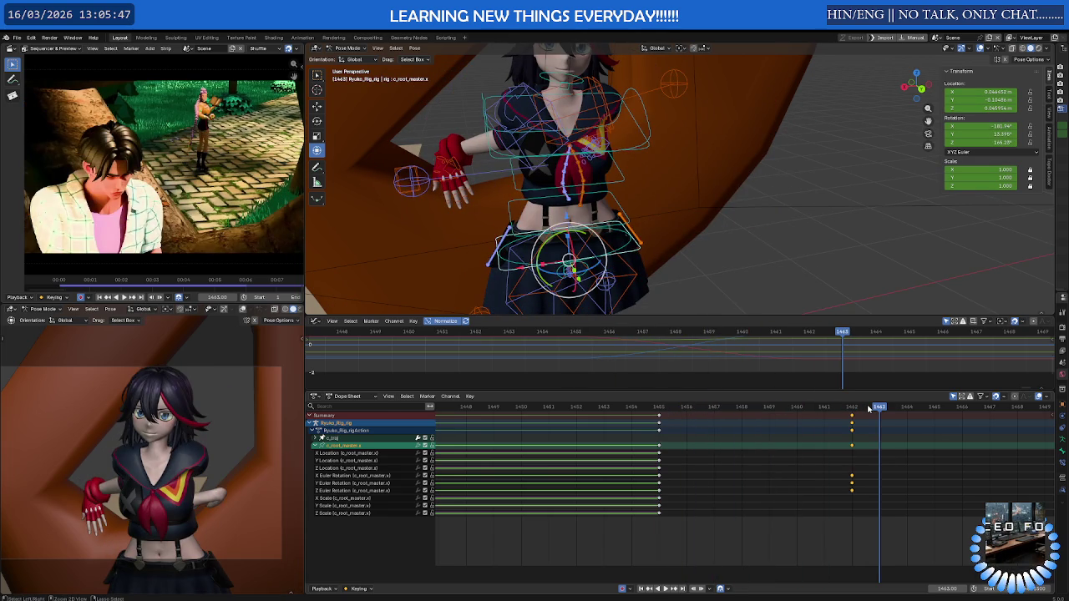
left_click(865, 407)
key("ctrl+z")
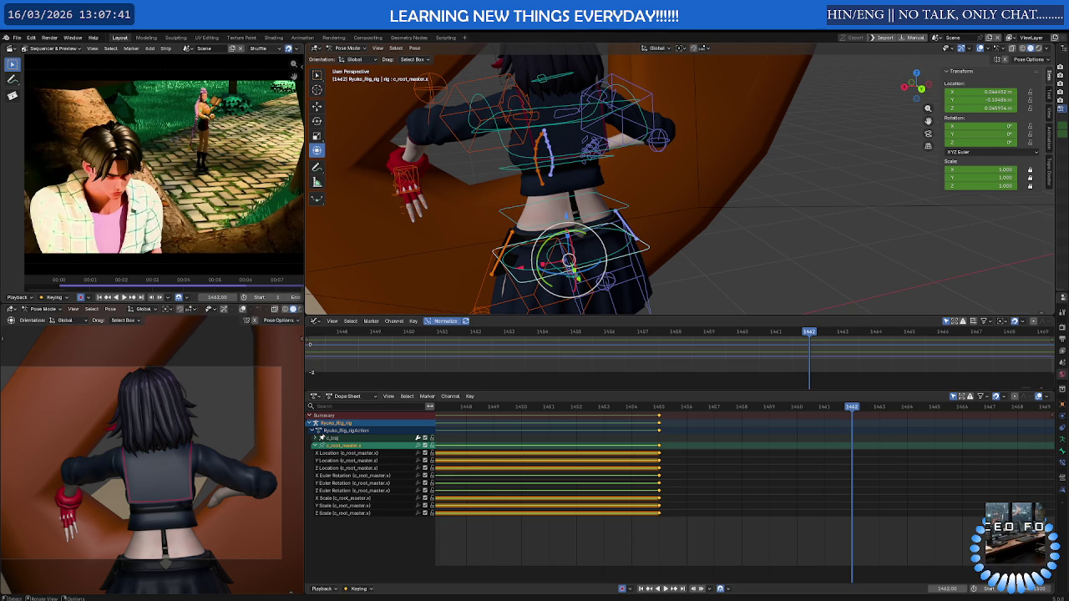
Play back from frame 1455 and scrub forward to frame 1461
key("space")
left_click(659, 407)
left_click_drag(658, 407, 826, 407)
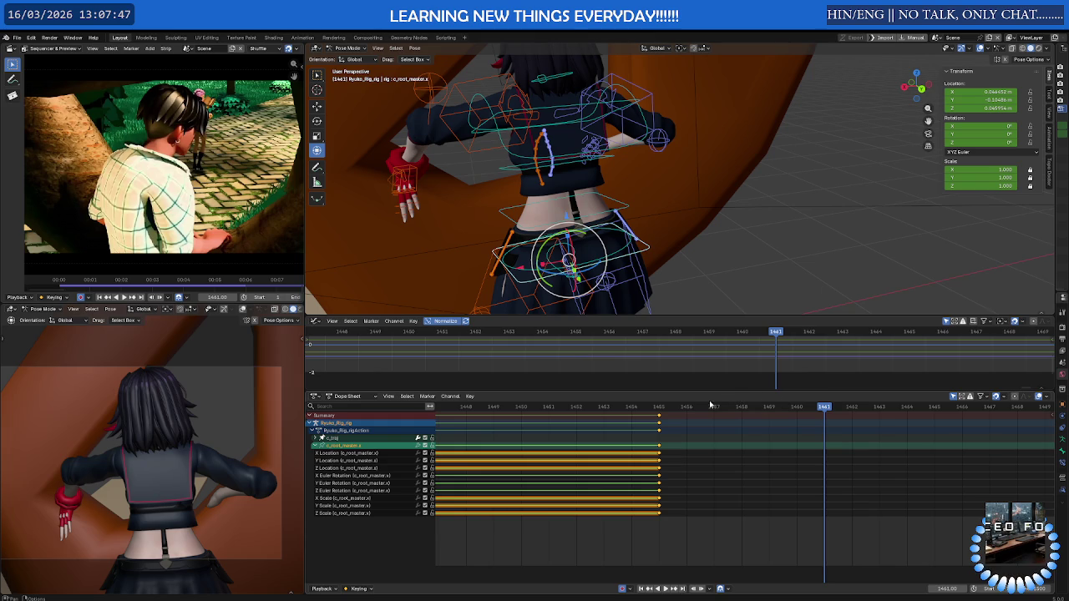
Deselect all keyframes, hide and reshow the curves, and move to frame 1459
left_click(667, 368)
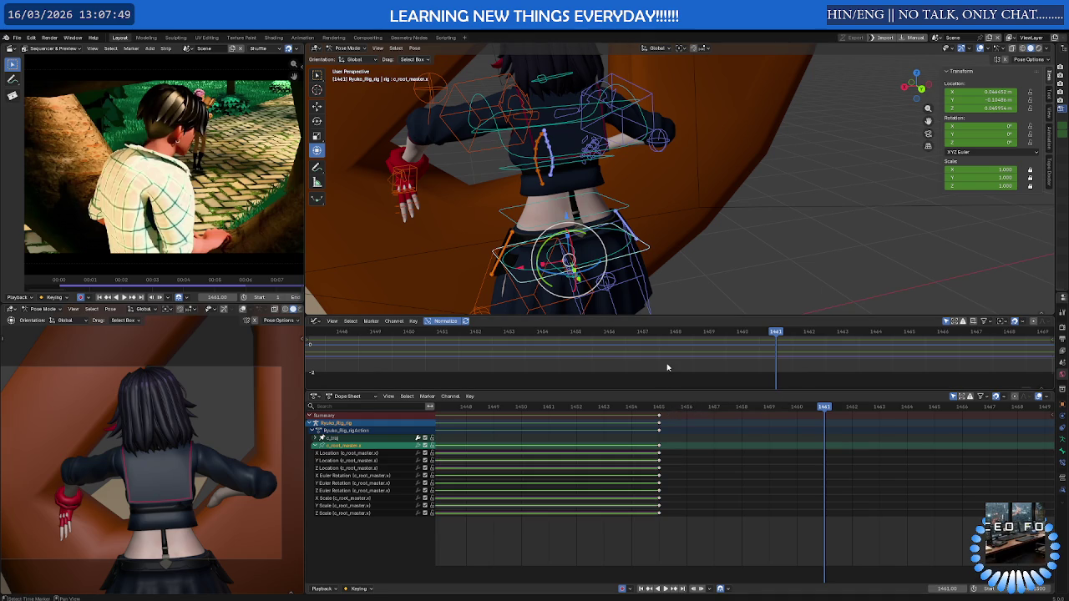
key("h")
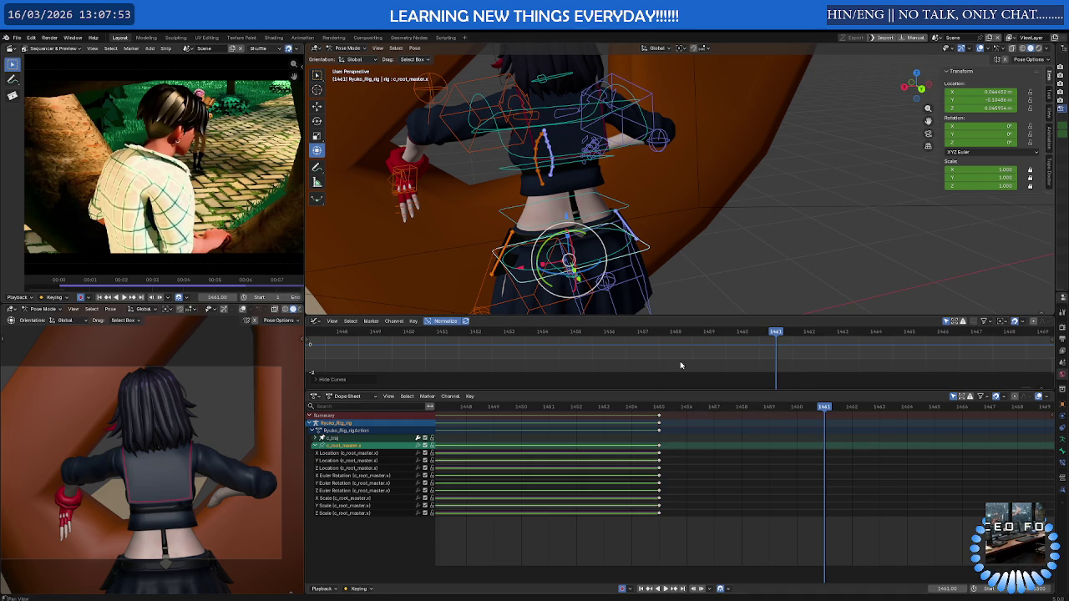
key("alt+h")
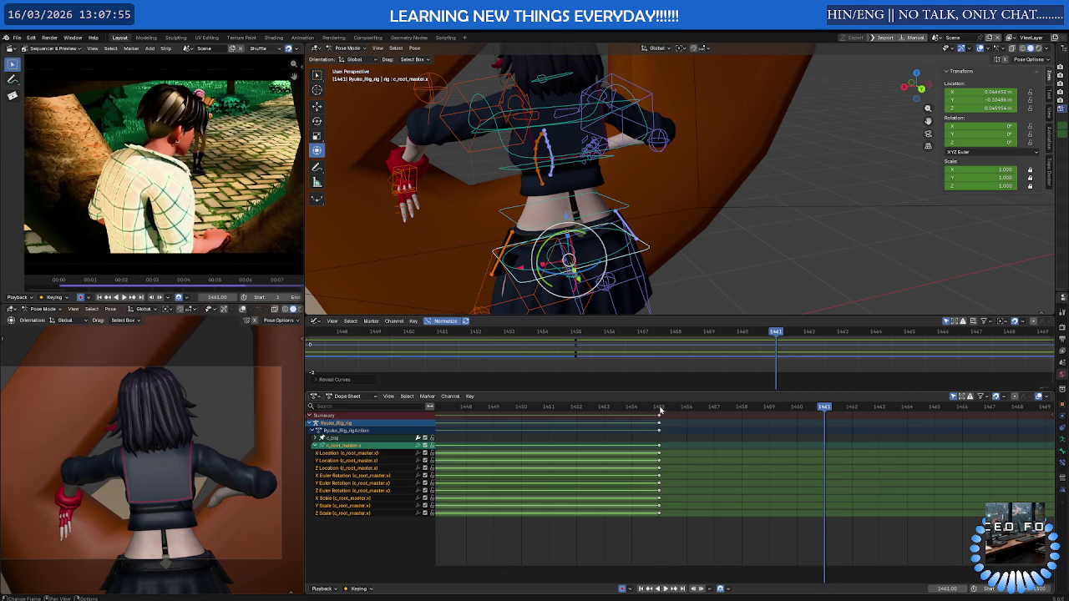
key("space")
left_click_drag(688, 407, 774, 408)
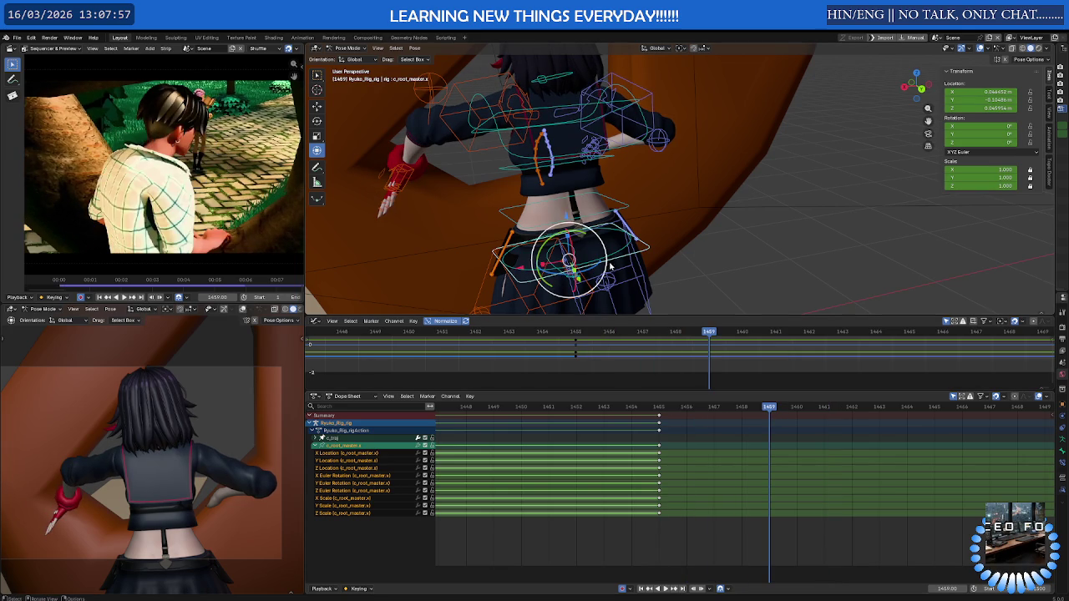
Replace the global root rotation with a keyed turn about the bone's Local Y axis
key("r")
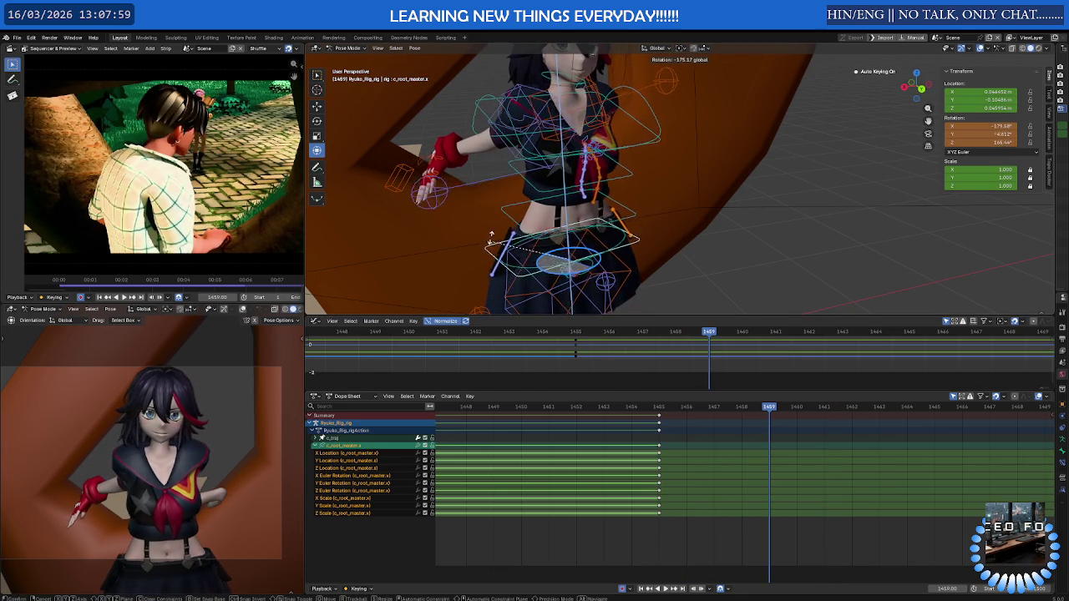
left_click(488, 238)
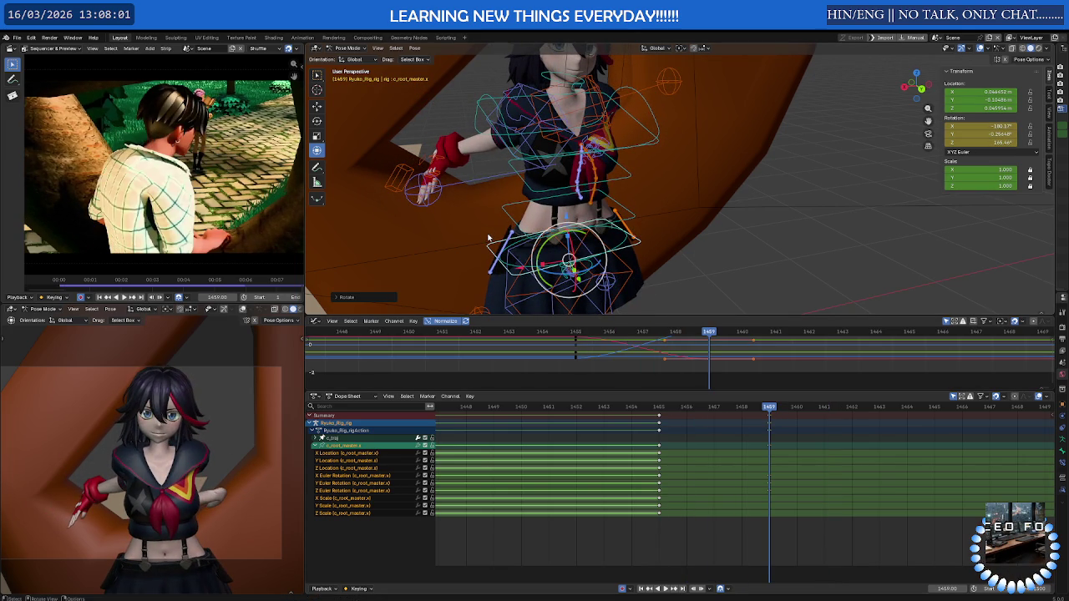
key("ctrl+z")
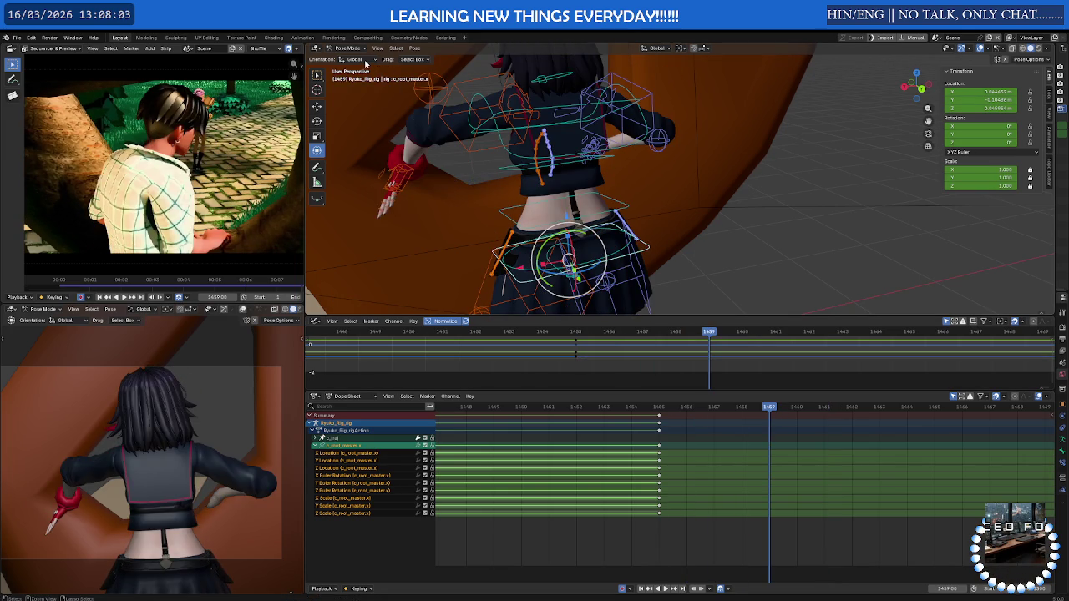
left_click(355, 60)
left_click(355, 91)
key("r")
key("y")
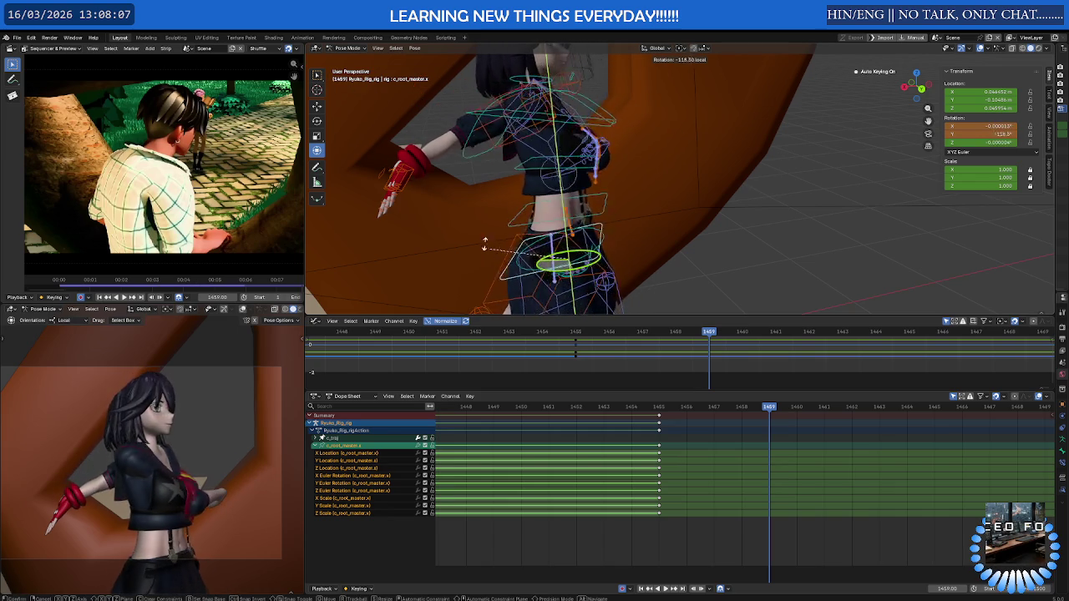
left_click(581, 224)
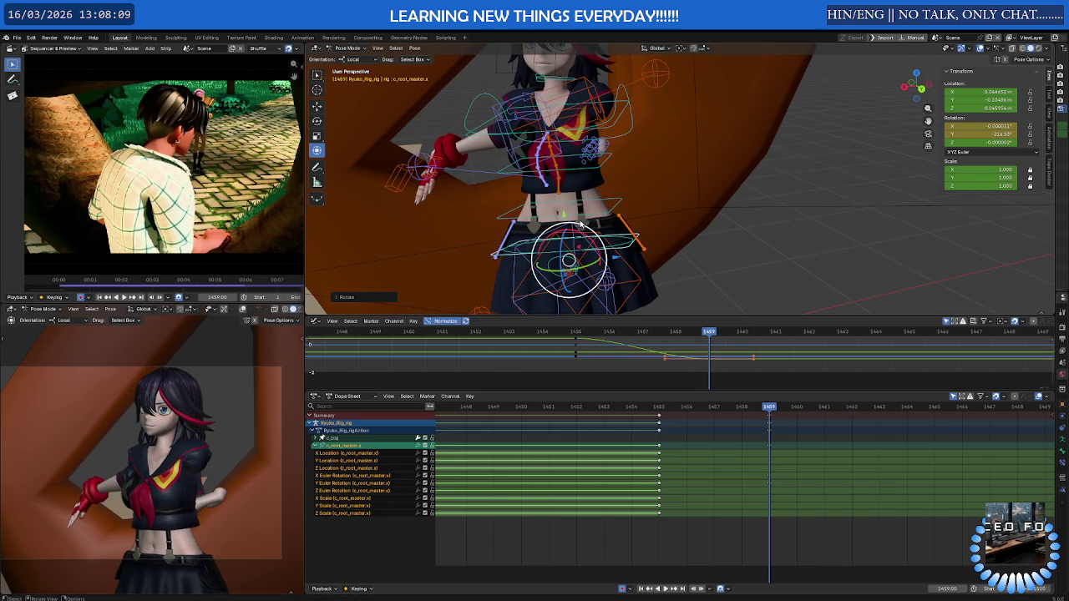
Review frame 1459 and re-rotate the root on local Y to about -177.7°
key("space")
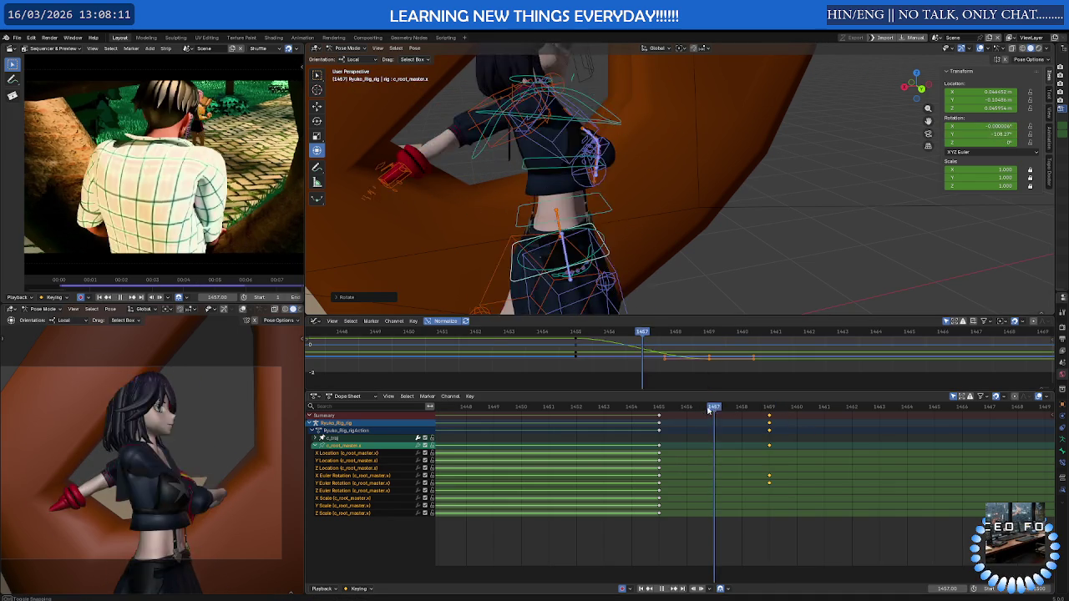
left_click(768, 409)
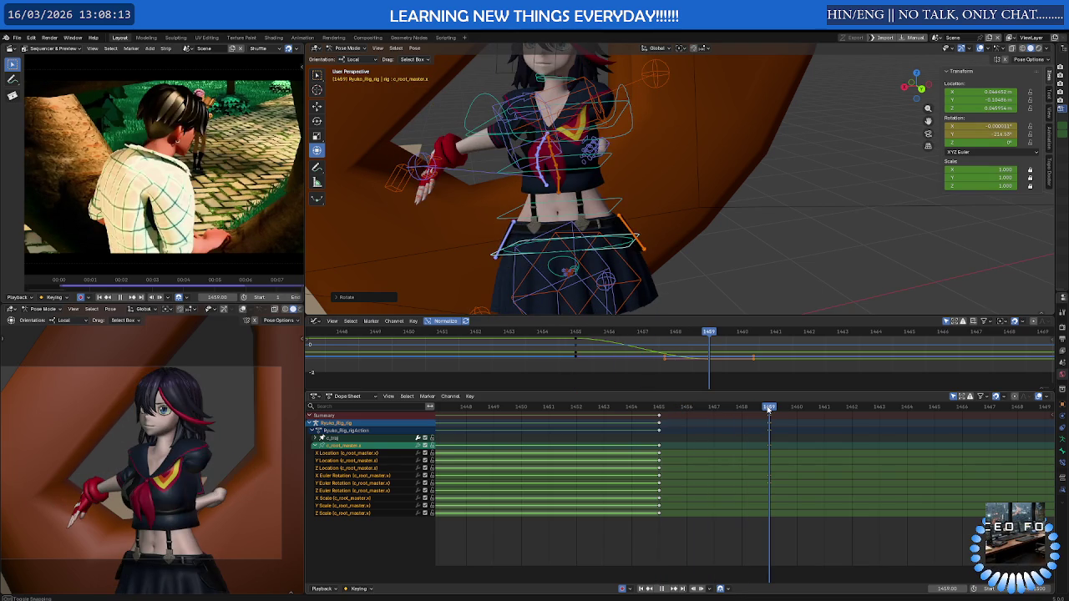
left_click_drag(768, 409, 776, 423)
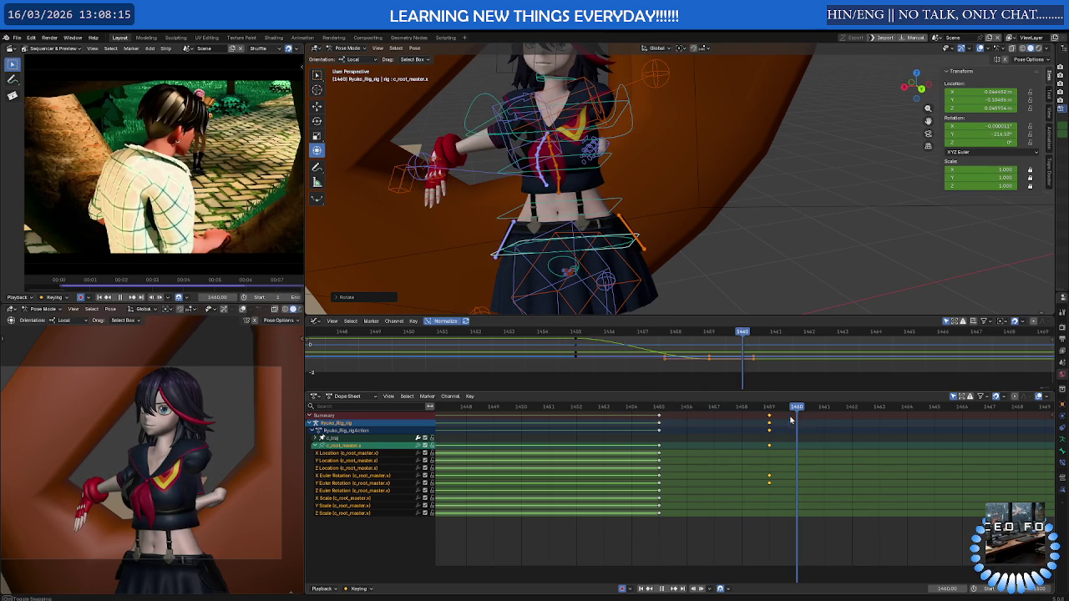
key("r")
key("y")
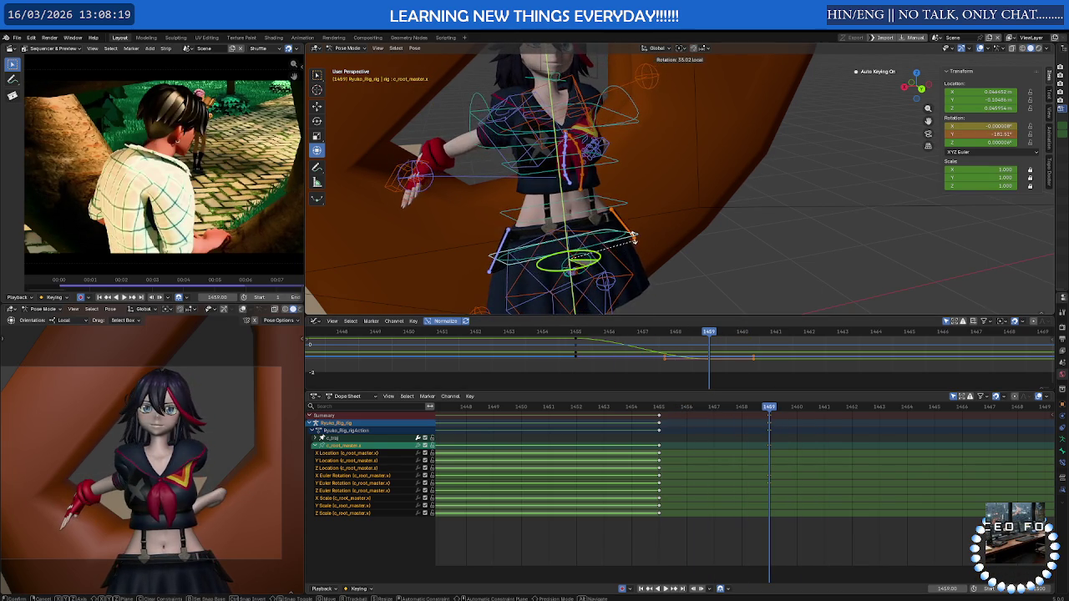
left_click(679, 314)
Shift the selected root keys to frame 1464, then 1465, checking timing with playback
key("g")
left_click(910, 446)
key("space")
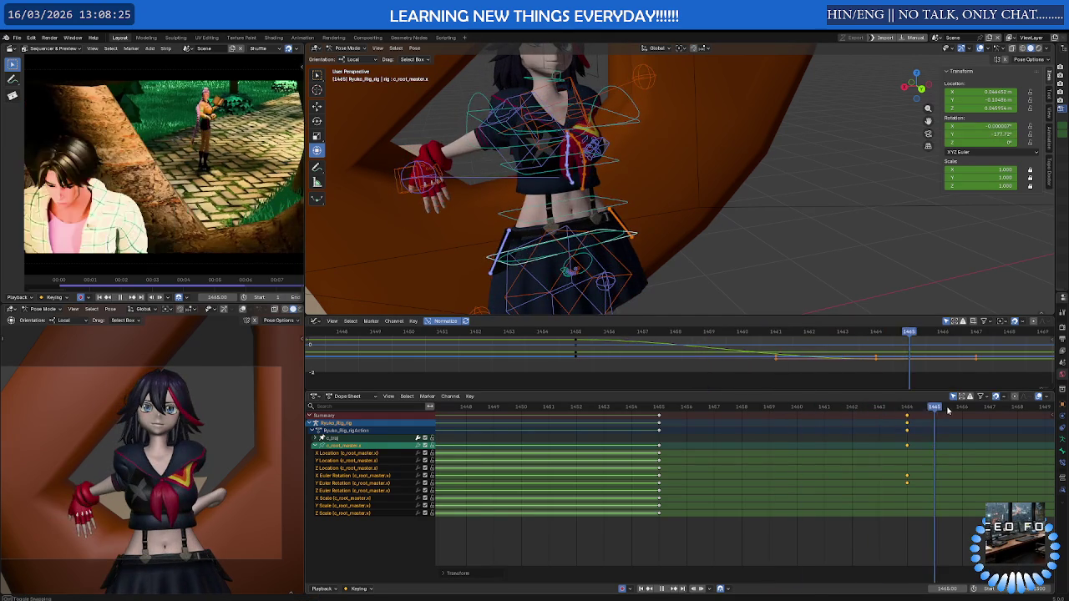
key("space")
key("g")
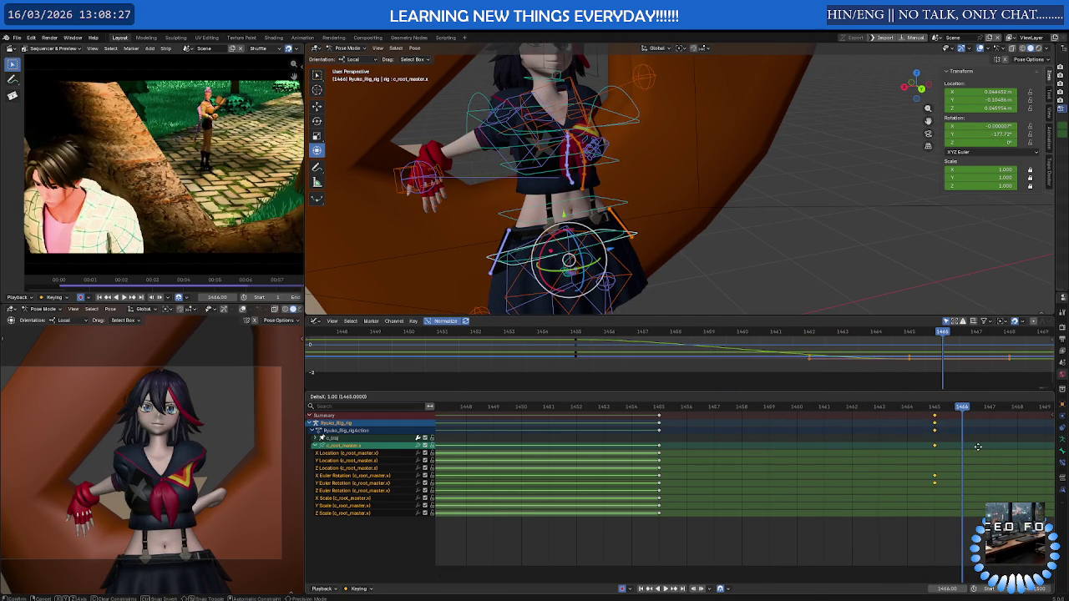
left_click(948, 447)
key("space")
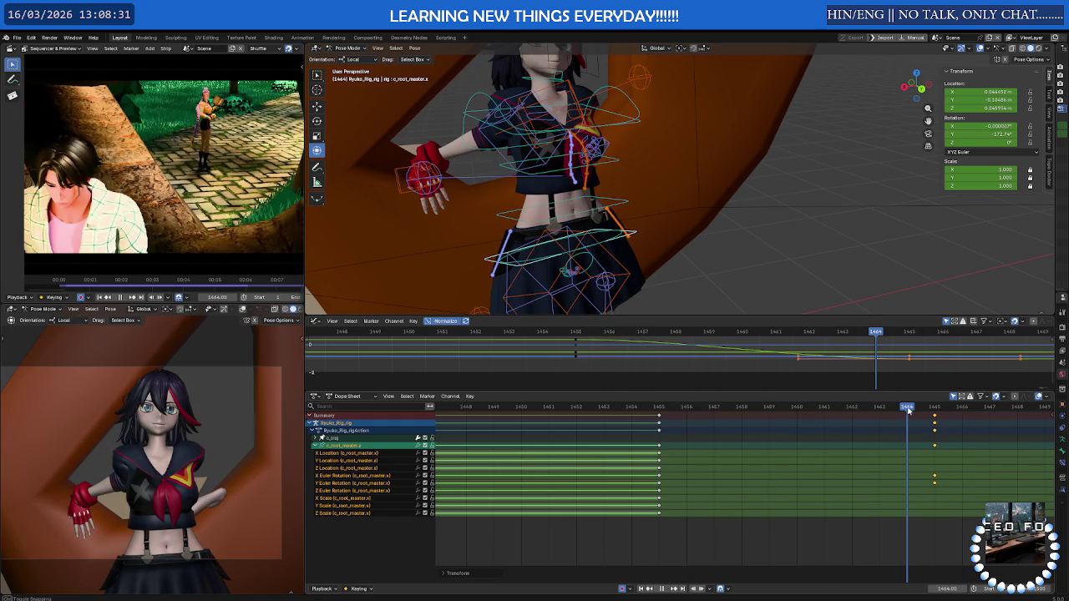
key("space")
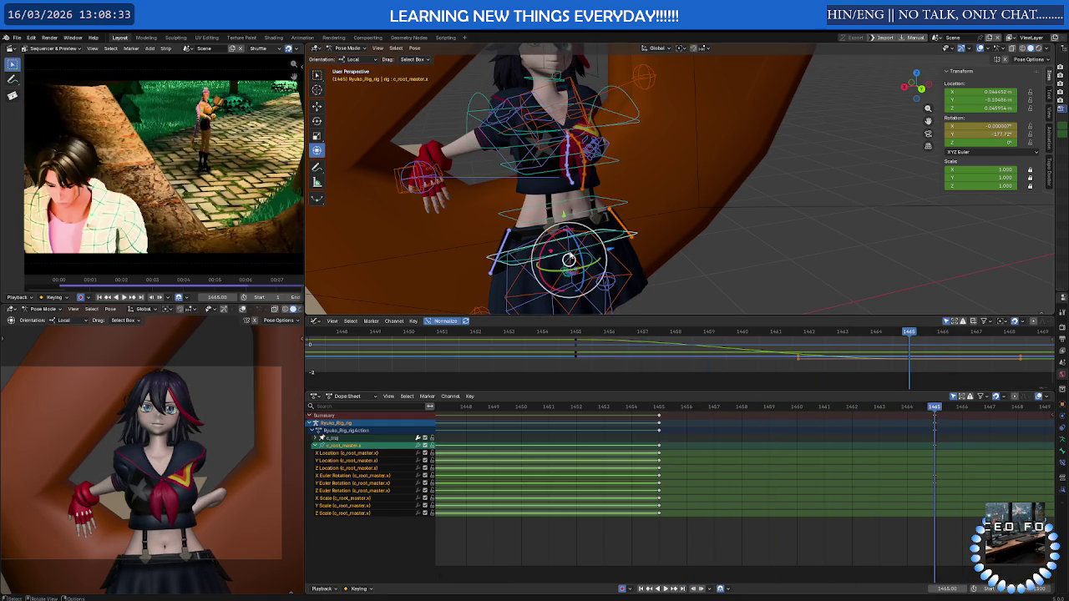
At frame 1465, turn the root bone to about -177.72° and raise it along Z
left_click_drag(567, 266, 571, 286)
middle_click_drag(572, 286, 568, 266)
key("g")
key("z")
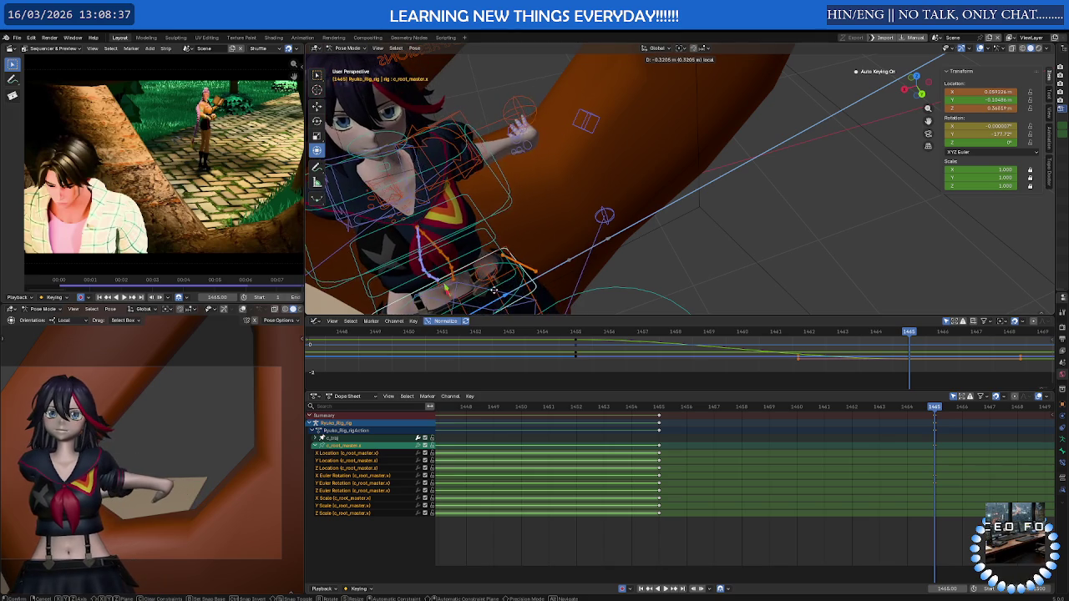
left_click(483, 292)
mouse_move(482, 292)
middle_mouse_down()
mouse_move(537, 186)
mouse_move(518, 159)
middle_mouse_up()
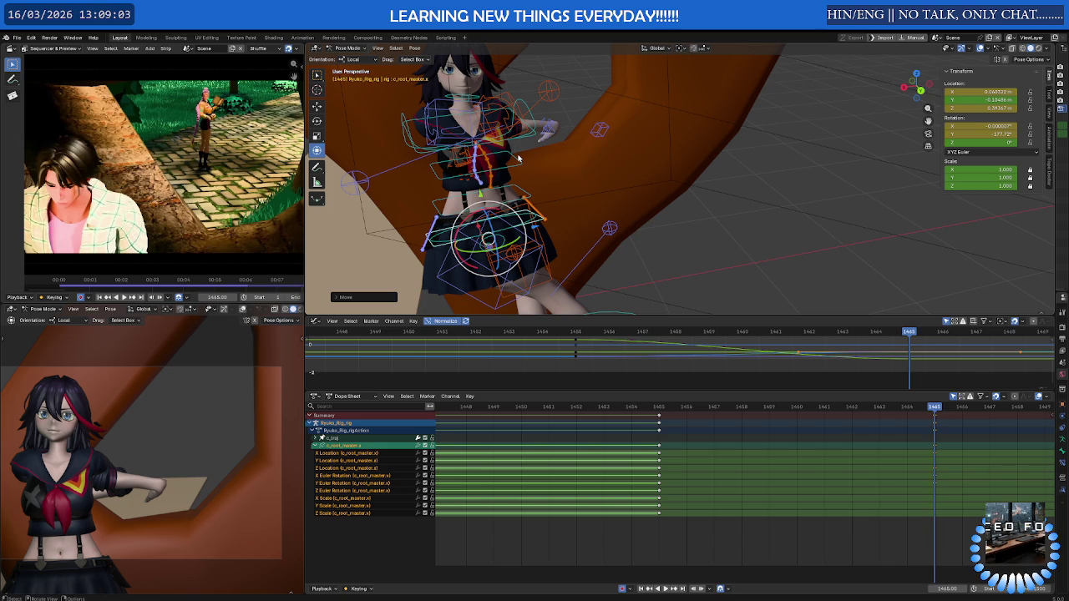
Clear the bones' motion paths from the viewport's Pose context menu
right_click(518, 156)
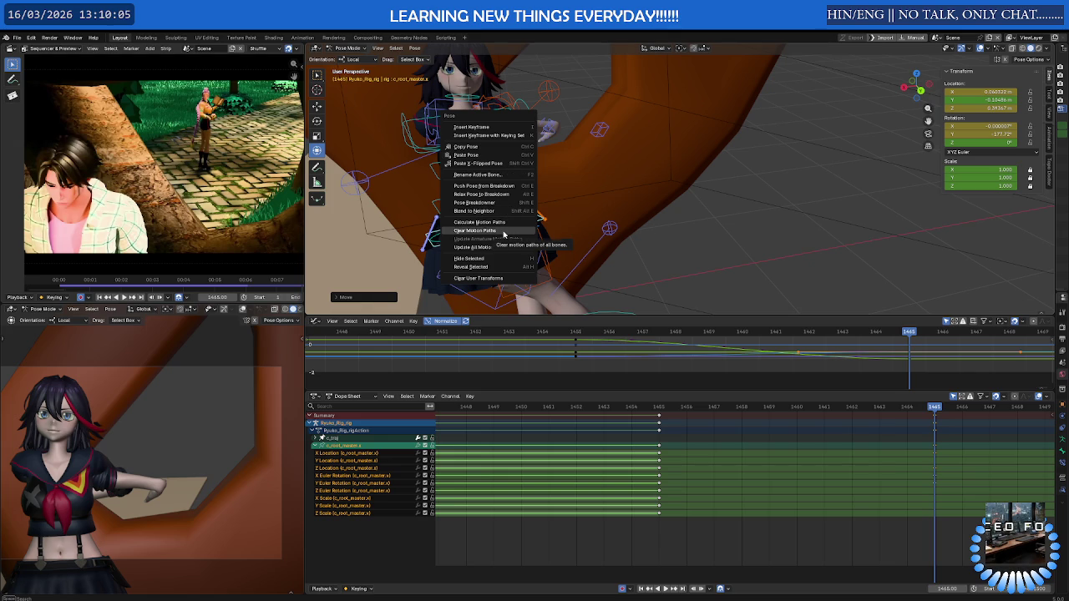
left_click(503, 234)
Orbit around the rig, open the Pose context menu, and inspect Blend to Neighbor's extra options
middle_click_drag(542, 238, 562, 228)
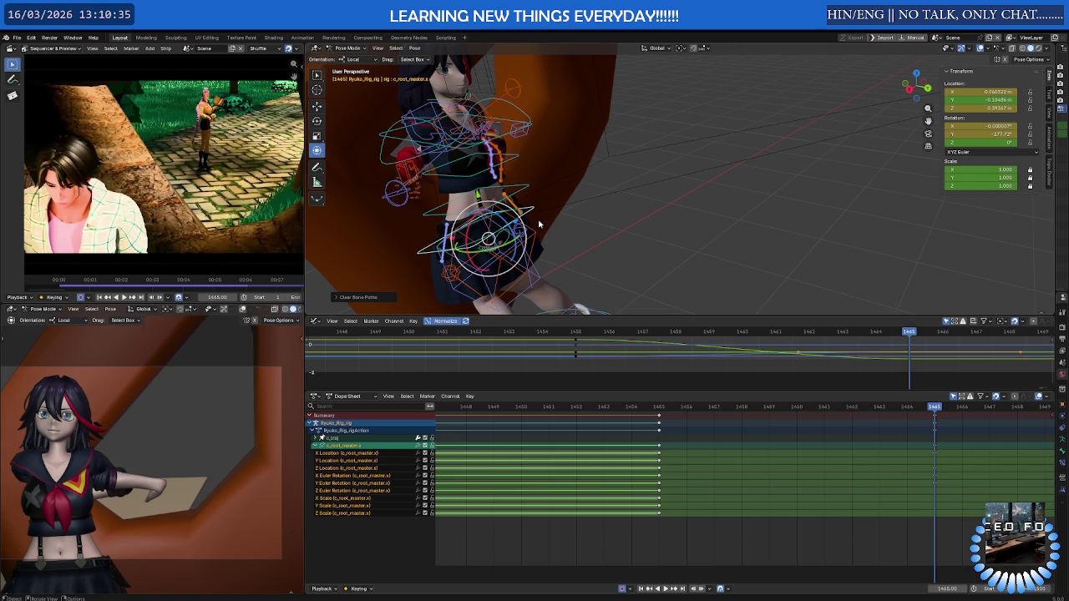
right_click(538, 223)
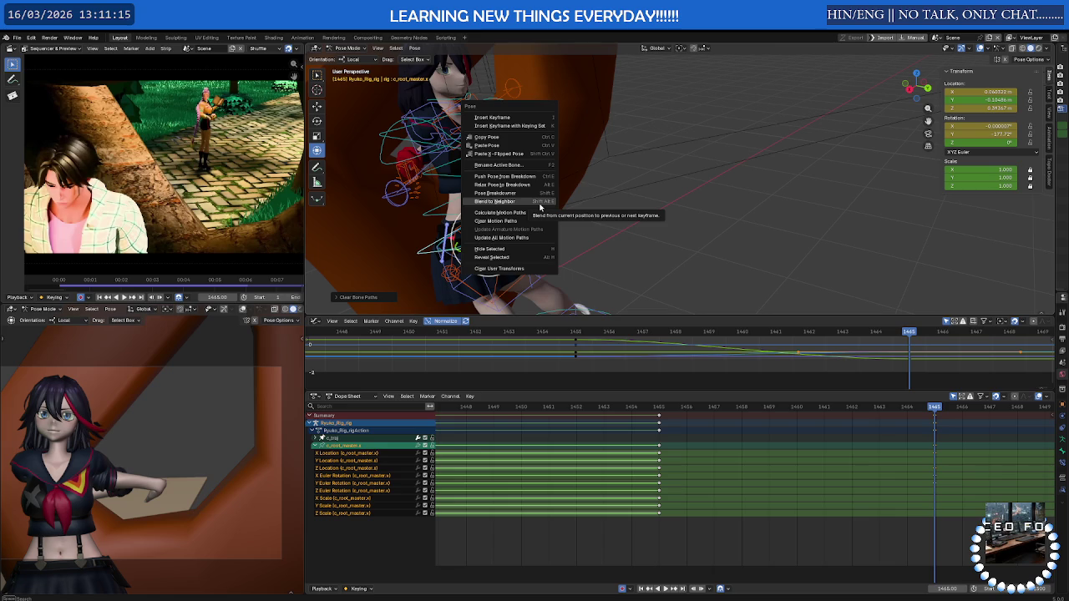
right_click(539, 204)
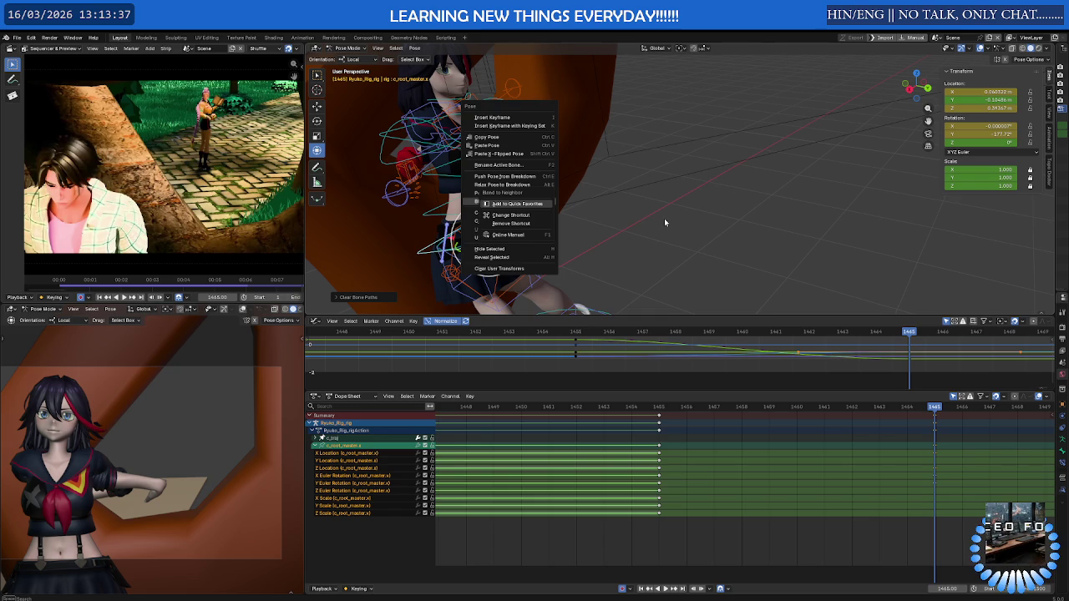
Dismiss the Blend to Neighbor options and close the Pose menu without applying anything
key("Escape")
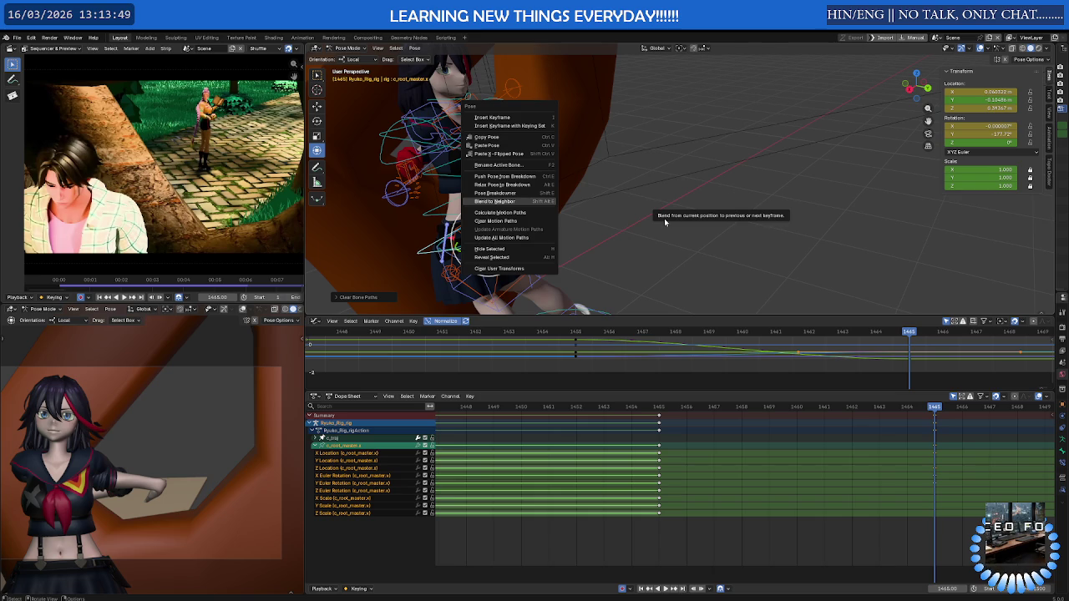
left_click(651, 201)
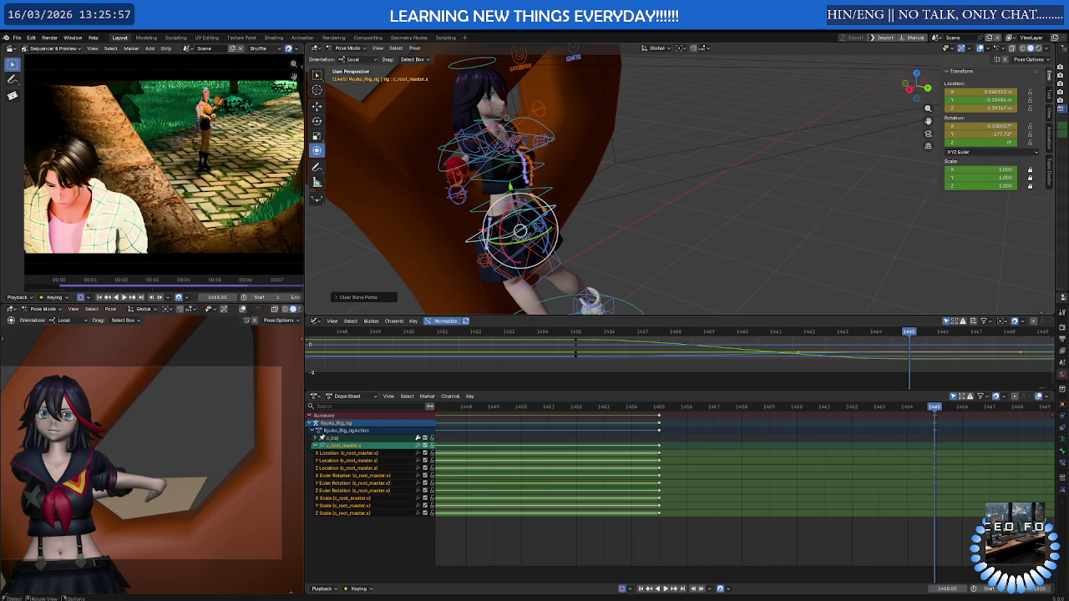
scroll(683, 427, "down", 2)
scroll(682, 427, "up", 2)
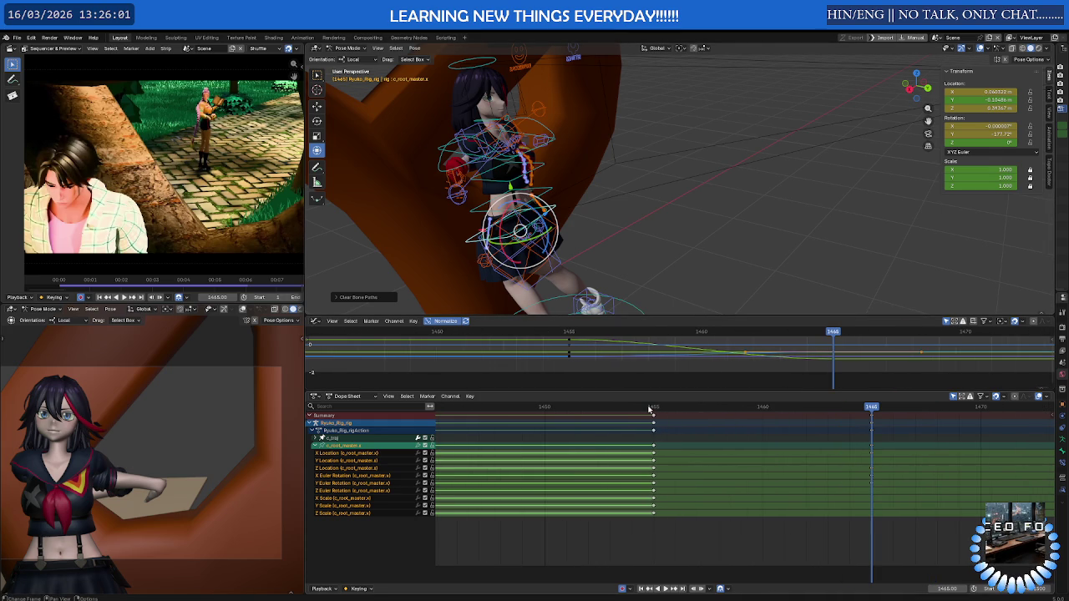
left_click(654, 409)
key("space")
mouse_move(654, 408)
left_mouse_down()
mouse_move(871, 408)
mouse_move(609, 408)
mouse_move(871, 414)
left_mouse_up()
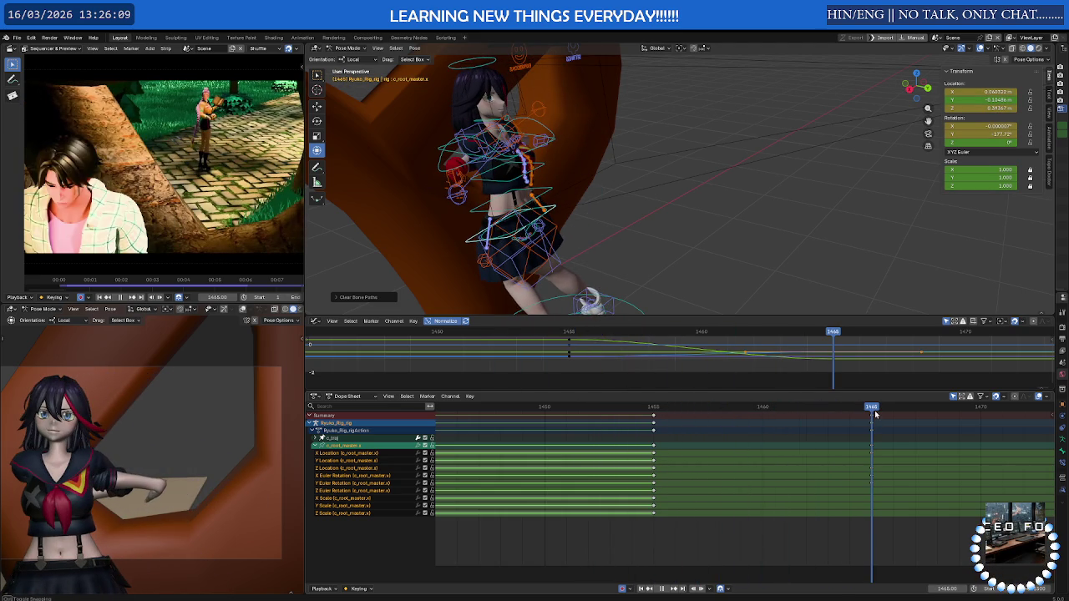
mouse_move(730, 303)
middle_mouse_down()
mouse_move(520, 248)
mouse_move(565, 219)
mouse_move(562, 143)
middle_mouse_up()
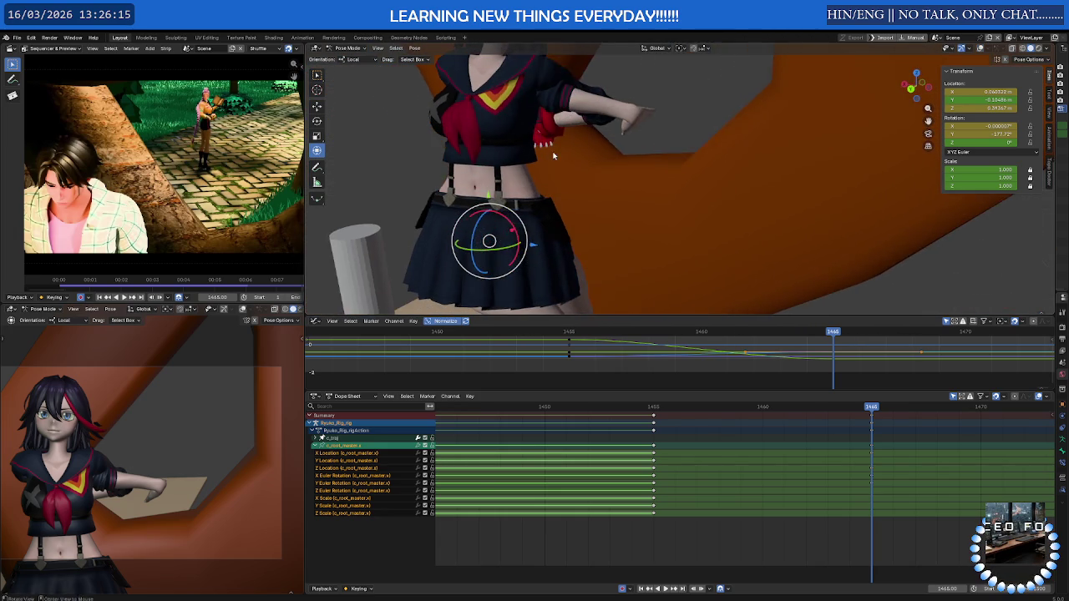
left_click(563, 143)
Move the first hand IK control, then select the other hand control and move it
middle_click_drag(563, 144, 622, 162)
key("g")
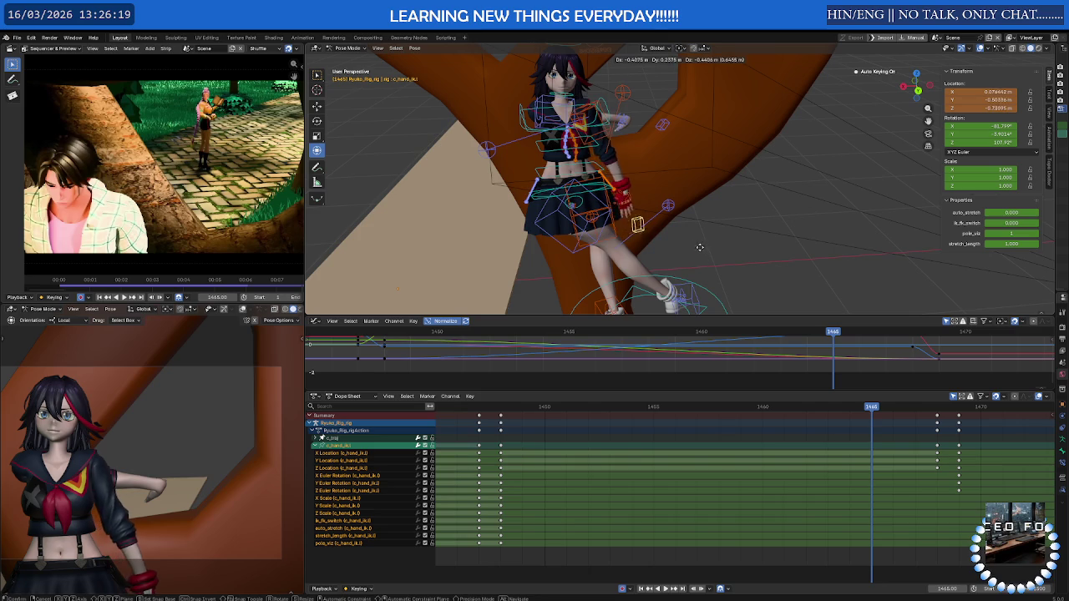
left_click(677, 229)
mouse_move(676, 230)
middle_mouse_down()
mouse_move(617, 228)
mouse_move(624, 148)
mouse_move(672, 125)
middle_mouse_up()
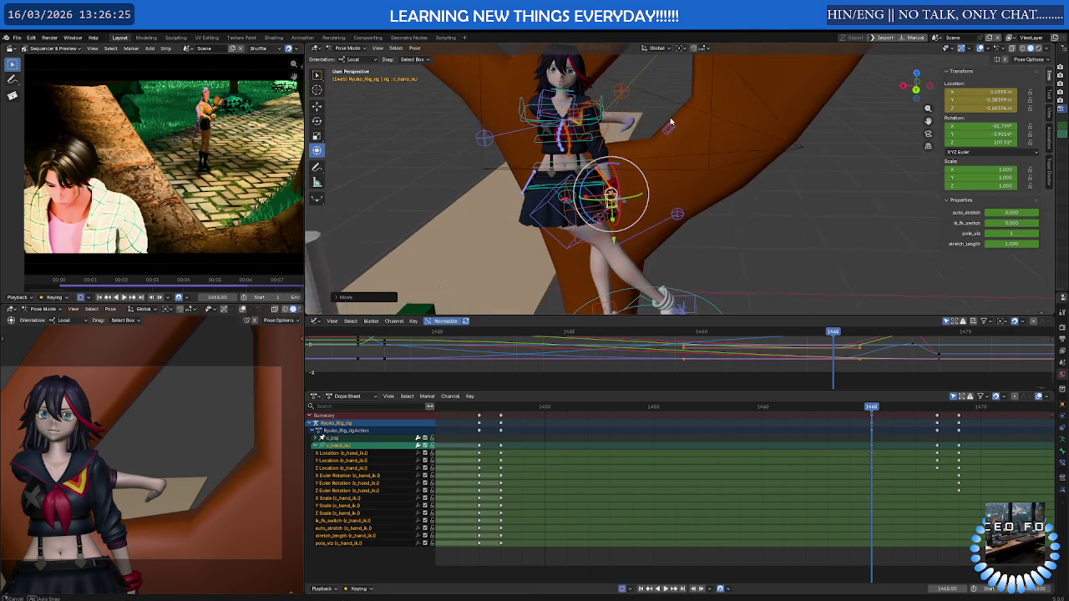
left_click(672, 126)
key("g")
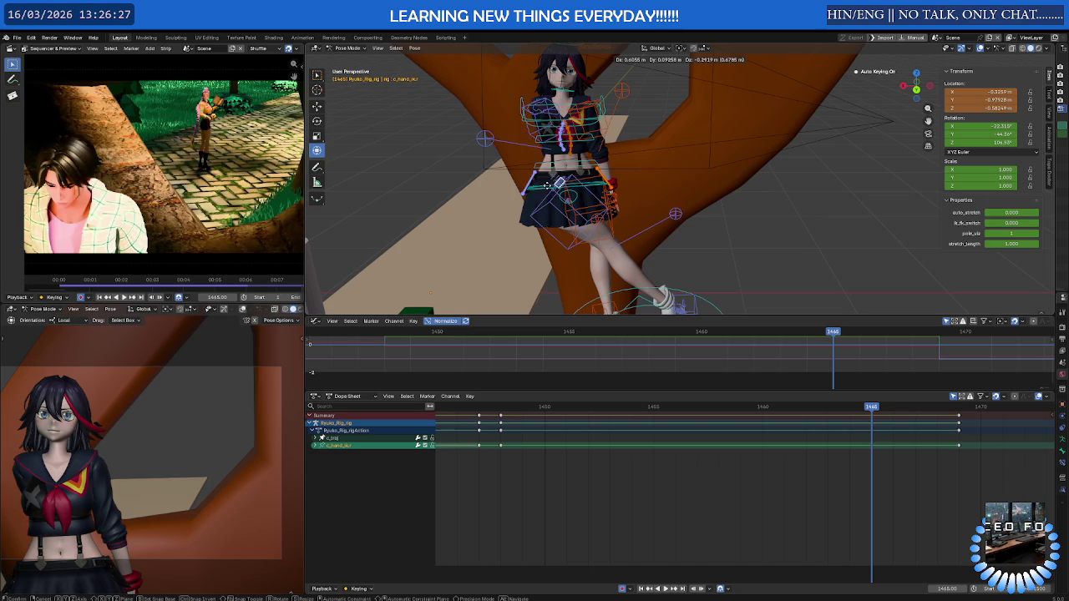
left_click(519, 205)
Fine-tune the other hand control's placement with two further moves
middle_click_drag(520, 205, 534, 194)
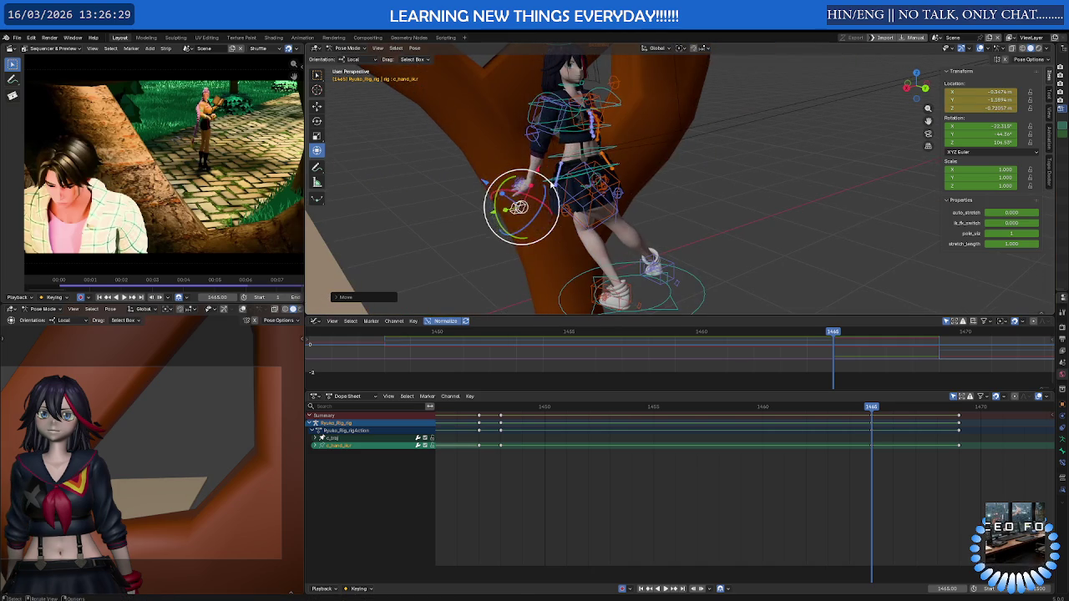
key("g")
left_click(592, 164)
middle_click_drag(592, 165, 539, 157)
key("g")
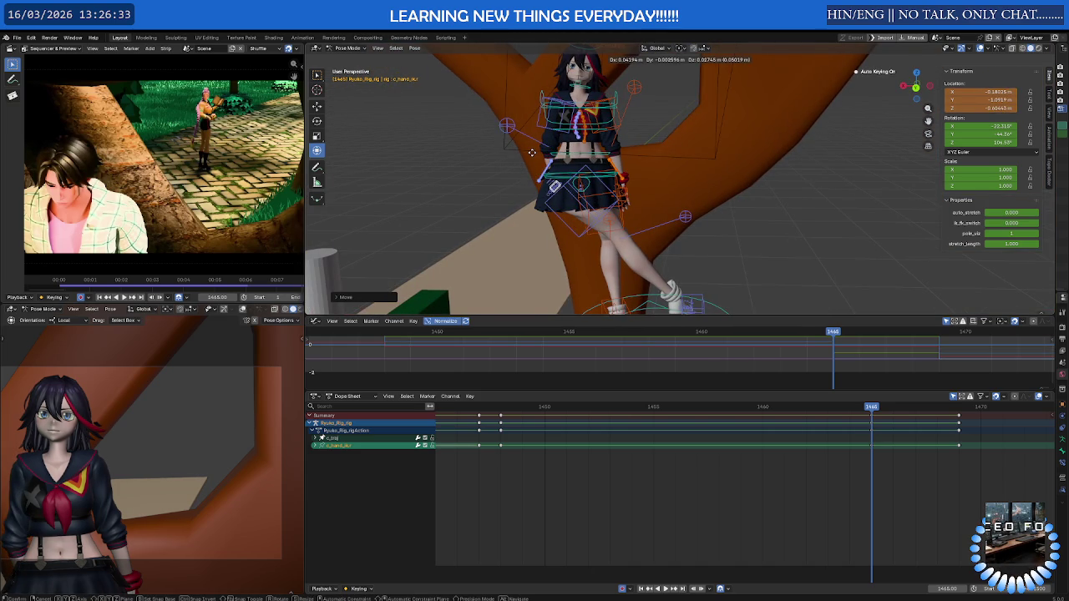
left_click(532, 153)
Restore the hand's later keyframes after a deletion and key the hand pose at frame 1465
left_click_drag(973, 466, 942, 415)
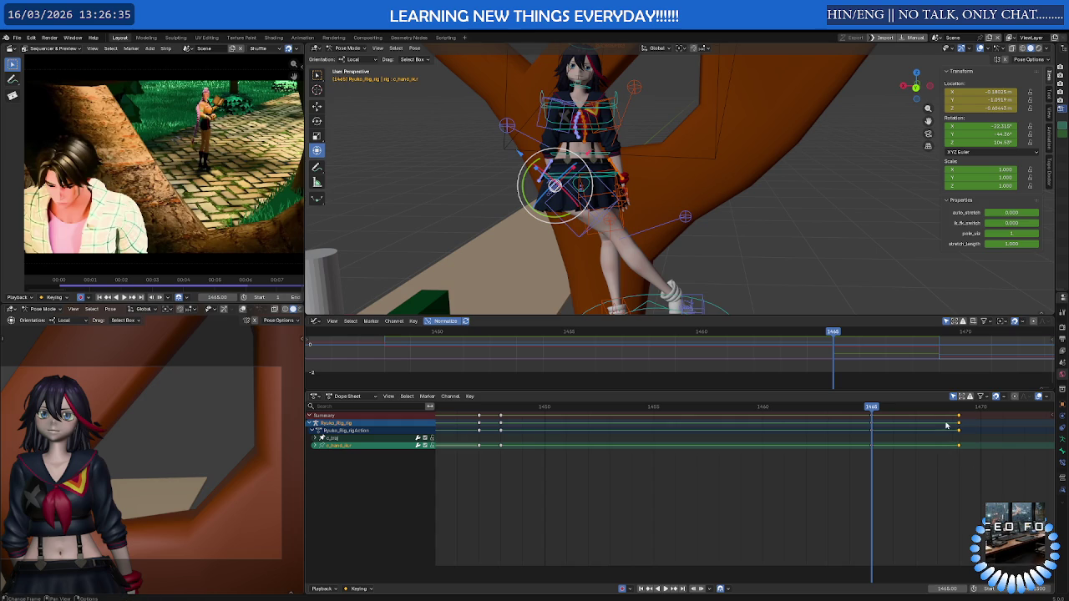
middle_click_drag(625, 198, 628, 208)
left_click(627, 195)
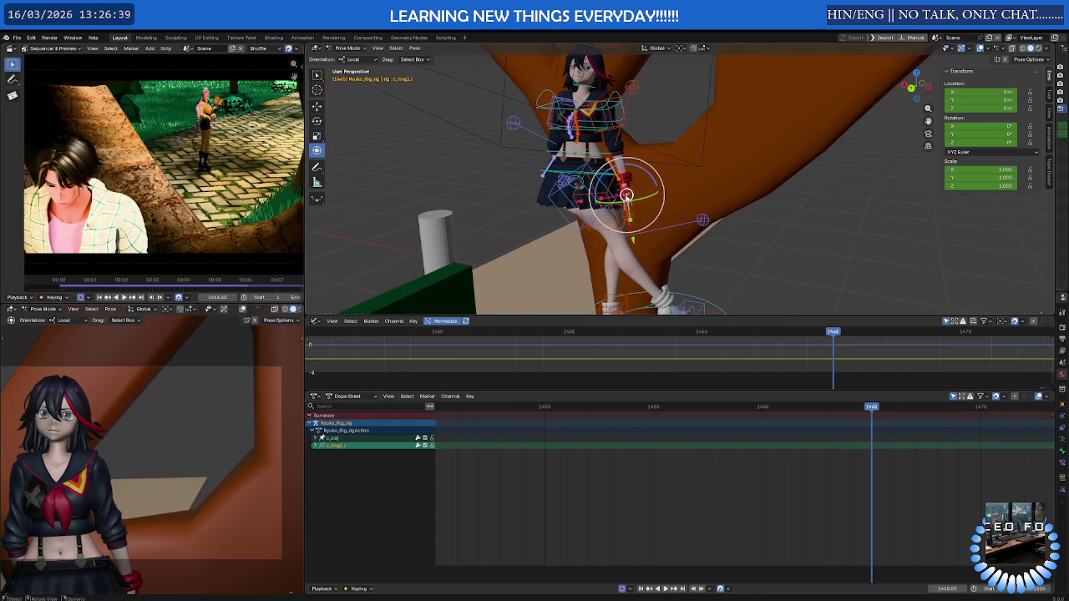
scroll(627, 195, "up", 3)
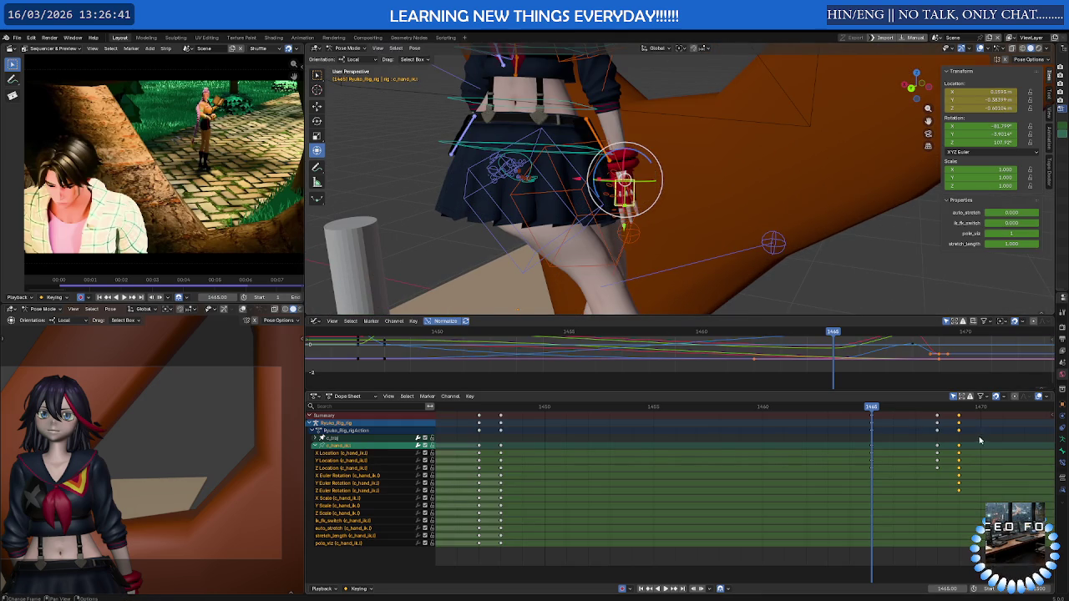
key("Delete")
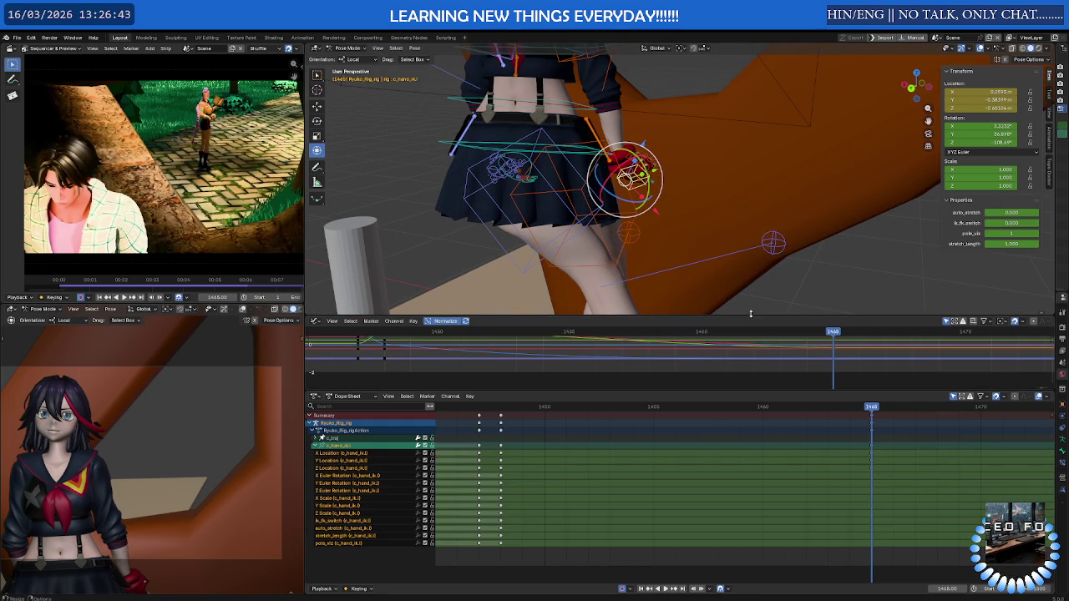
key("ctrl+z")
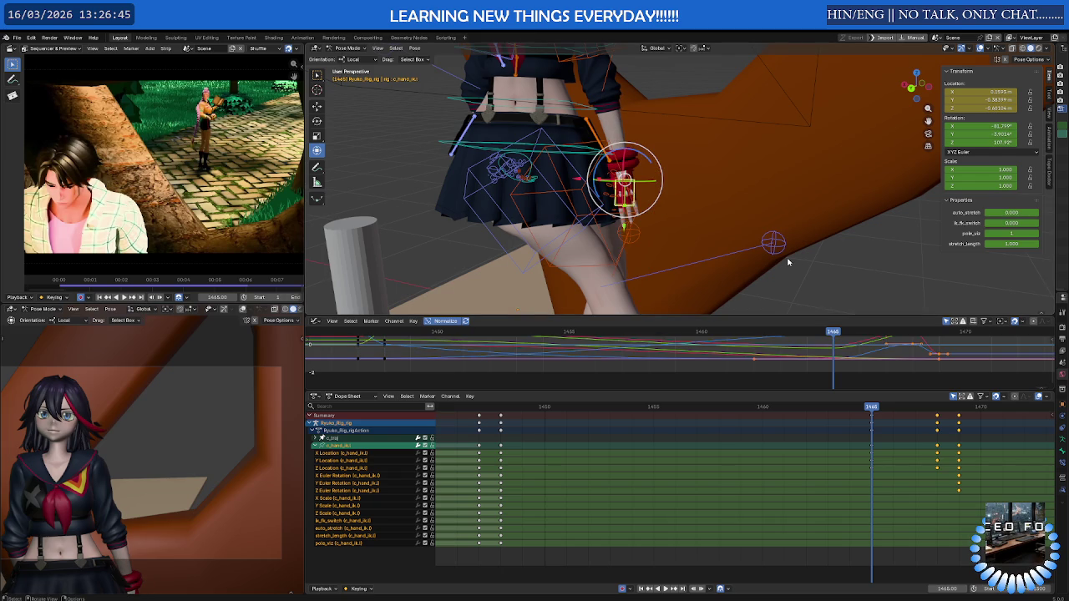
key("i")
Delete the stray hand keys after frame 1465 and review frames 1447–1464
mouse_move(956, 467)
left_mouse_down()
mouse_move(961, 443)
mouse_move(924, 426)
left_mouse_up()
key("Delete")
key("shift+ctrl+space")
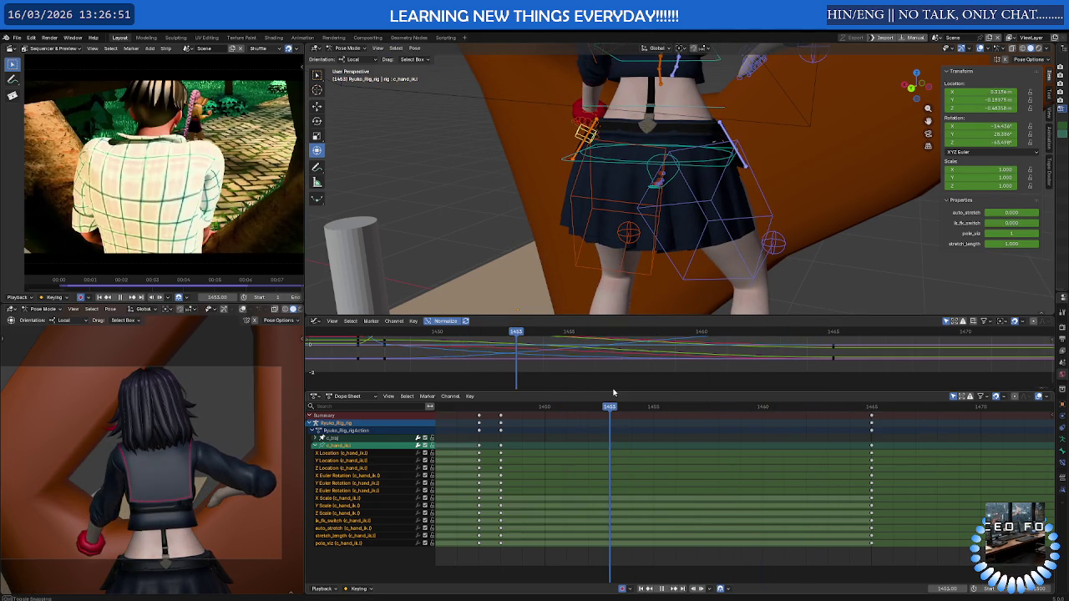
mouse_move(495, 406)
left_mouse_down()
mouse_move(845, 408)
mouse_move(476, 407)
mouse_move(501, 407)
left_mouse_up()
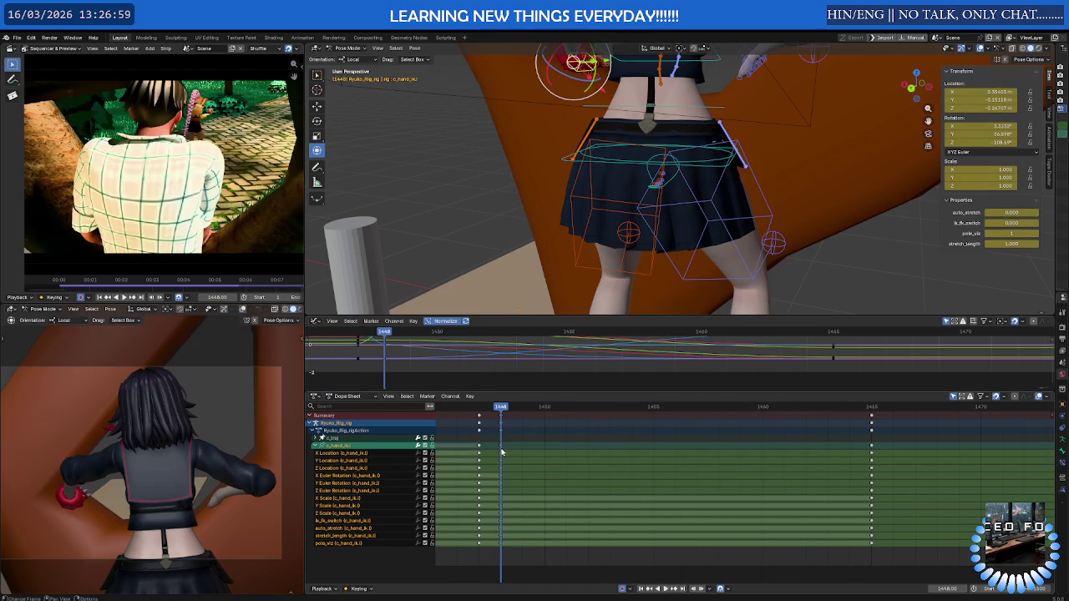
Duplicate the left hand's frame-1448 keys and slide them about ten frames later
key("i")
key("g")
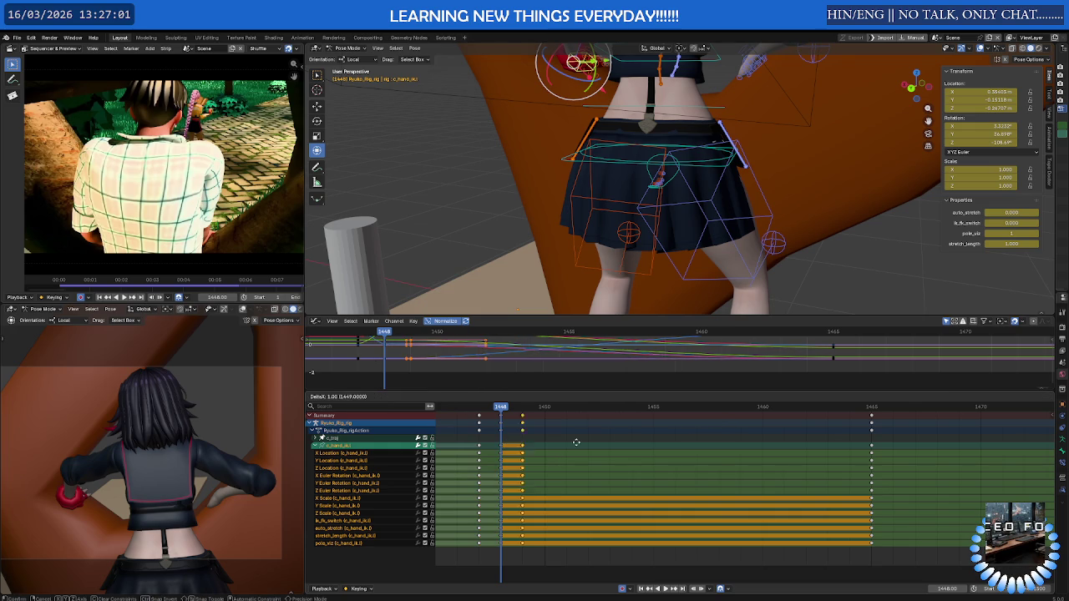
left_click(753, 442)
key("space")
mouse_move(695, 411)
left_mouse_down()
mouse_move(654, 415)
mouse_move(699, 419)
left_mouse_up()
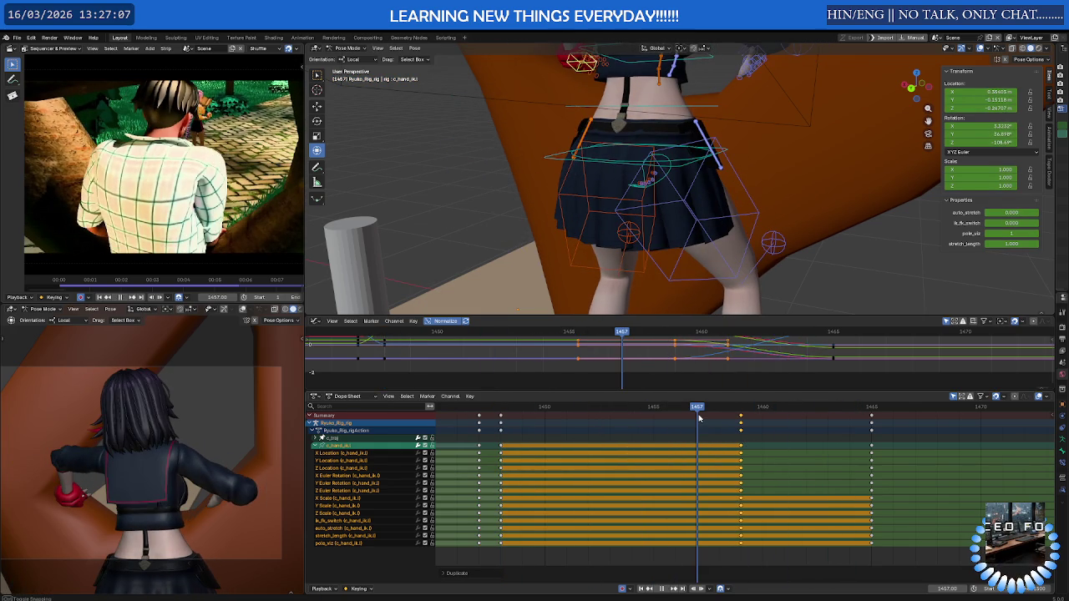
Settle the copied left hand keys at frame 1460 and scrub playback to check the hold
key("g")
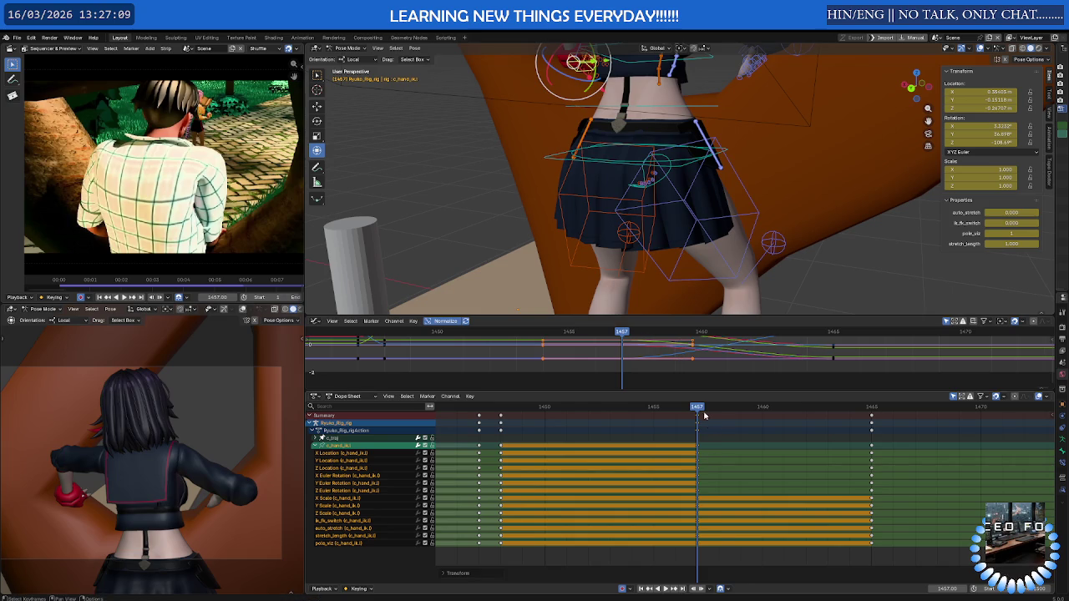
key("space")
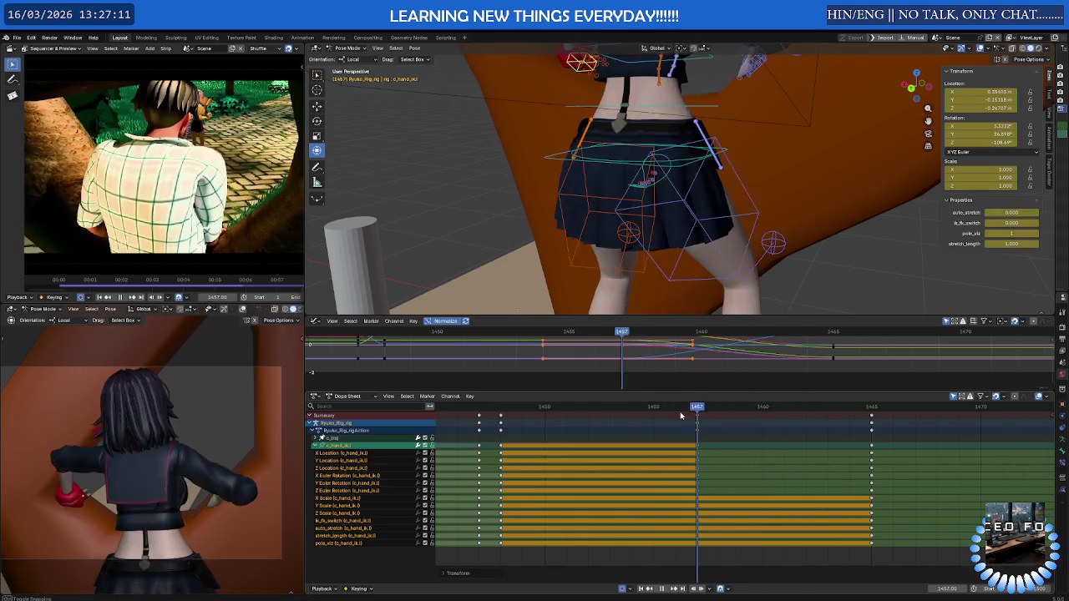
left_click_drag(683, 416, 674, 418)
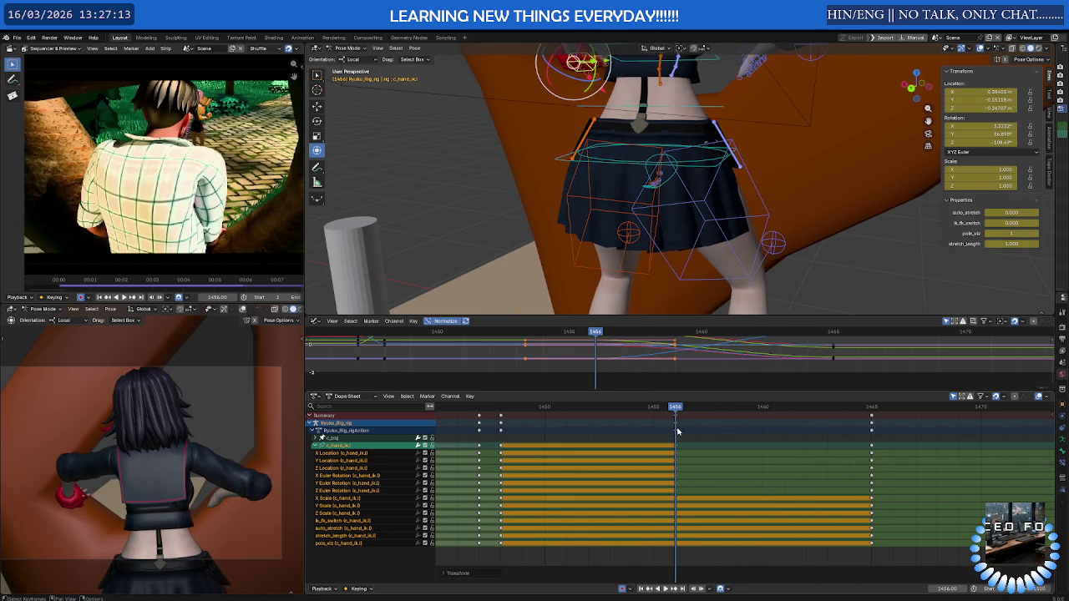
mouse_move(683, 410)
left_mouse_down()
mouse_move(805, 411)
mouse_move(639, 416)
mouse_move(753, 419)
left_mouse_up()
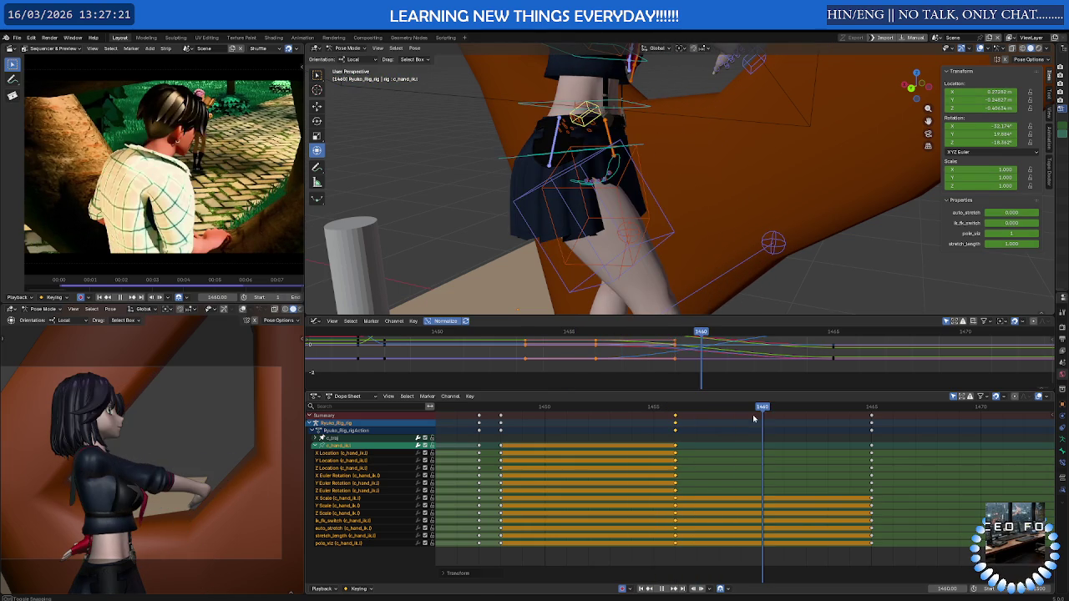
left_click(796, 455)
mouse_move(764, 413)
left_mouse_down()
mouse_move(716, 416)
mouse_move(902, 416)
mouse_move(716, 421)
mouse_move(871, 430)
mouse_move(857, 432)
left_mouse_up()
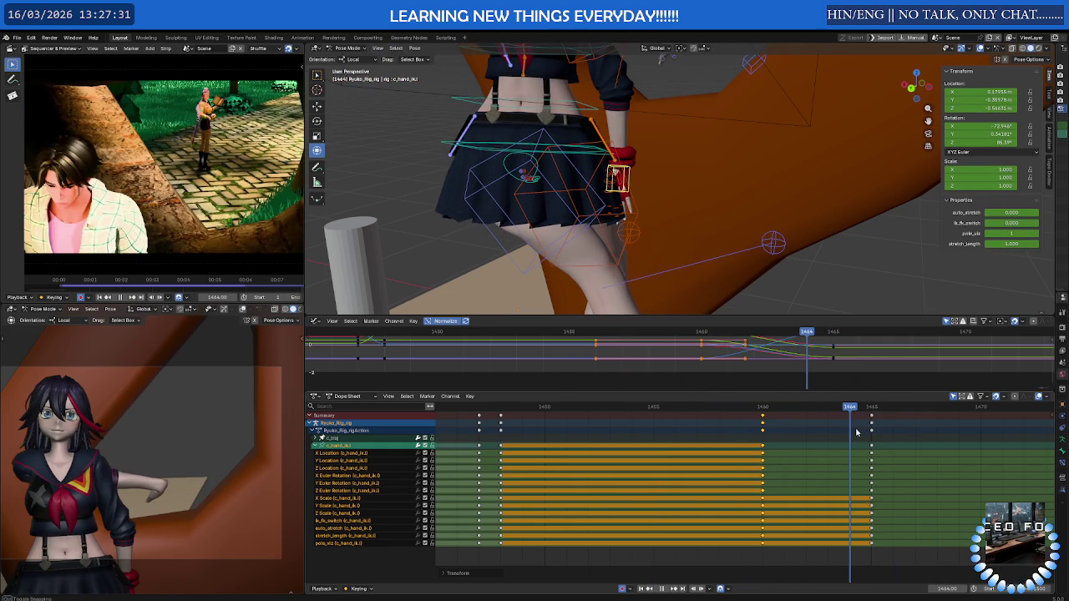
middle_click_drag(730, 310, 724, 188)
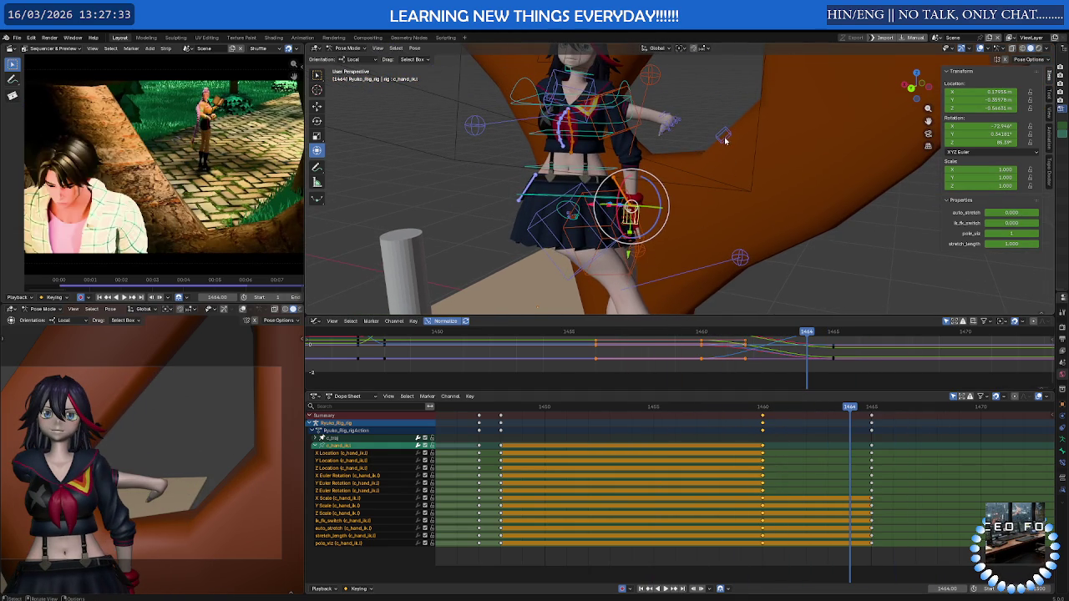
Change the interpolation mode of all the right hand control's keys and review playback
left_click(724, 139)
scroll(856, 457, "up", 1)
scroll(956, 475, "down", 2)
left_click_drag(981, 447, 601, 418)
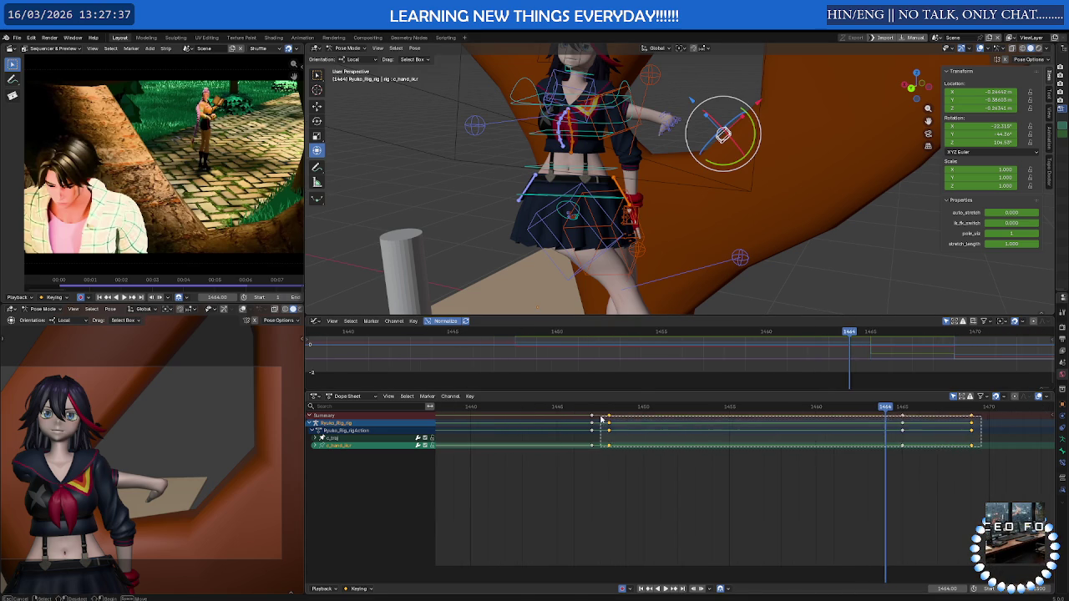
right_click(628, 429)
left_click(668, 457)
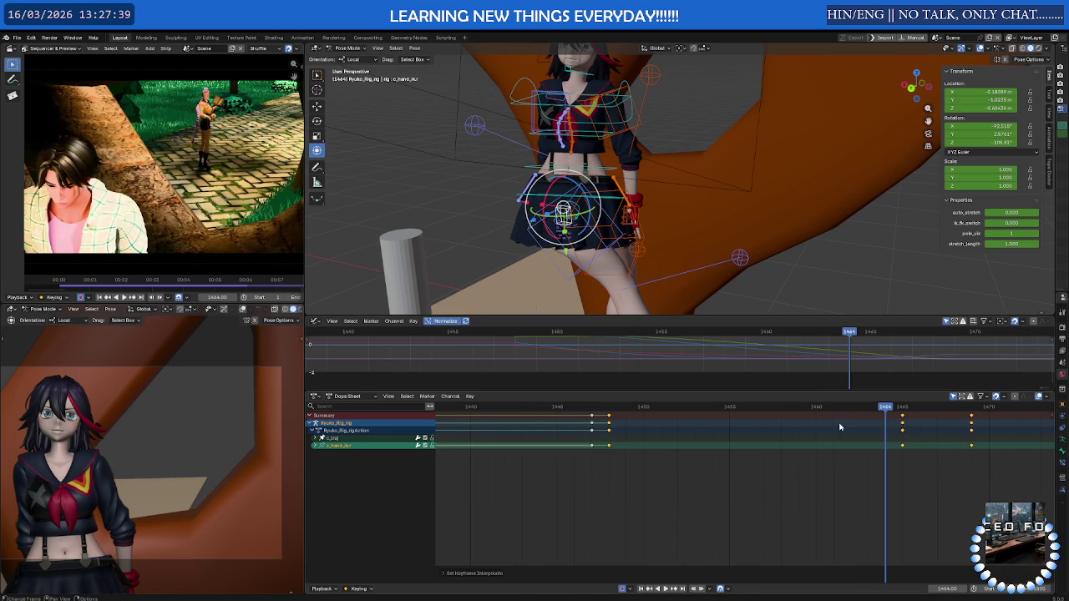
key("shift+ctrl+space")
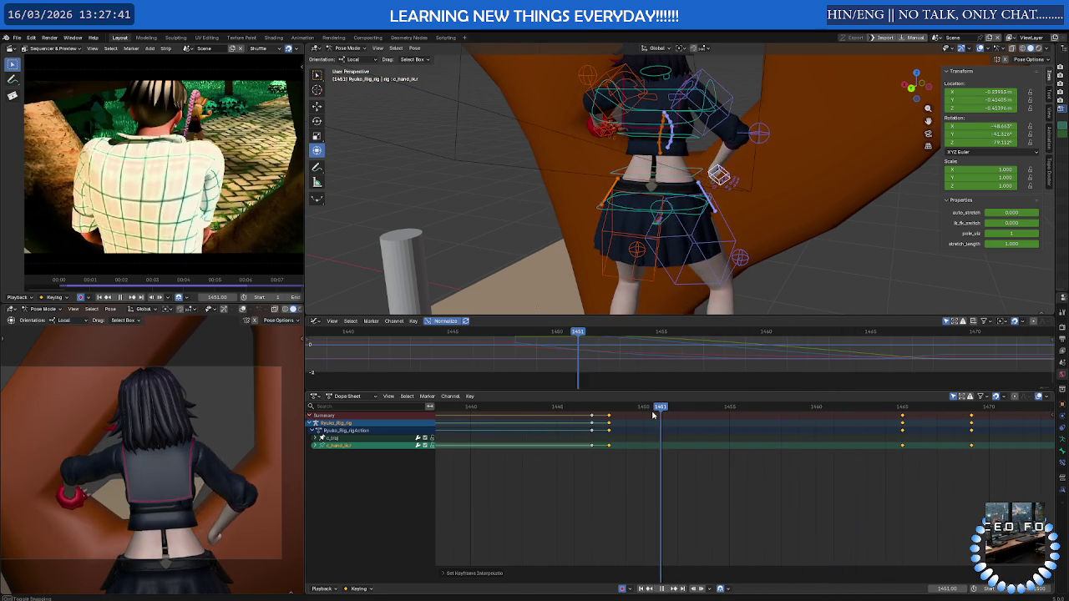
left_click_drag(576, 408, 608, 408)
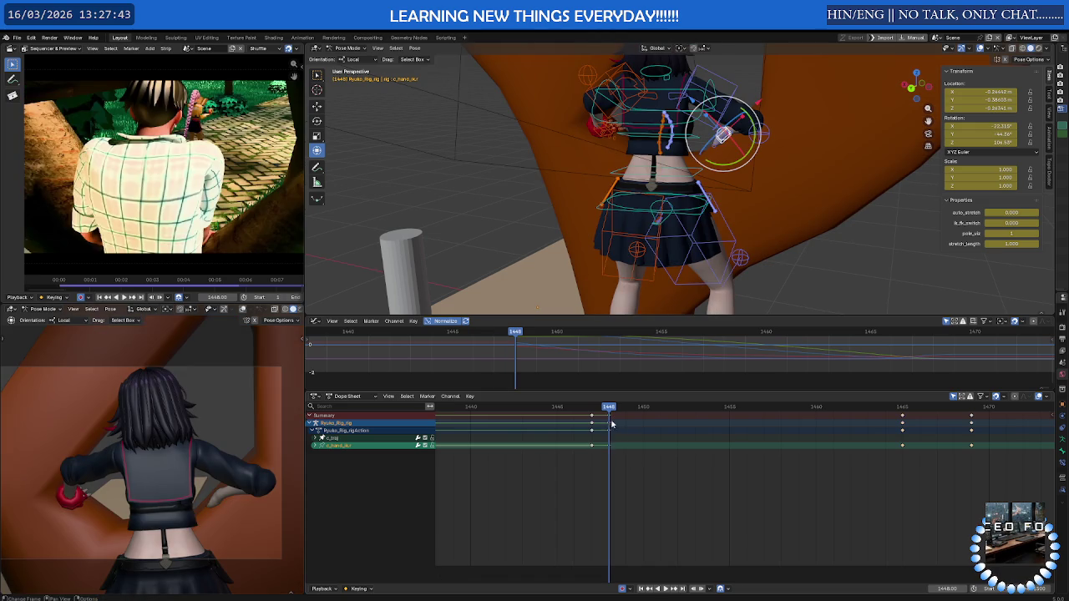
Copy the right hand's frame-1448 keys to 1460, then reposition the hand at frame 1462
key("shift+d")
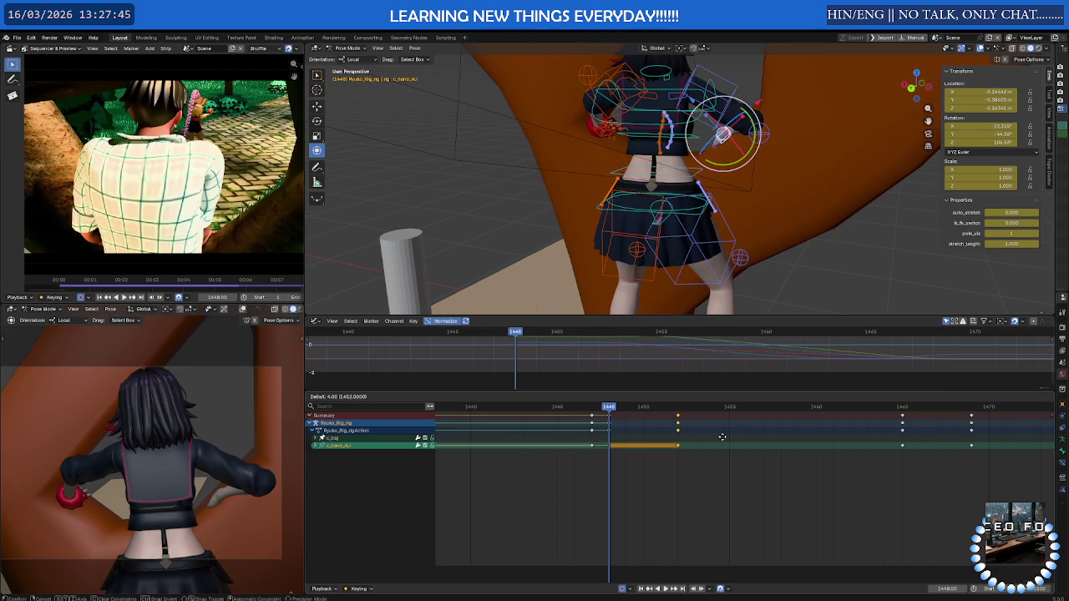
key("space")
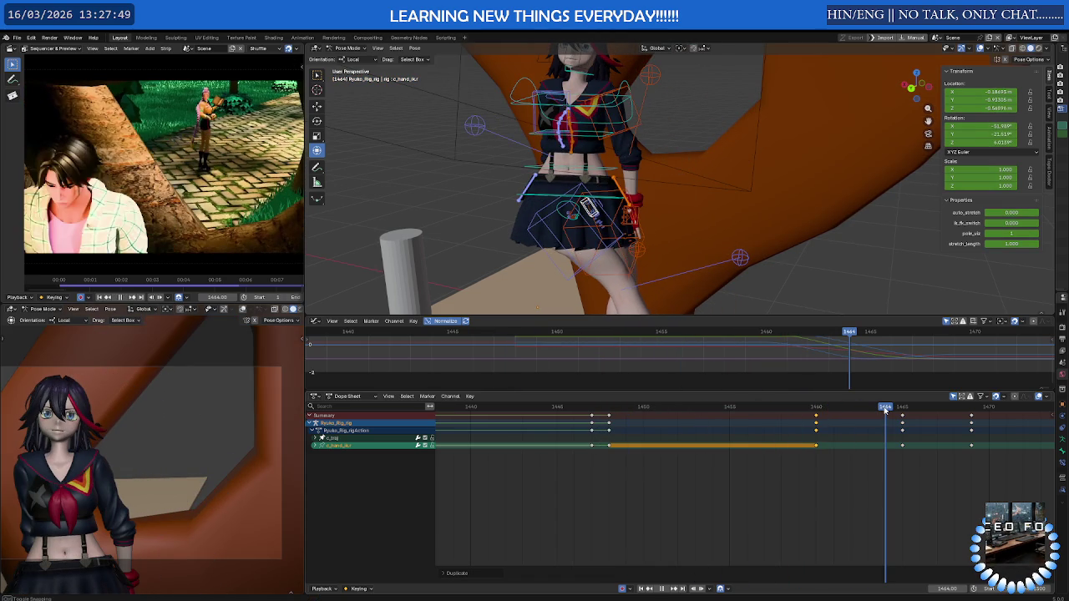
left_click_drag(885, 409, 850, 410)
mouse_move(651, 200)
middle_mouse_down()
mouse_move(716, 232)
mouse_move(700, 263)
mouse_move(775, 234)
mouse_move(716, 198)
middle_mouse_up()
key("g")
left_click(698, 217)
Move the right hand and rotate it around its own and local X axes
key("g")
left_click(760, 222)
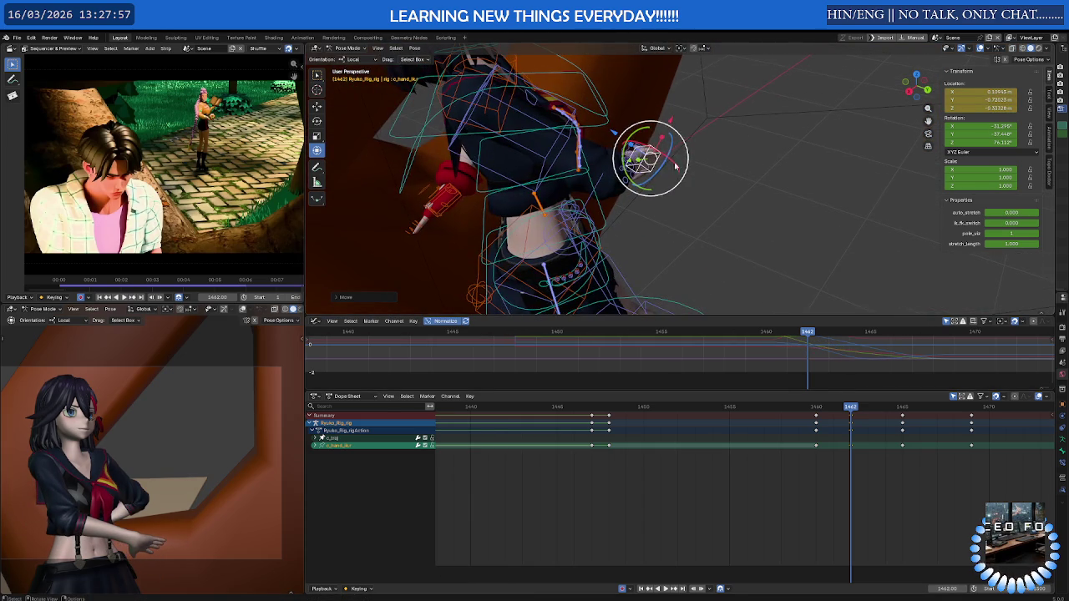
left_click_drag(670, 146, 672, 161)
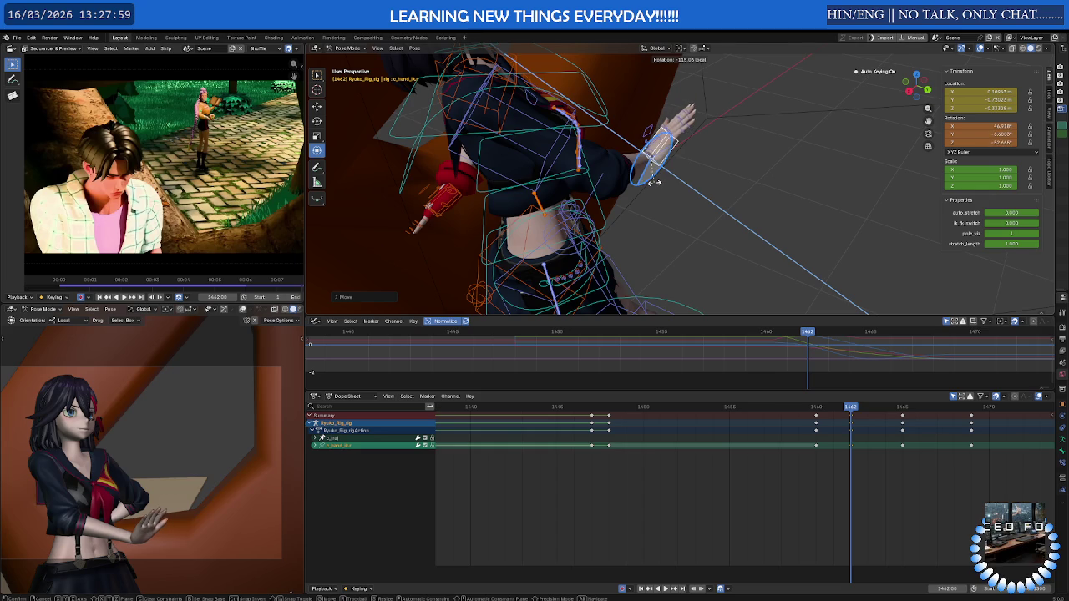
left_click(651, 158)
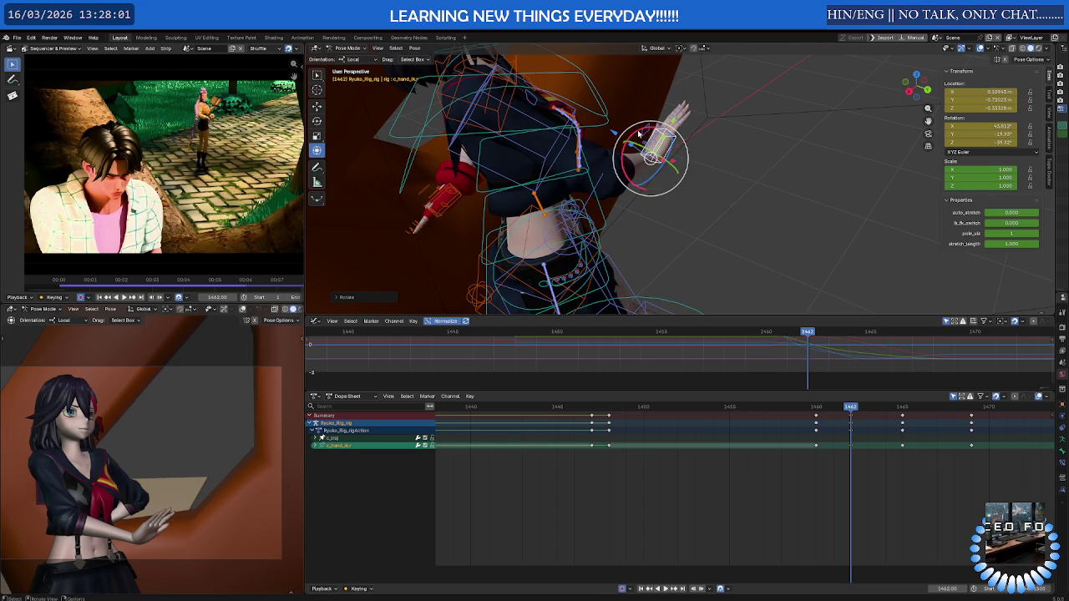
left_click_drag(639, 134, 656, 131)
left_click(680, 146)
Lower the right hand against the skirt and keyframe the pose at frame 1462
key("g")
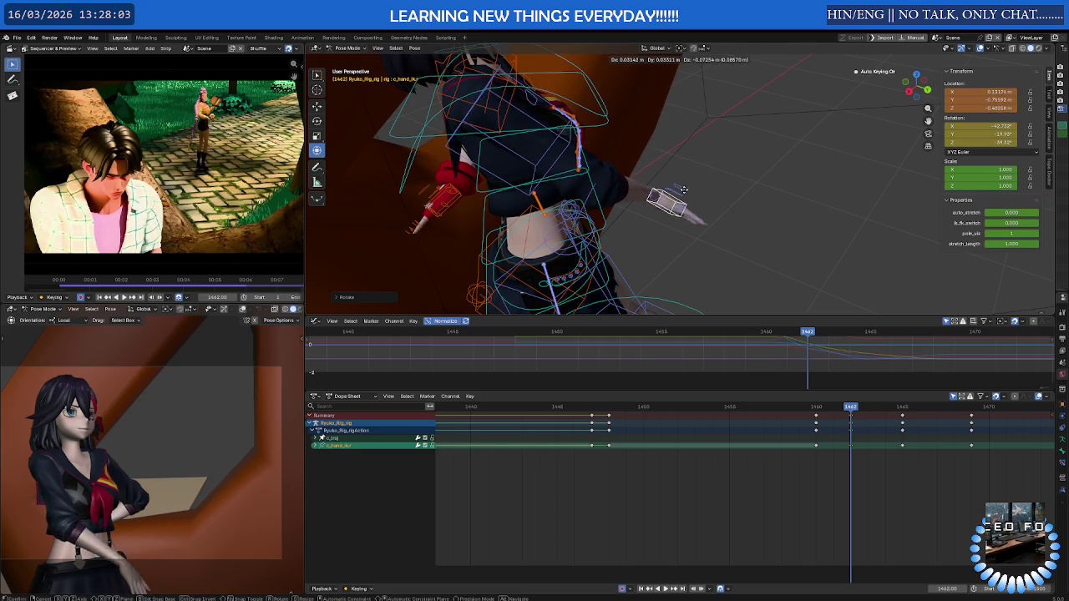
middle_click_drag(685, 208, 607, 184)
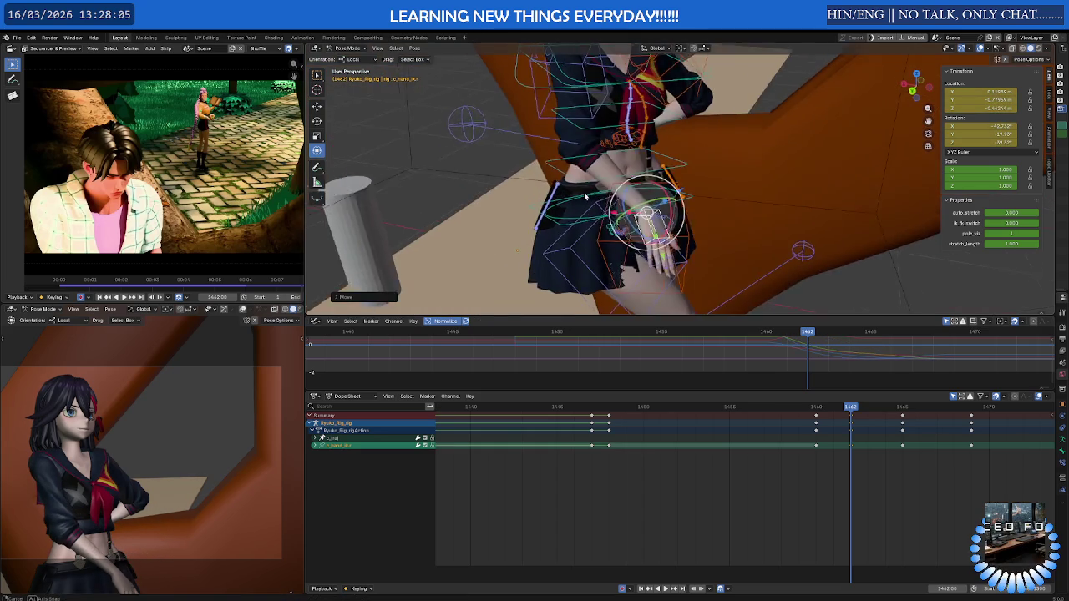
left_click(614, 201)
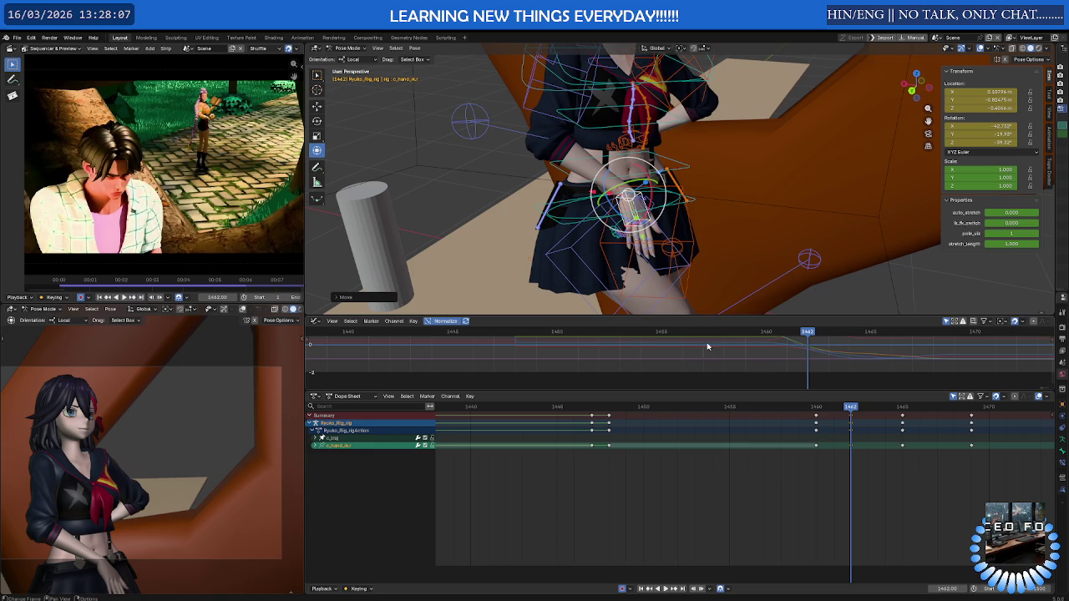
mouse_move(864, 410)
left_mouse_down()
mouse_move(834, 410)
mouse_move(851, 409)
left_mouse_up()
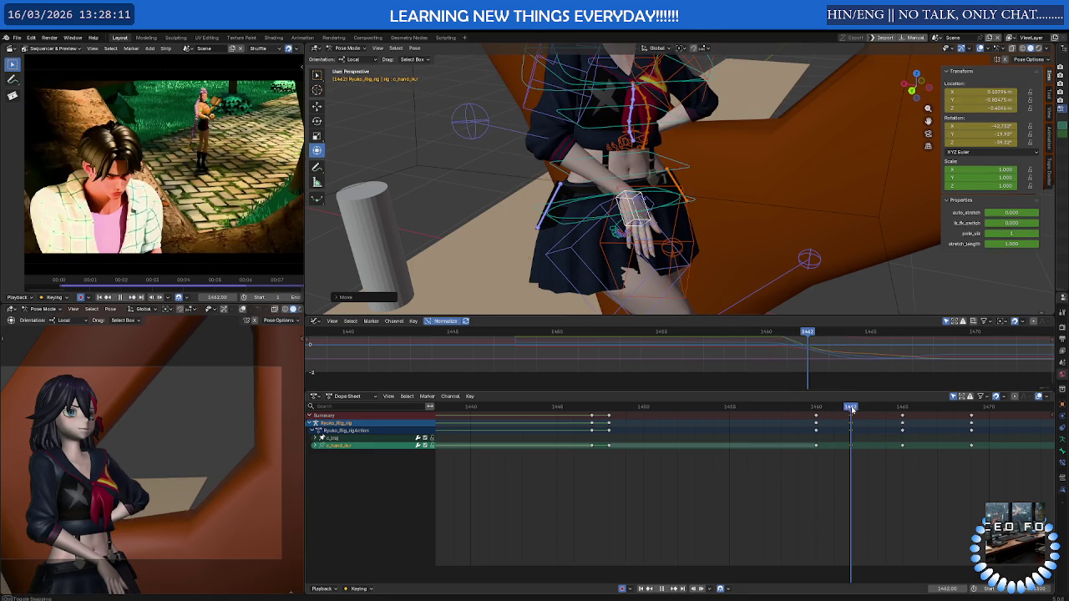
key("i")
Play the animation from the start through frame 1470, then select the camera in Object Mode
key("shift+Left")
key("space")
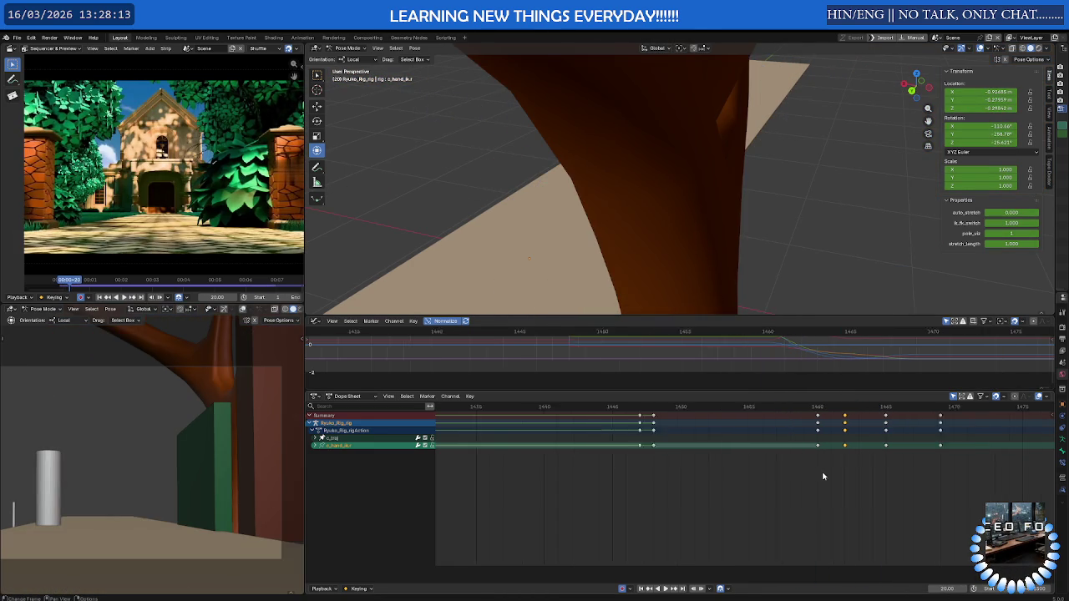
scroll(534, 501, "down", 3)
scroll(541, 447, "down", 3)
left_click_drag(533, 409, 646, 409)
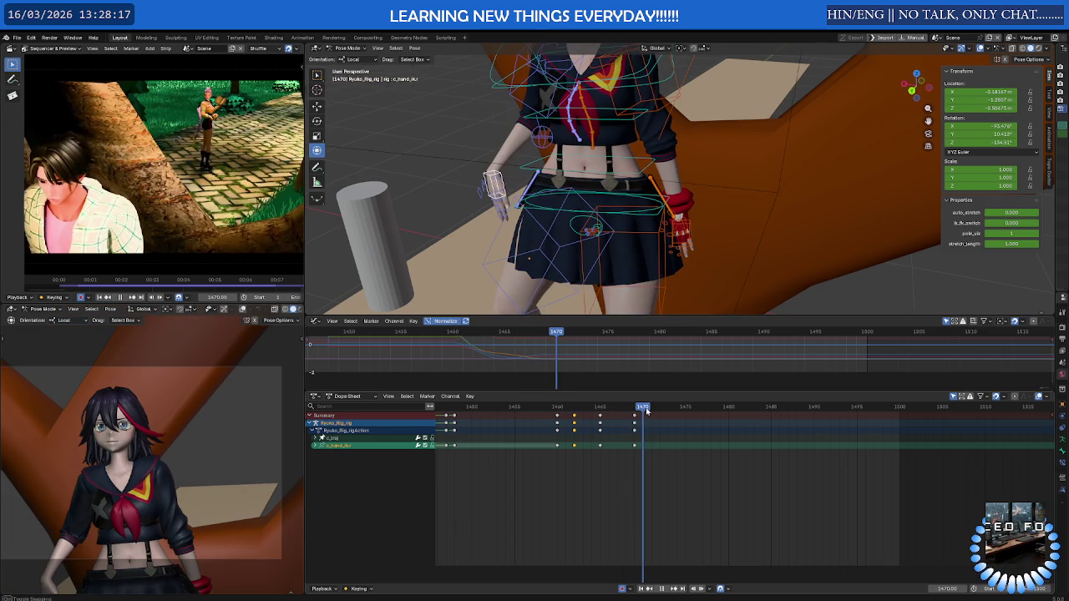
scroll(709, 196, "down", 3)
key("ctrl+Tab")
left_click(710, 197)
scroll(677, 415, "down", 3)
Set the camera's later keyframes to Bezier interpolation and preview the move
mouse_move(651, 407)
left_mouse_down()
mouse_move(539, 409)
mouse_move(646, 427)
mouse_move(632, 429)
left_mouse_up()
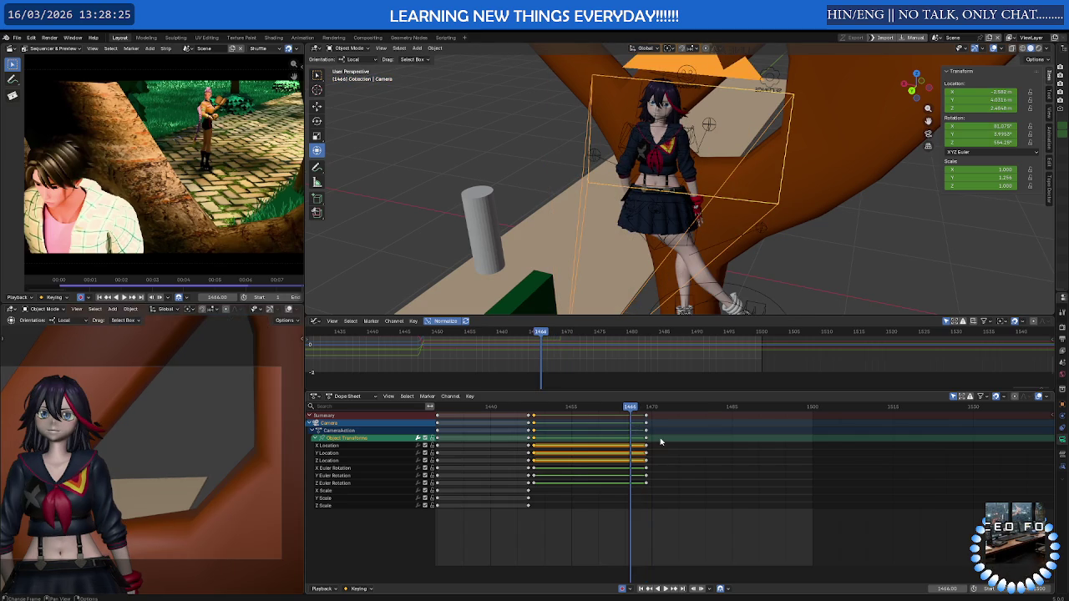
scroll(656, 437, "down", 3)
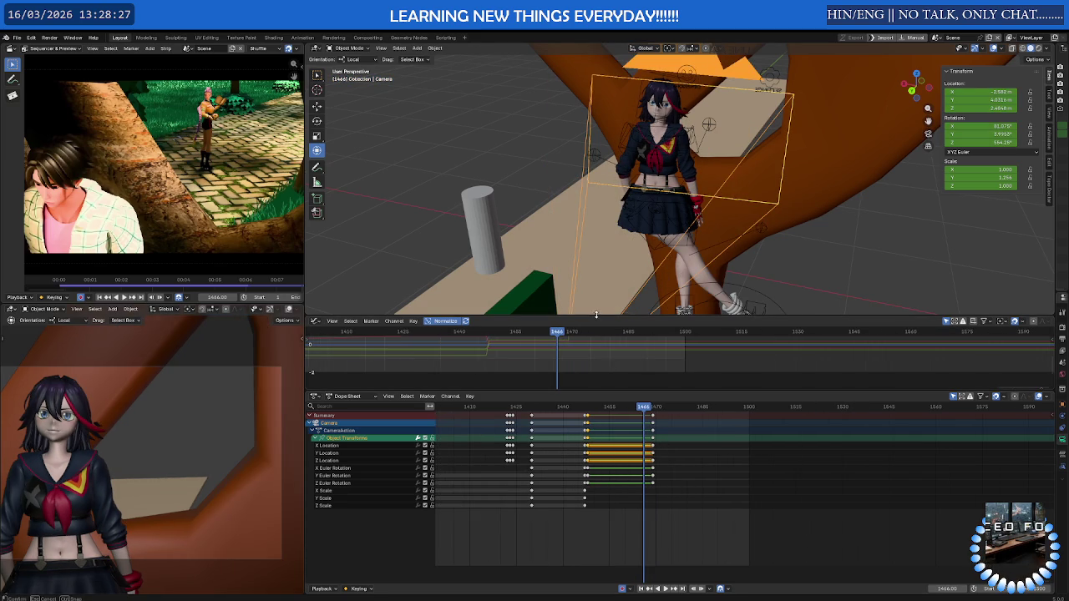
left_click_drag(596, 315, 596, 236)
scroll(657, 481, "right", 1, "ctrl")
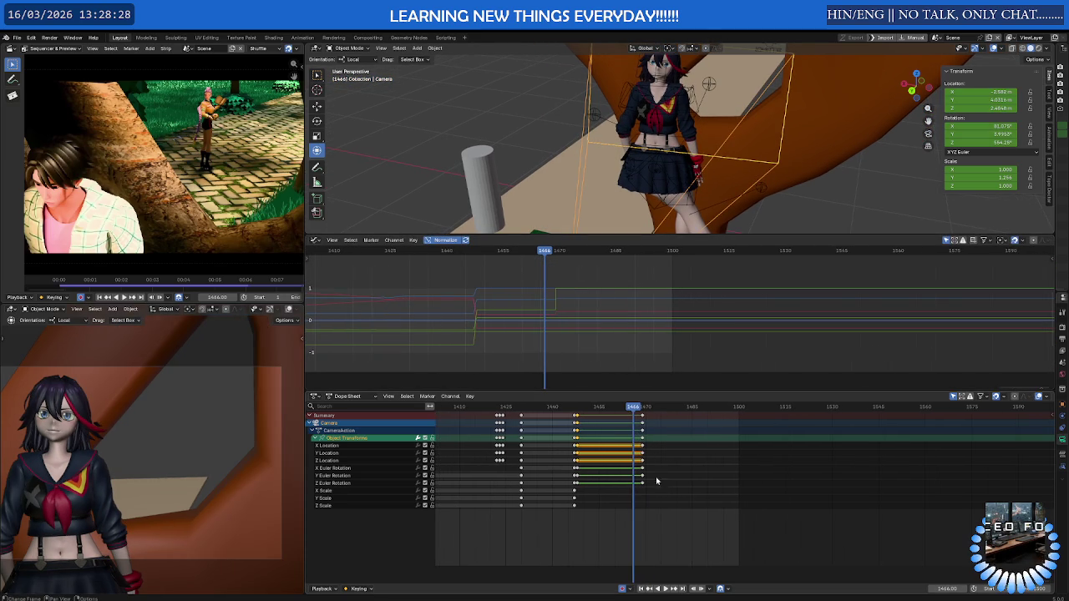
left_click_drag(575, 423, 576, 422)
right_click(581, 424)
mouse_move(556, 422)
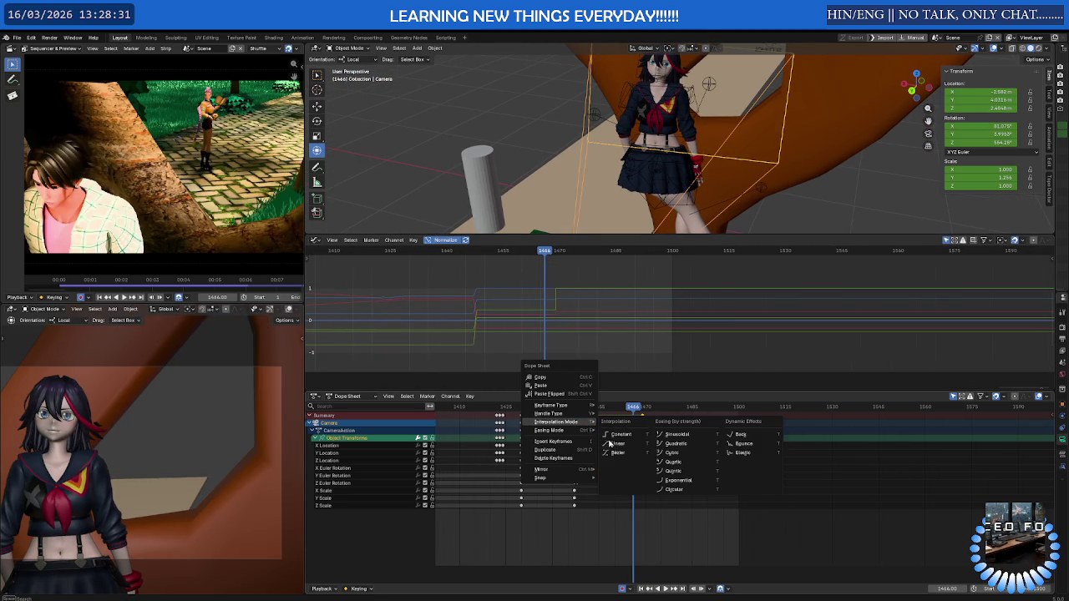
left_click(615, 453)
key("space")
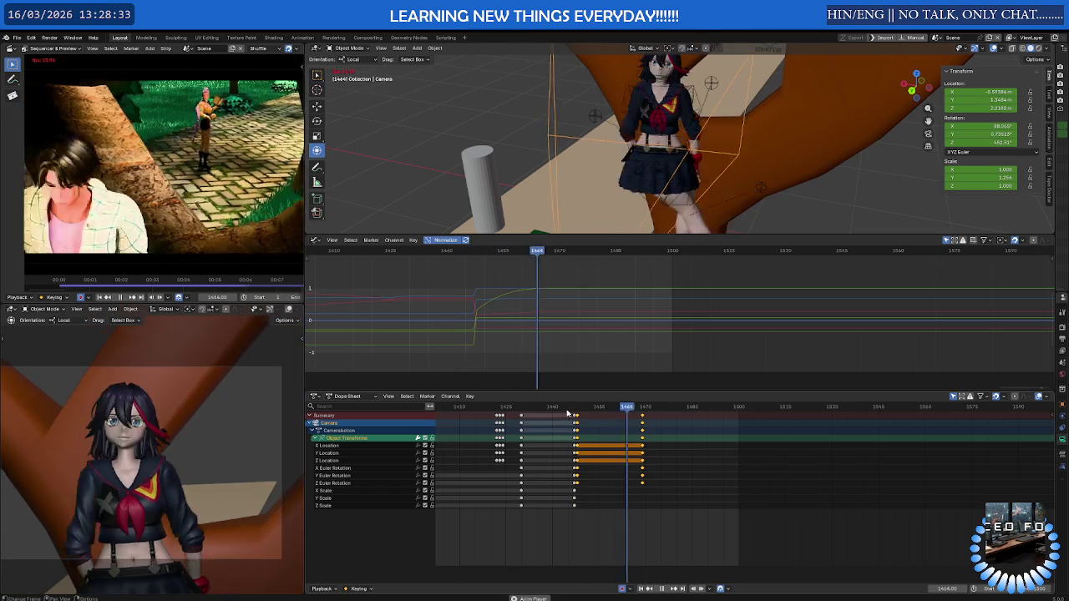
Keyframe the camera's transforms at frame 1469
mouse_move(609, 408)
left_mouse_down()
mouse_move(641, 410)
mouse_move(563, 415)
mouse_move(609, 417)
mouse_move(576, 418)
left_mouse_up()
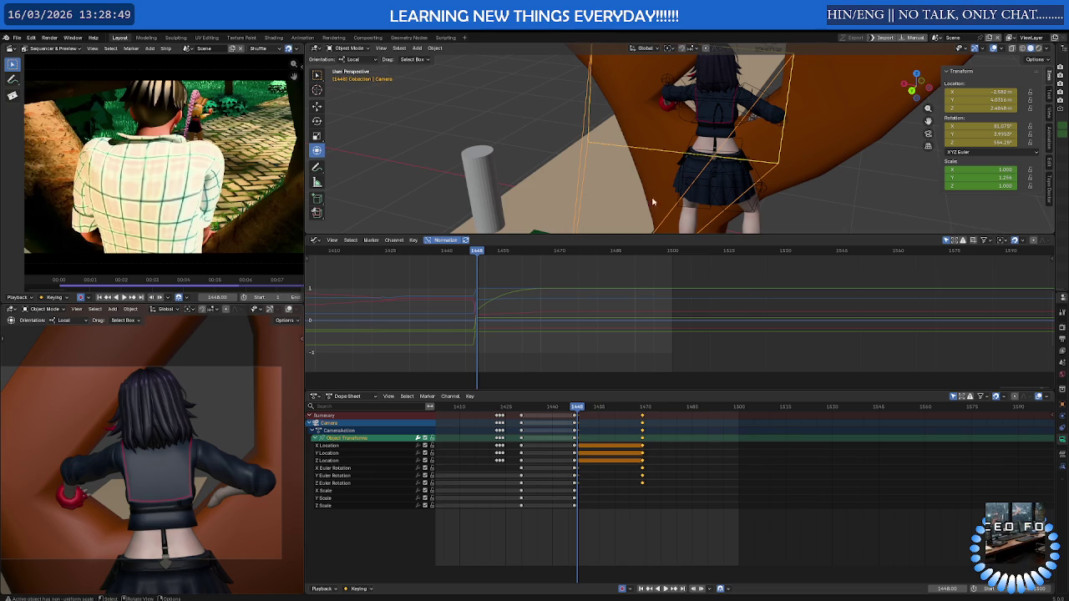
left_click_drag(580, 410, 642, 411)
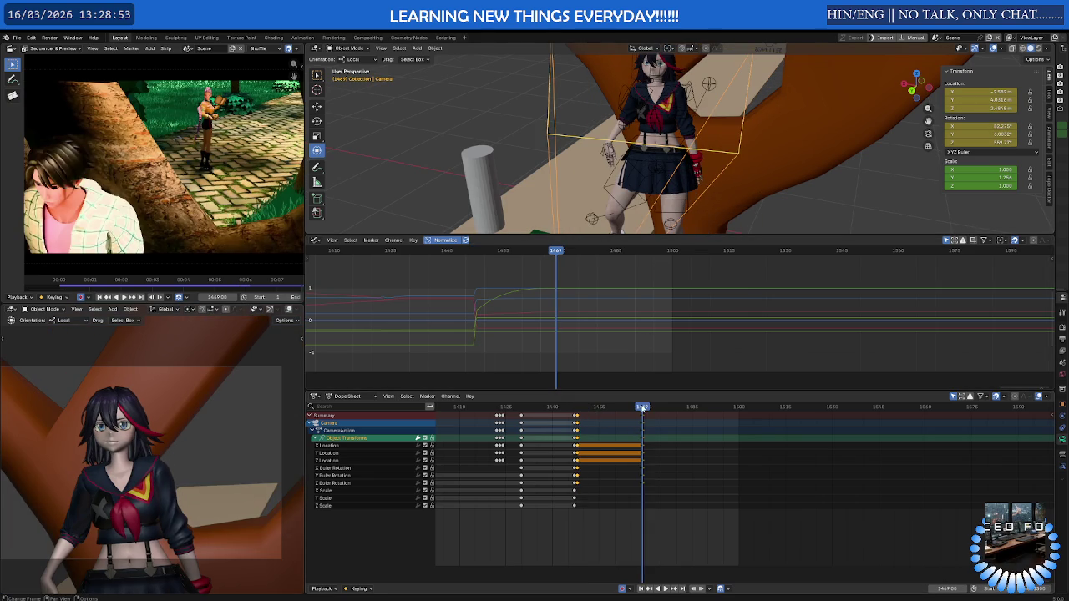
key("i")
key("space")
key("space")
key("space")
Shift the camera keys from about frames 1425–1450 six frames later and preview from 1452
mouse_move(588, 414)
left_mouse_down()
mouse_move(627, 410)
mouse_move(602, 411)
left_mouse_up()
key("Escape")
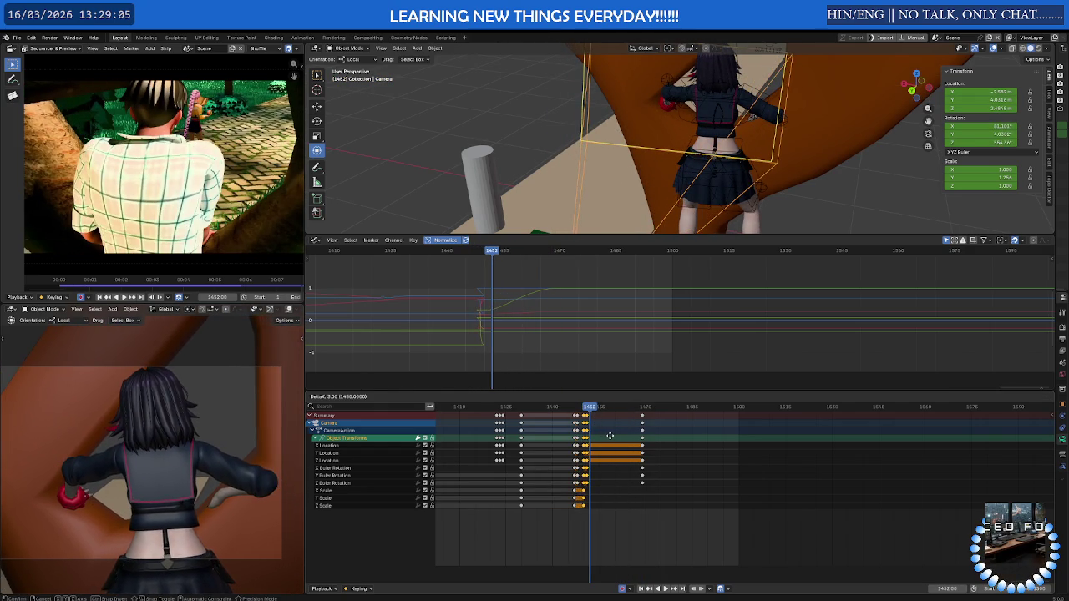
left_click(607, 446)
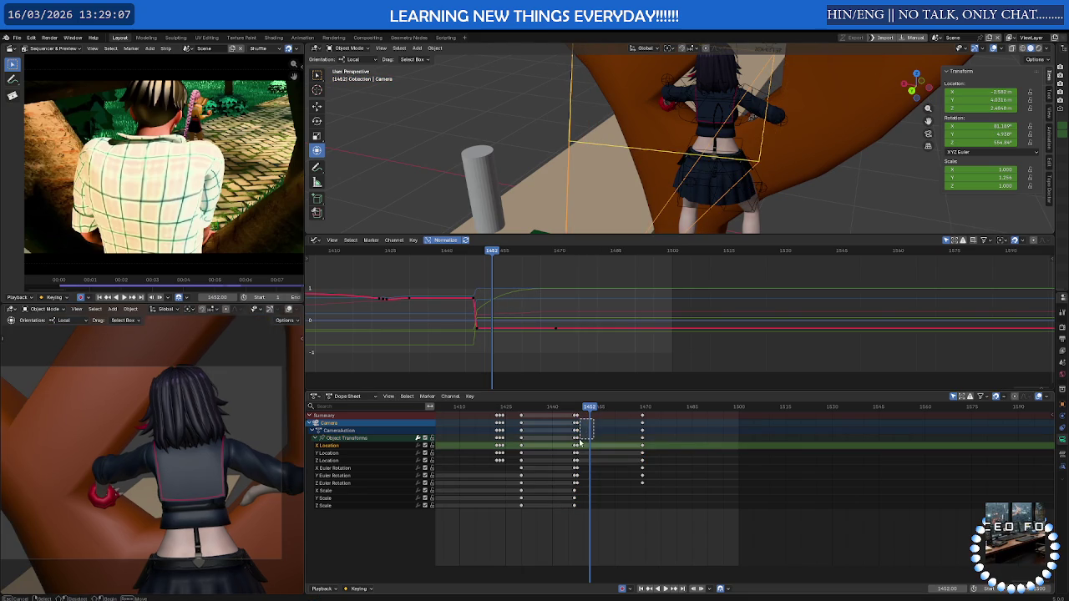
key("g")
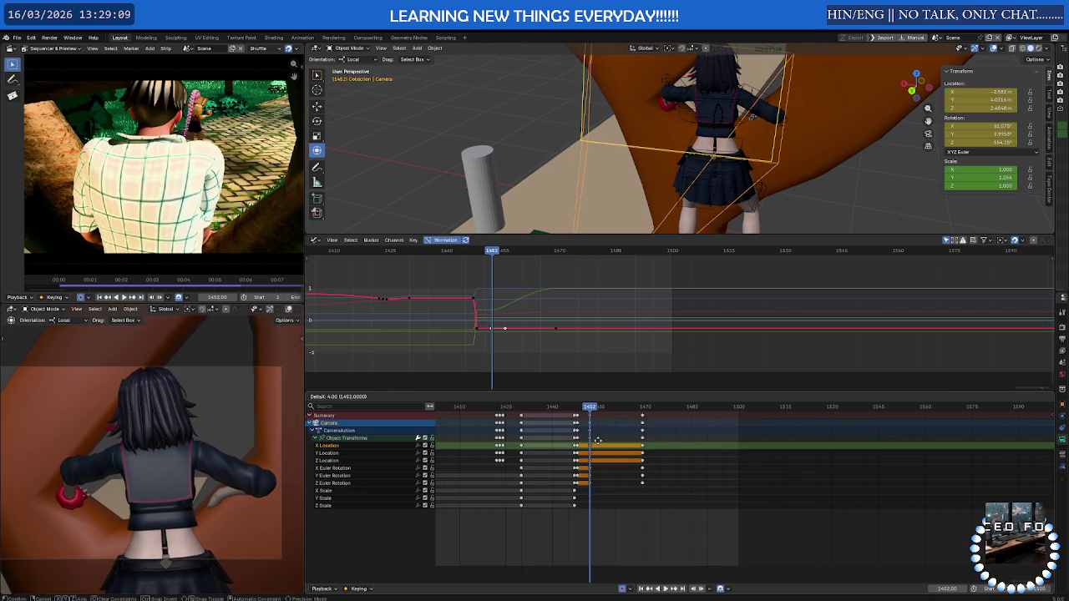
key("space")
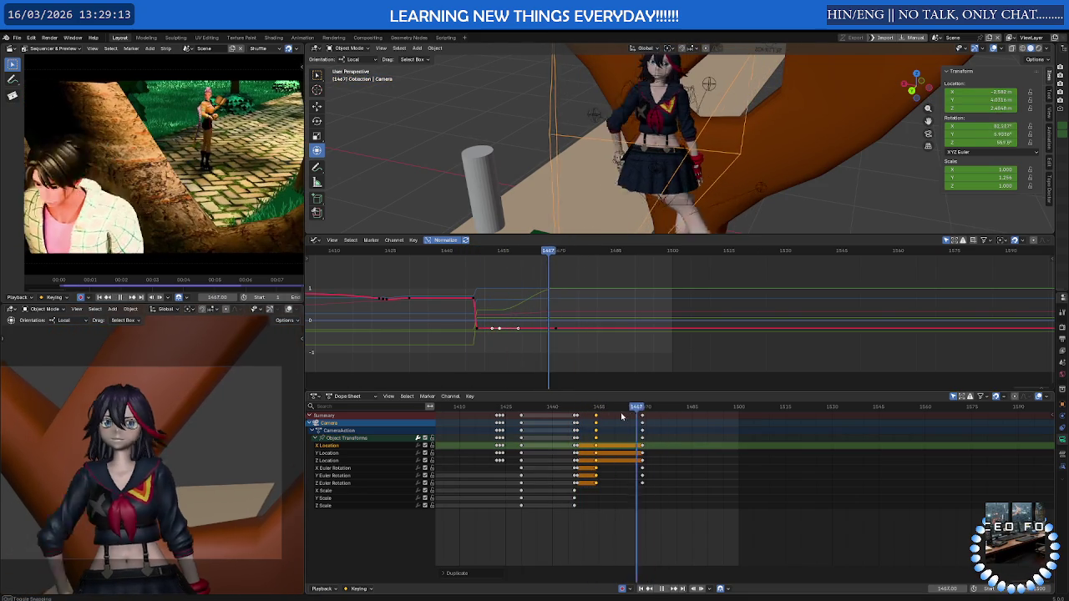
left_click_drag(573, 407, 641, 411)
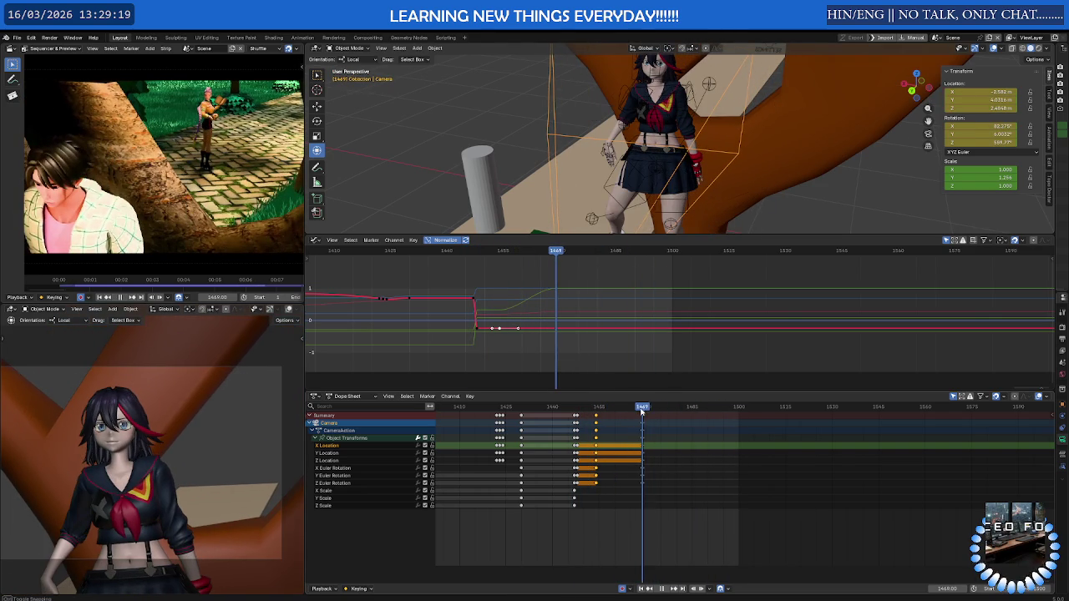
left_click_drag(642, 411, 643, 412)
Select the orange cylinder
scroll(636, 144, "up", 5)
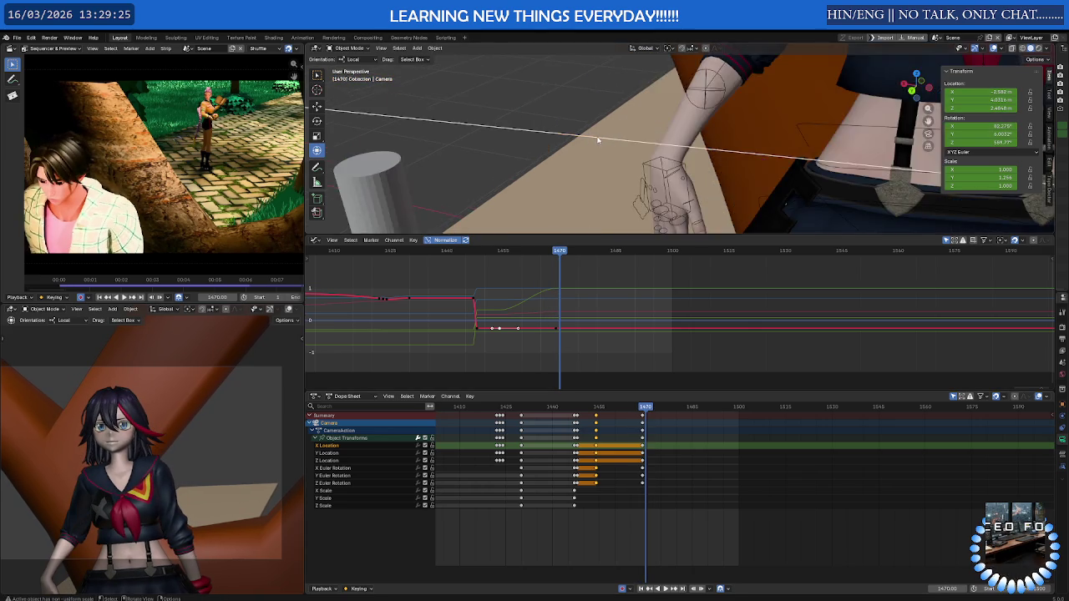
scroll(635, 144, "down", 3)
scroll(433, 156, "down", 3)
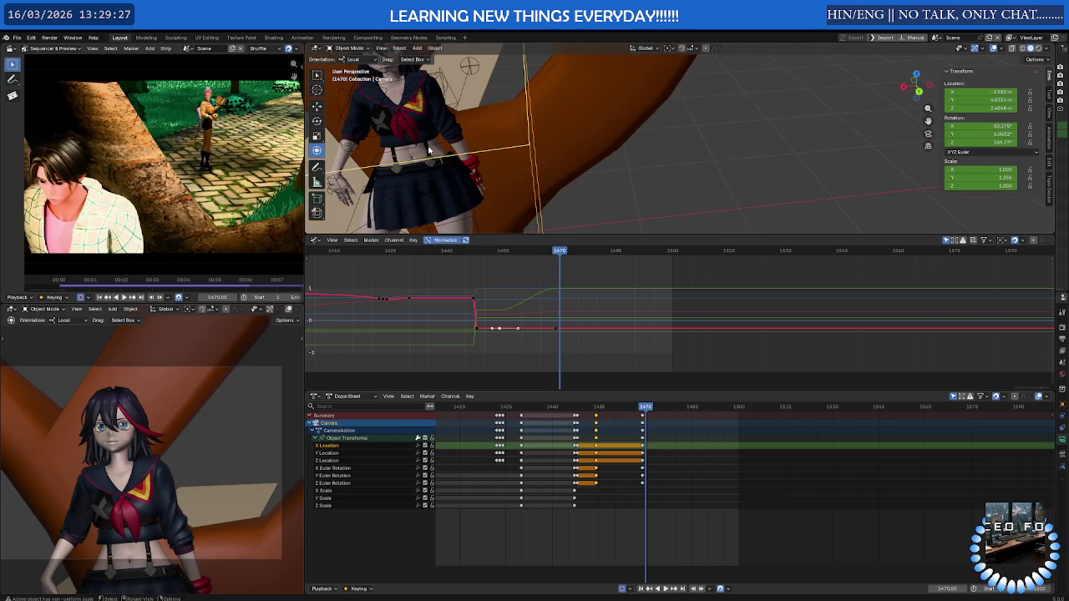
left_click(547, 154)
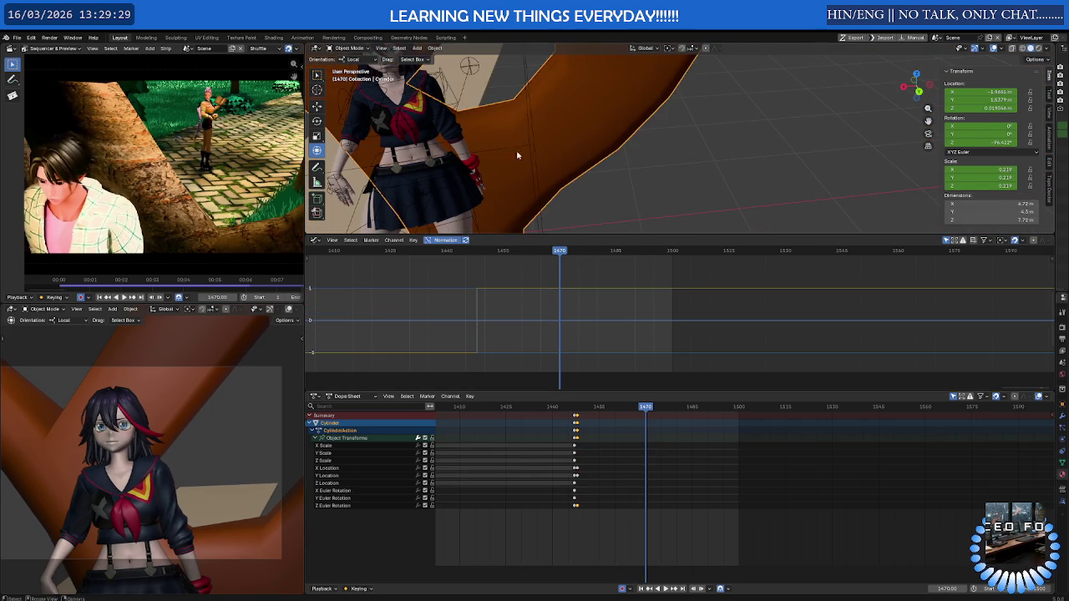
Return the cylinder to Object Mode, select the Ryuko rig and enter Pose Mode
key("Tab")
left_click(517, 160)
left_click(474, 146)
key("ctrl+Tab")
middle_click_drag(474, 146, 568, 137, "shift")
Select c_spine_01.x and c_pos and review the rig's motion from frame 1411 to 1459
left_click(547, 178)
scroll(629, 446, "down", 5)
left_click(576, 157)
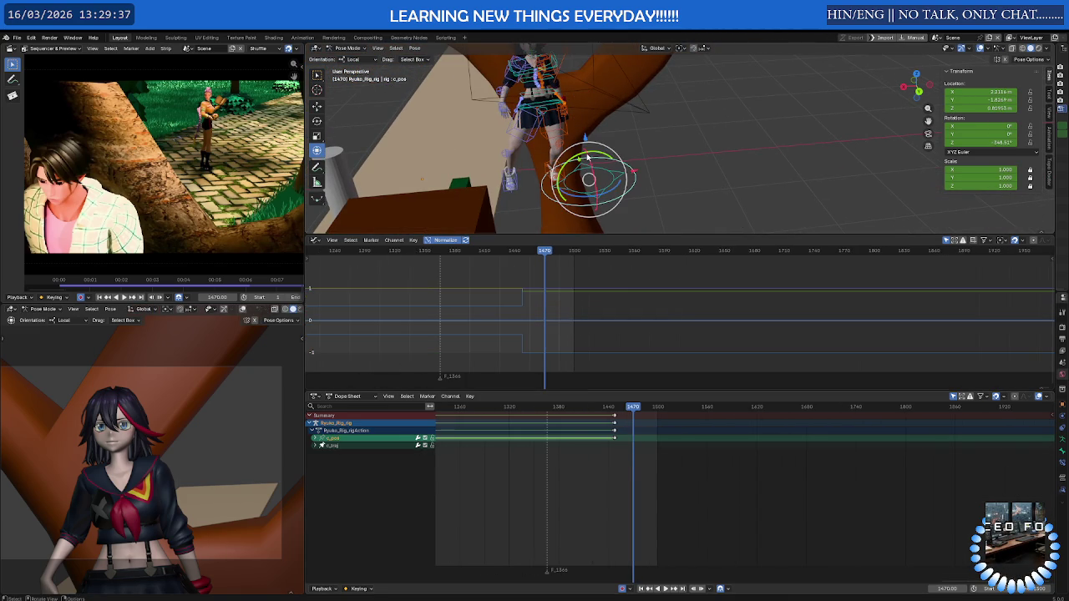
key("space")
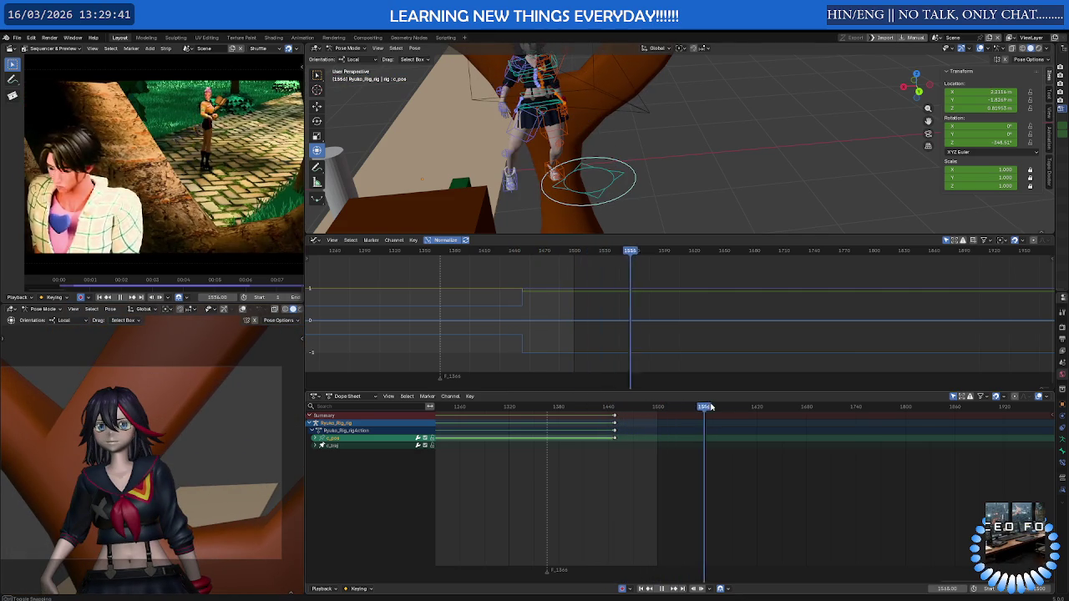
left_click(571, 407)
left_click_drag(571, 407, 632, 405)
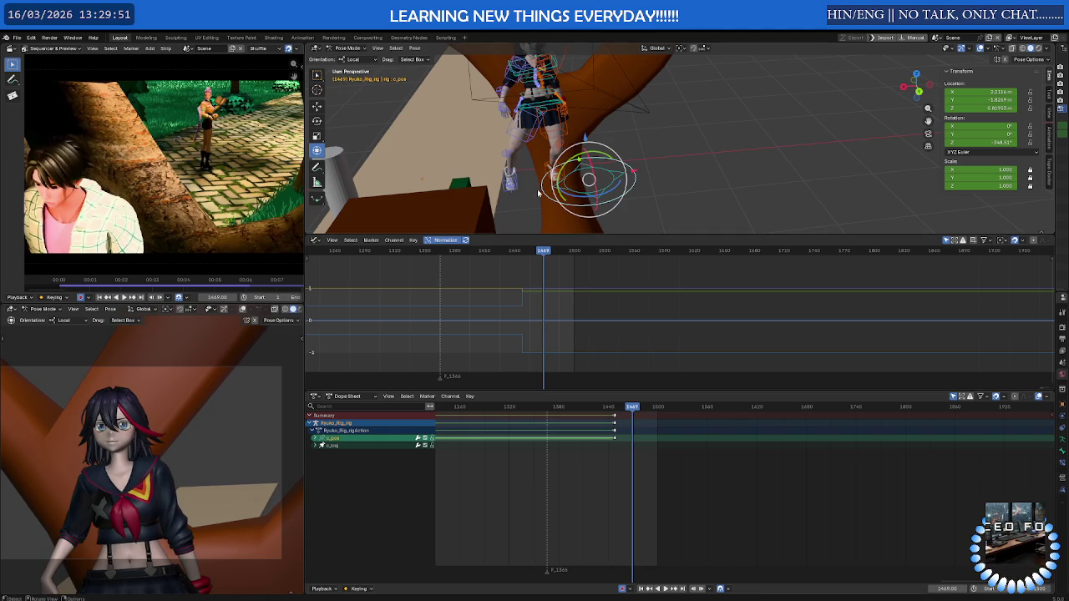
Select both foot IK controllers and scrub their keys from frame 1449 to 1474
scroll(538, 192, "up", 3)
scroll(542, 188, "up", 2)
scroll(551, 180, "up", 2)
left_click(568, 169)
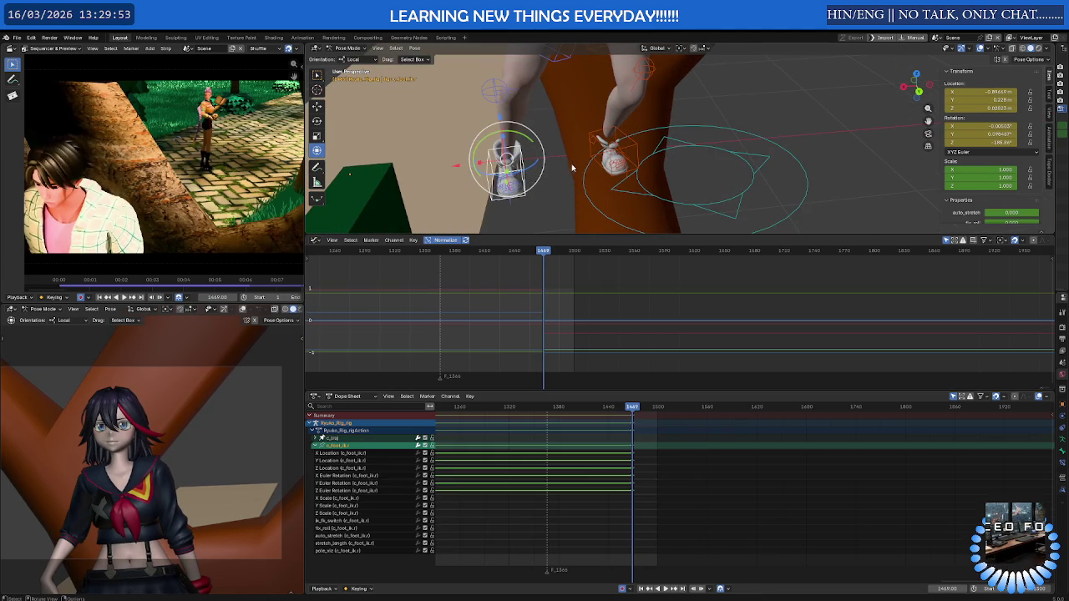
left_click(587, 161, "shift")
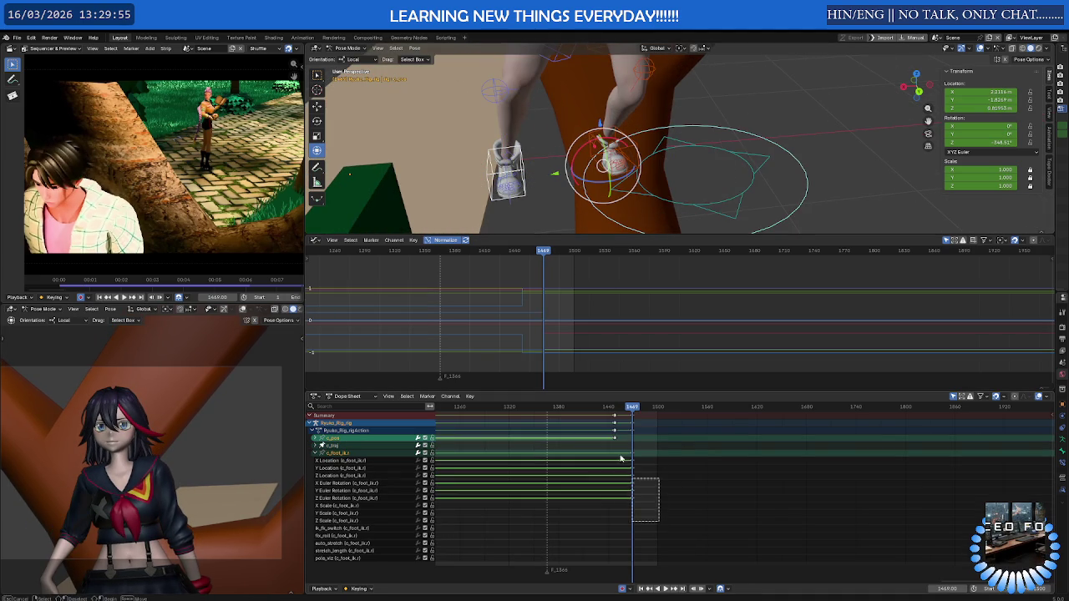
mouse_move(631, 407)
left_mouse_down()
mouse_move(618, 410)
mouse_move(641, 411)
left_mouse_up()
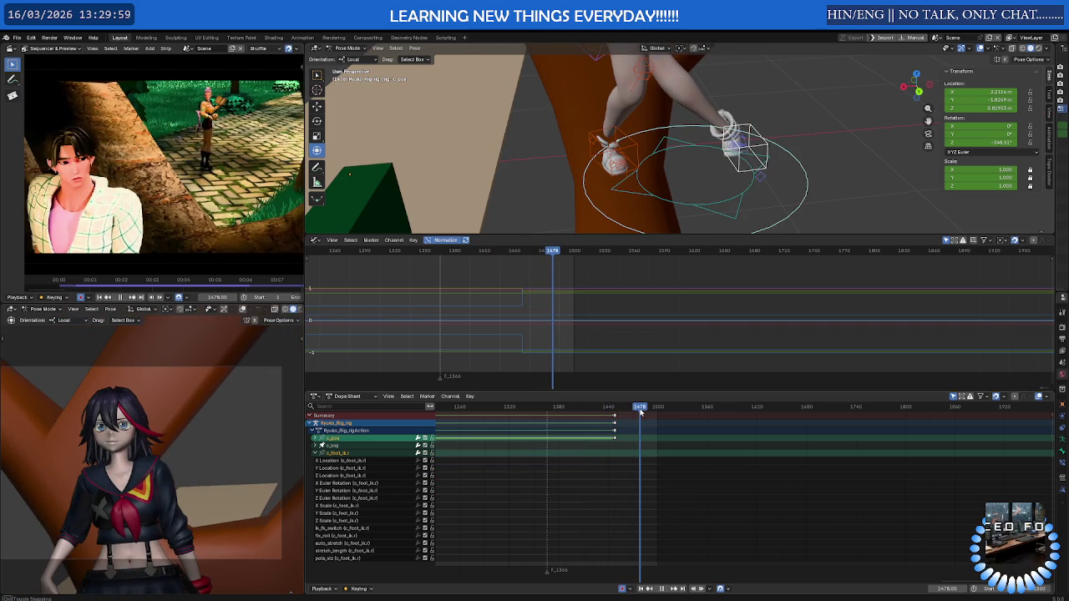
left_click_drag(629, 415, 636, 415)
Orbit to see the whole rig and box-select all its bones
scroll(623, 123, "down", 3)
mouse_move(609, 224)
middle_mouse_down()
mouse_move(630, 179)
mouse_move(537, 123)
mouse_move(521, 92)
middle_mouse_up()
left_click_drag(596, 121, 587, 206)
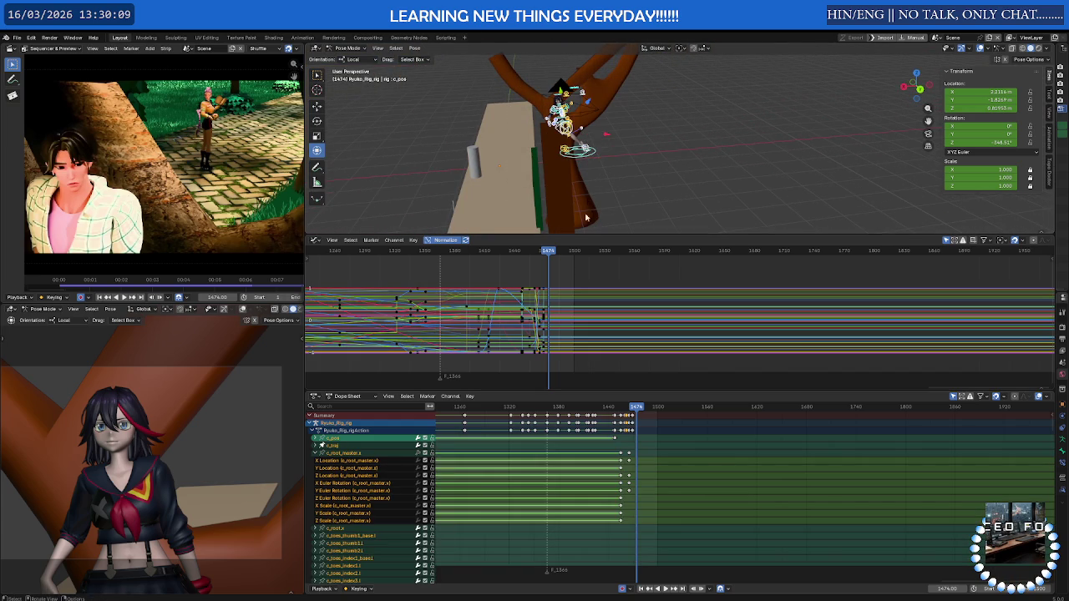
key("space")
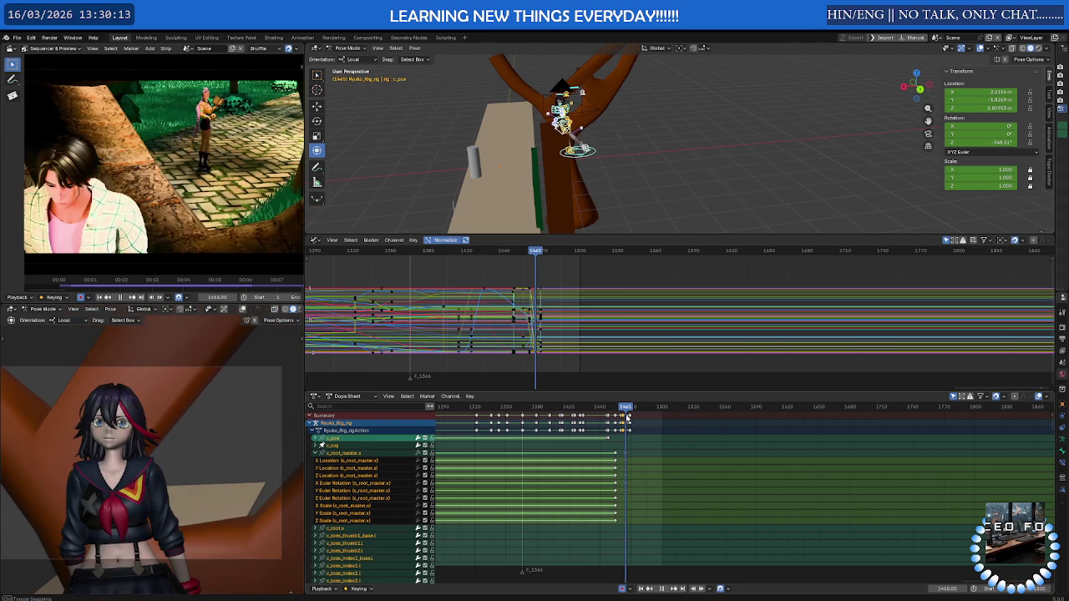
key("space")
scroll(627, 420, "up", 5)
left_click_drag(612, 522, 503, 424)
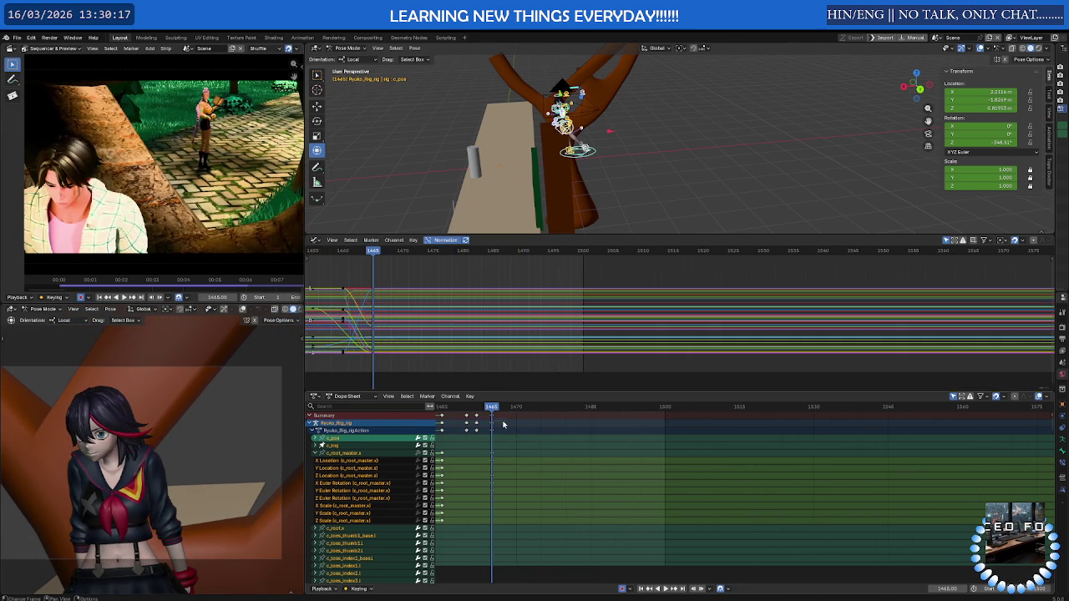
key("space")
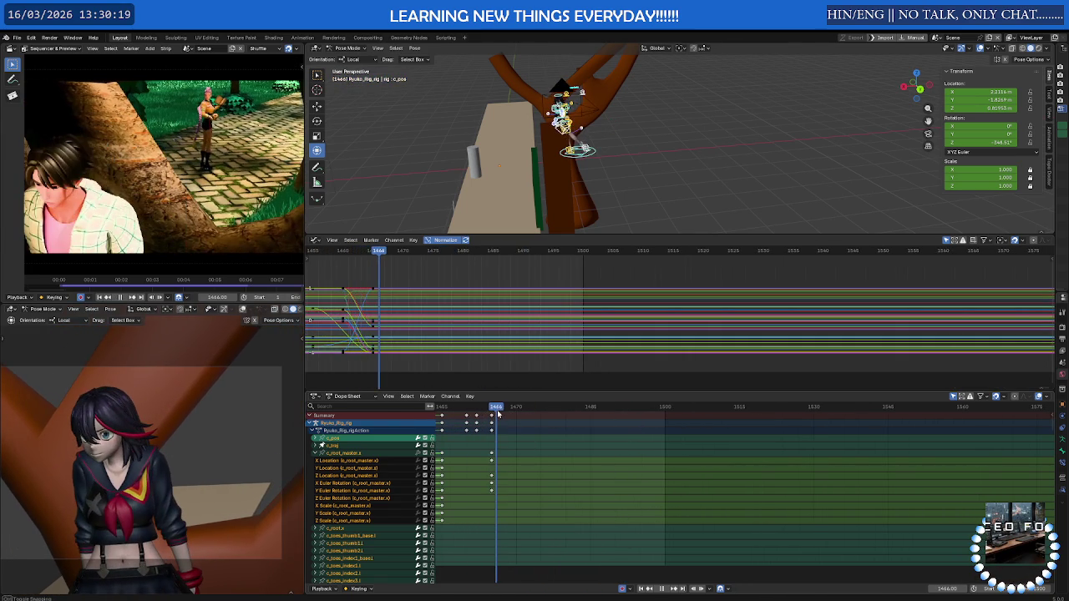
left_click_drag(493, 414, 491, 414)
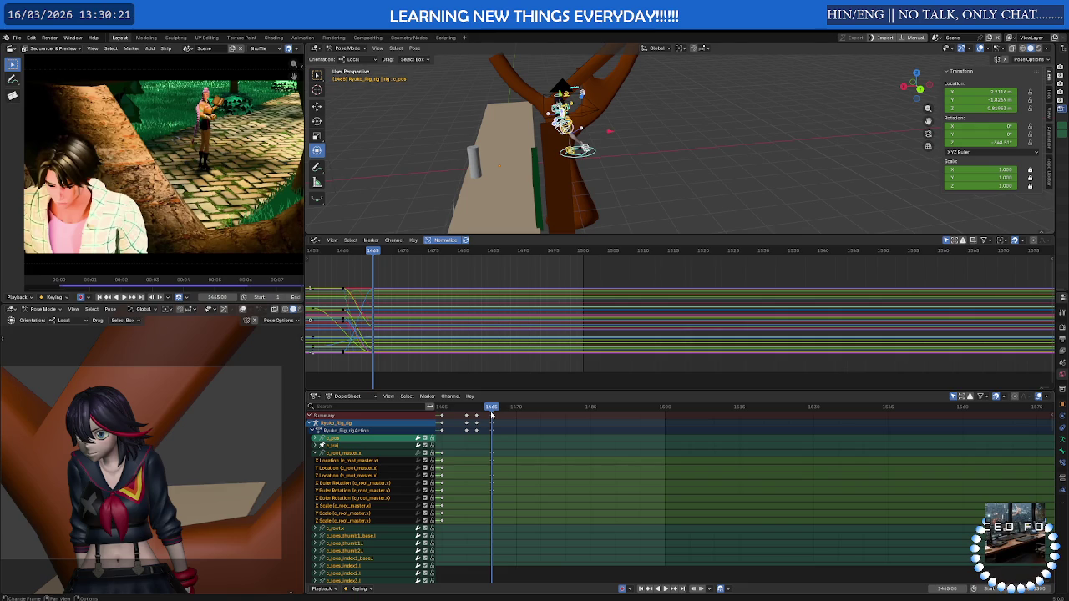
scroll(595, 153, "up", 5)
mouse_move(589, 98)
middle_mouse_down()
mouse_move(610, 167)
mouse_move(618, 154)
middle_mouse_up()
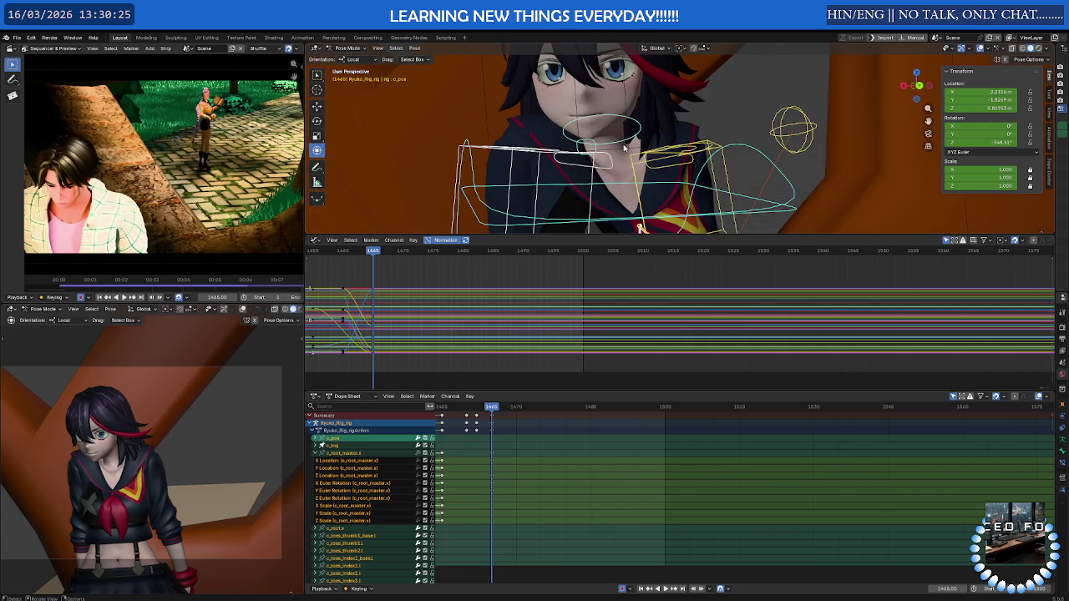
Clear the rotation of the neck control c_neck.x
left_click(641, 126)
key("alt+r")
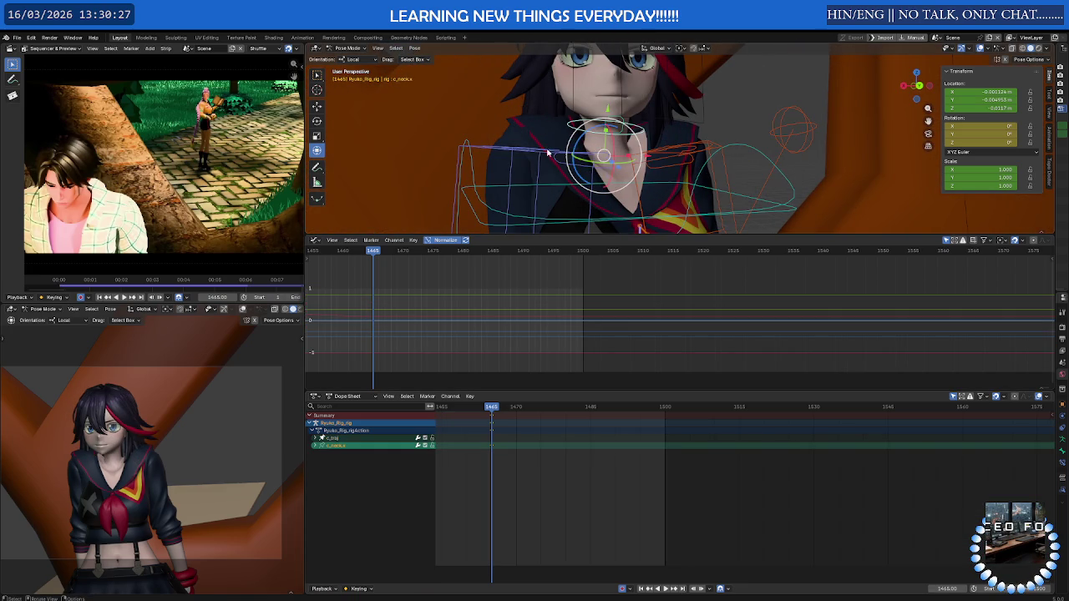
scroll(484, 175, "down", 4)
scroll(501, 181, "down", 2)
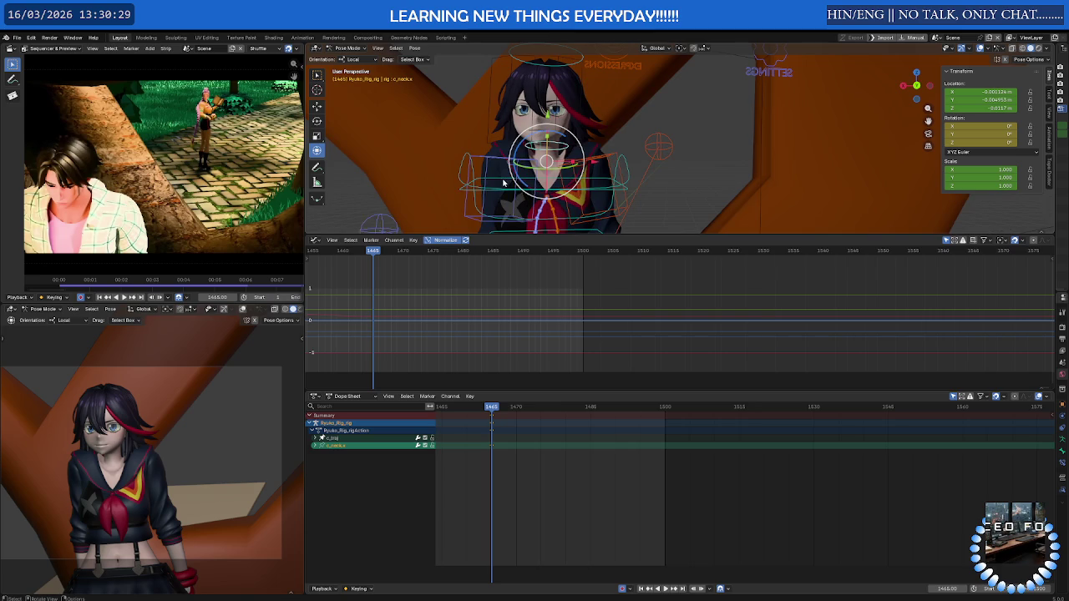
Select the right arm, both shoulder, arm twist and left arm pole controls
left_click(504, 168)
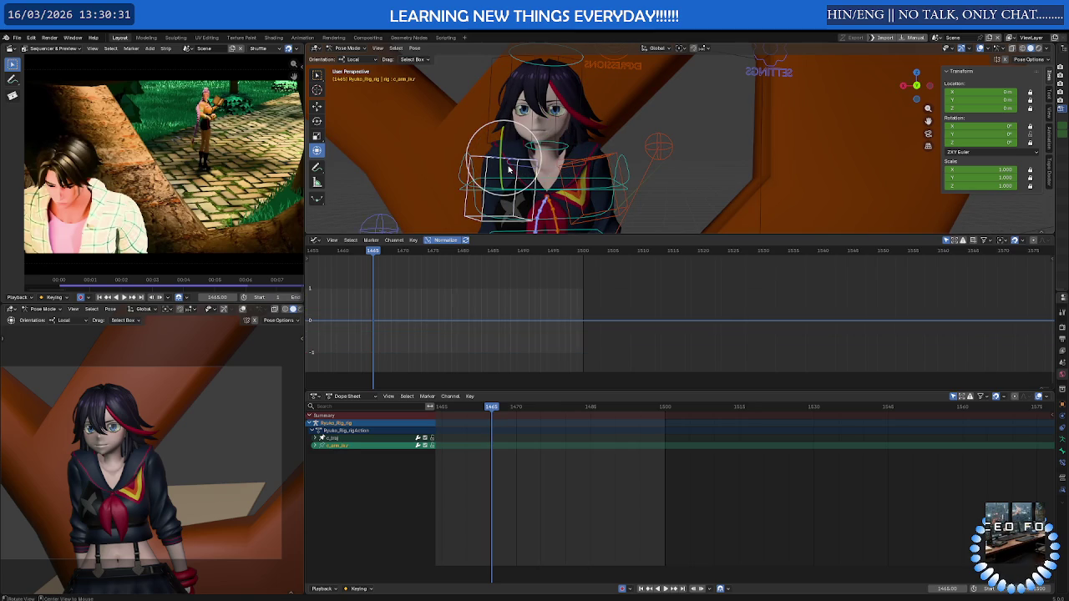
scroll(539, 177, "up", 2)
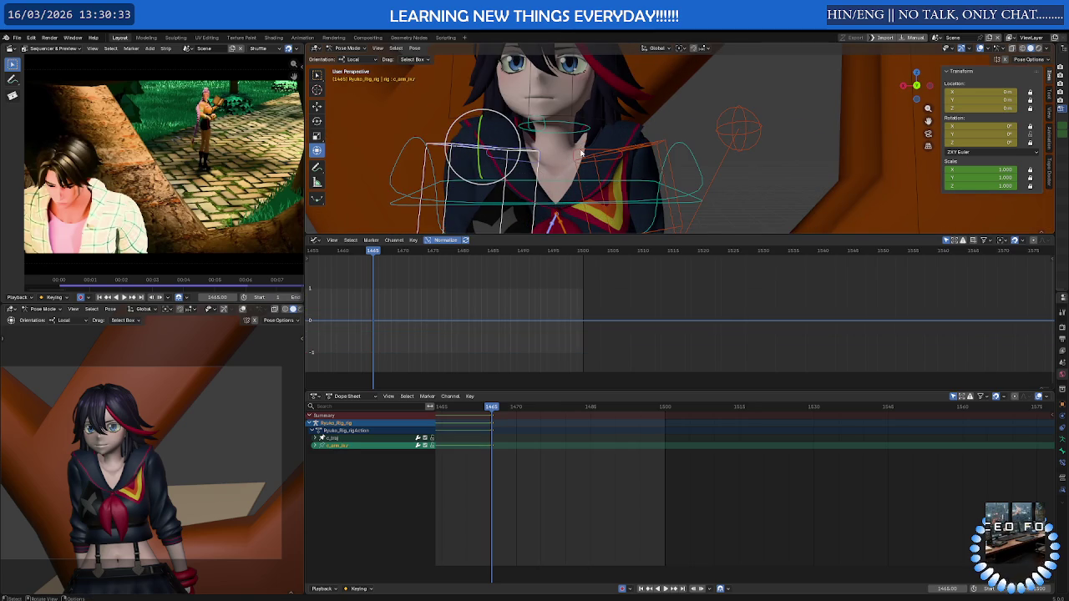
left_click(583, 152)
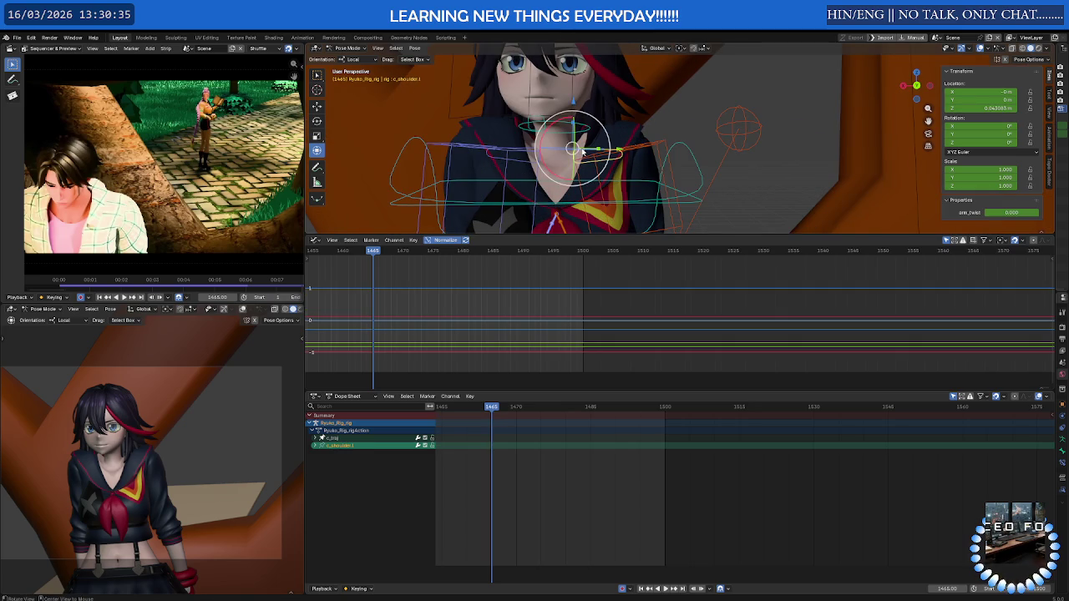
left_click(556, 180)
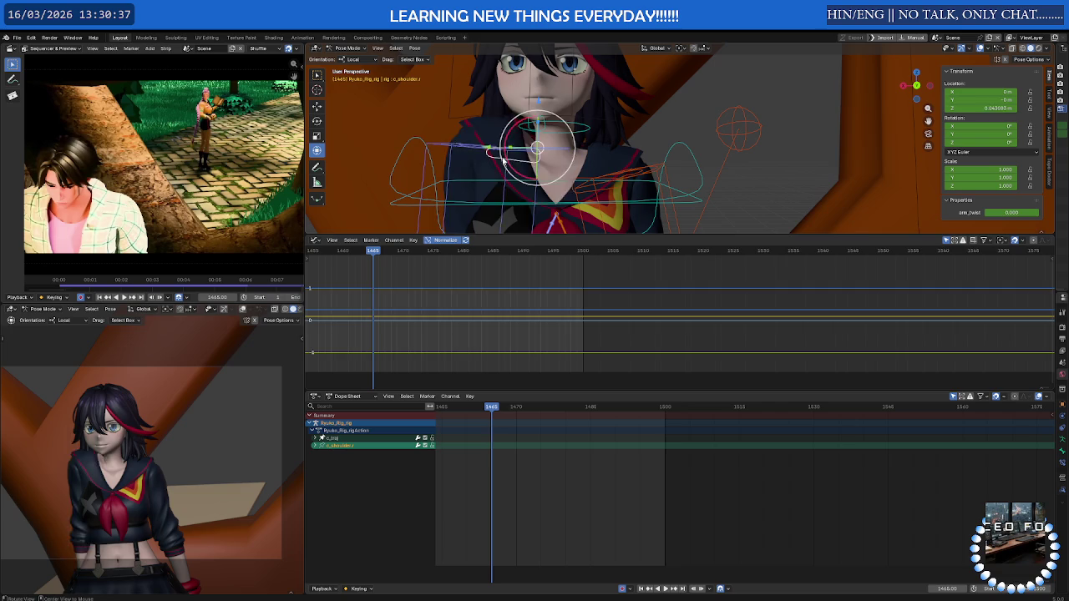
left_click(648, 167)
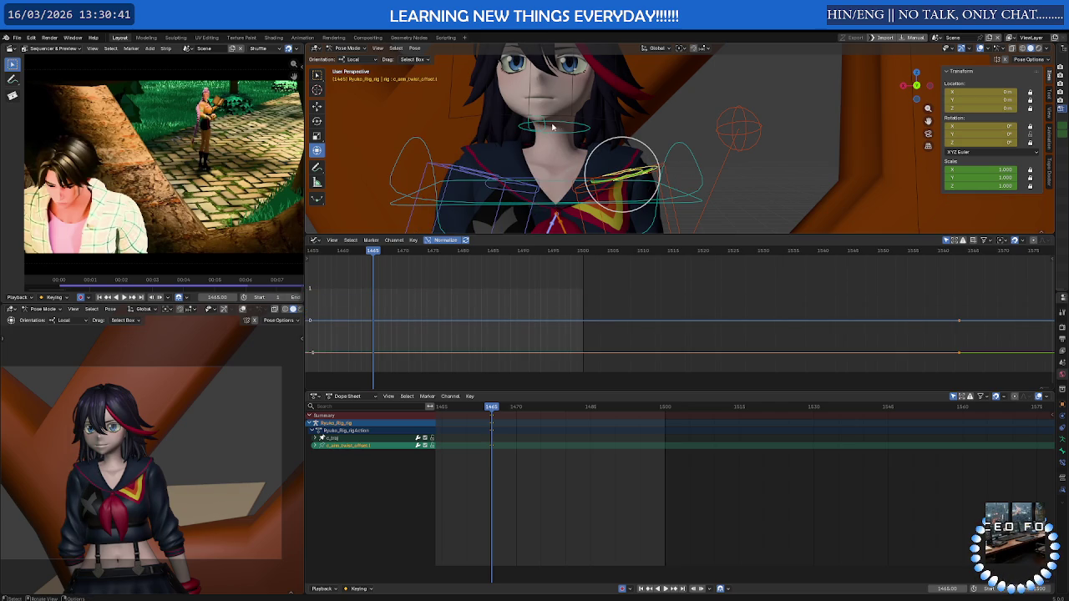
left_click(747, 127)
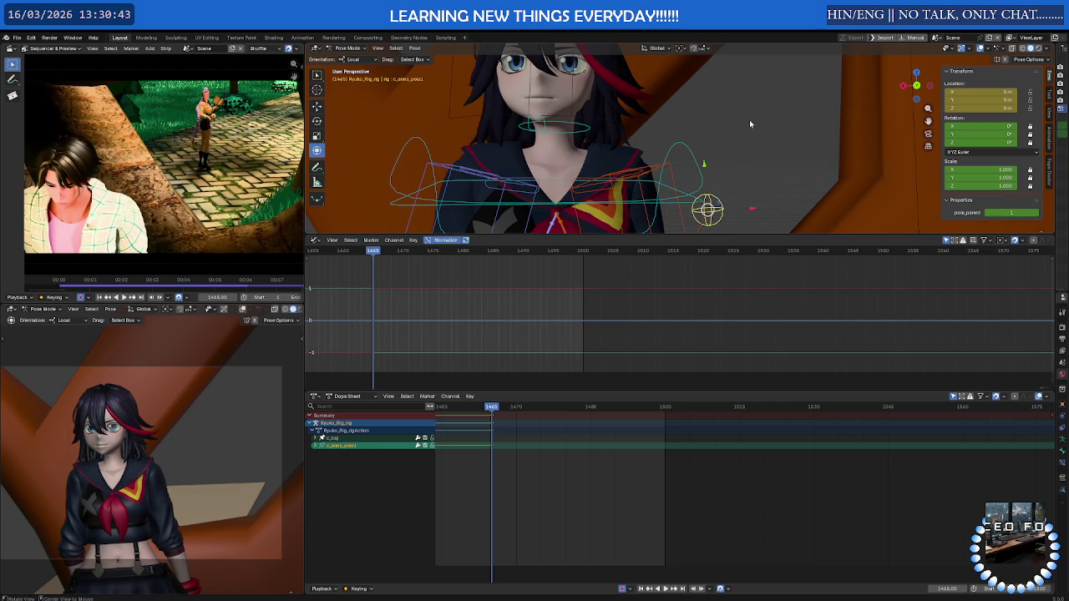
Orbit around the rig and review the motion from frame 1464 back to 1425
scroll(749, 119, "down", 3)
middle_click_drag(676, 163, 633, 202)
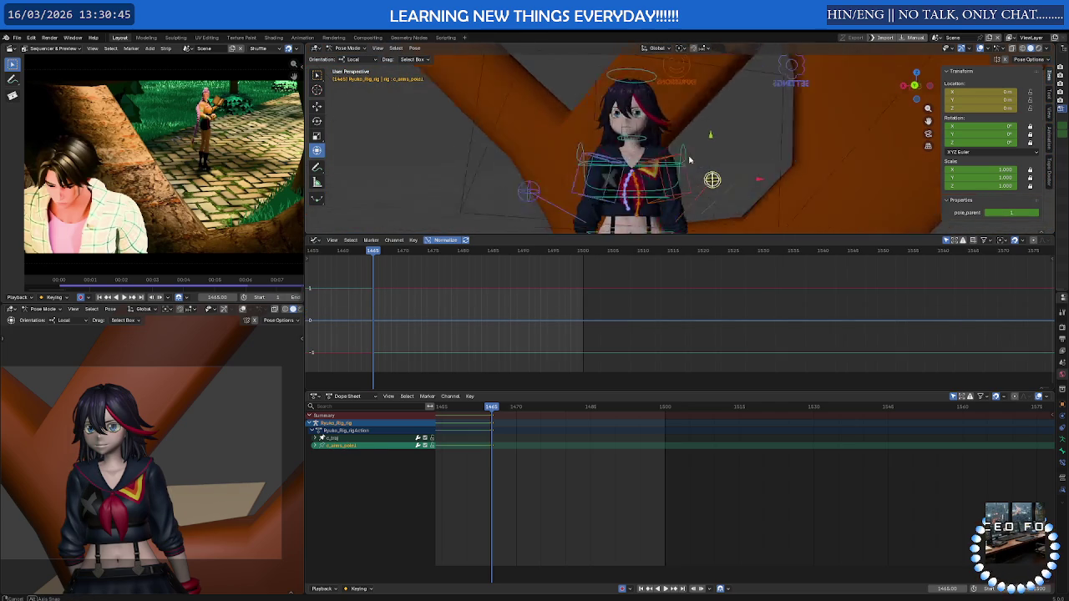
scroll(613, 206, "down", 2)
scroll(614, 201, "down", 3)
scroll(615, 197, "up", 2)
scroll(613, 175, "up", 2)
scroll(611, 150, "up", 1)
middle_click_drag(610, 136, 625, 143)
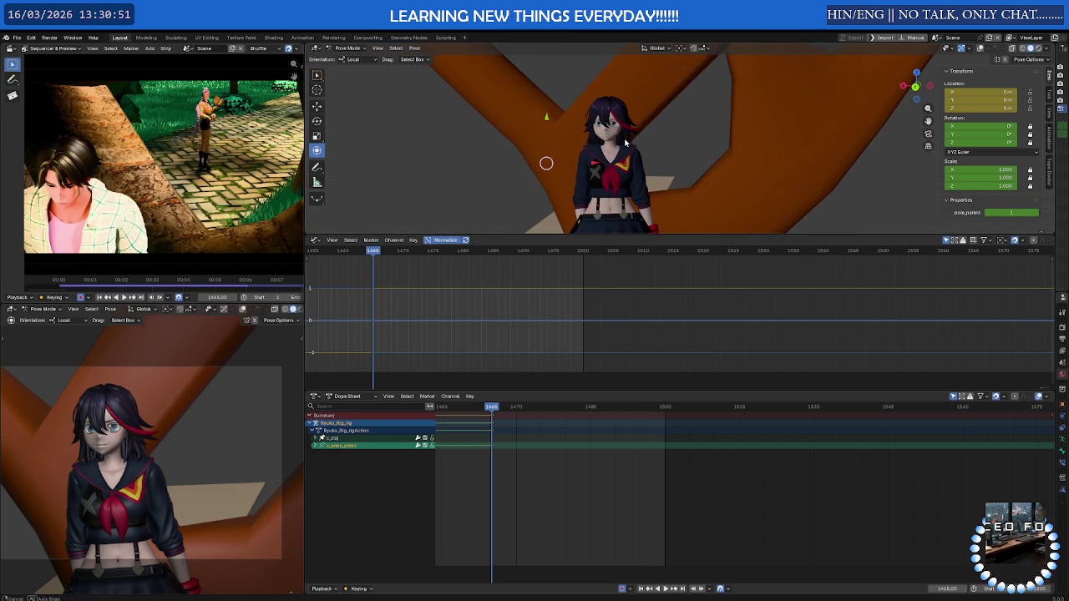
scroll(585, 422, "down", 3)
key("space")
mouse_move(634, 409)
left_mouse_down()
mouse_move(578, 415)
mouse_move(676, 422)
mouse_move(539, 424)
mouse_move(614, 421)
mouse_move(588, 427)
mouse_move(603, 422)
left_mouse_up()
Duplicate the c_shoulder.r and c_shoulder.l keys to around frame 1465, two frames earlier
middle_click_drag(685, 158, 729, 163)
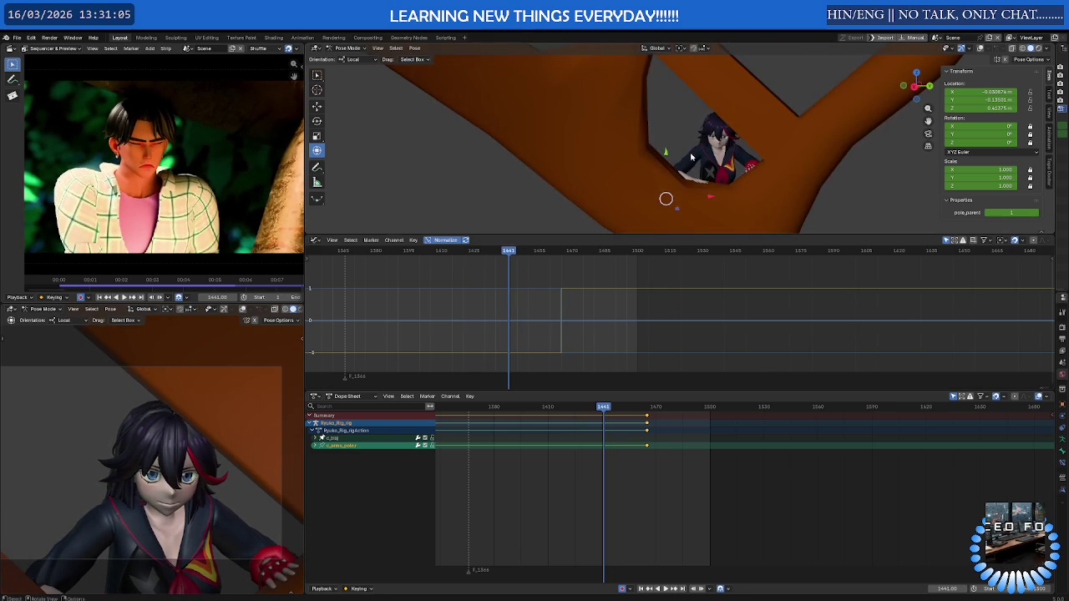
scroll(718, 159, "up", 5)
scroll(693, 154, "up", 3)
left_click(659, 147)
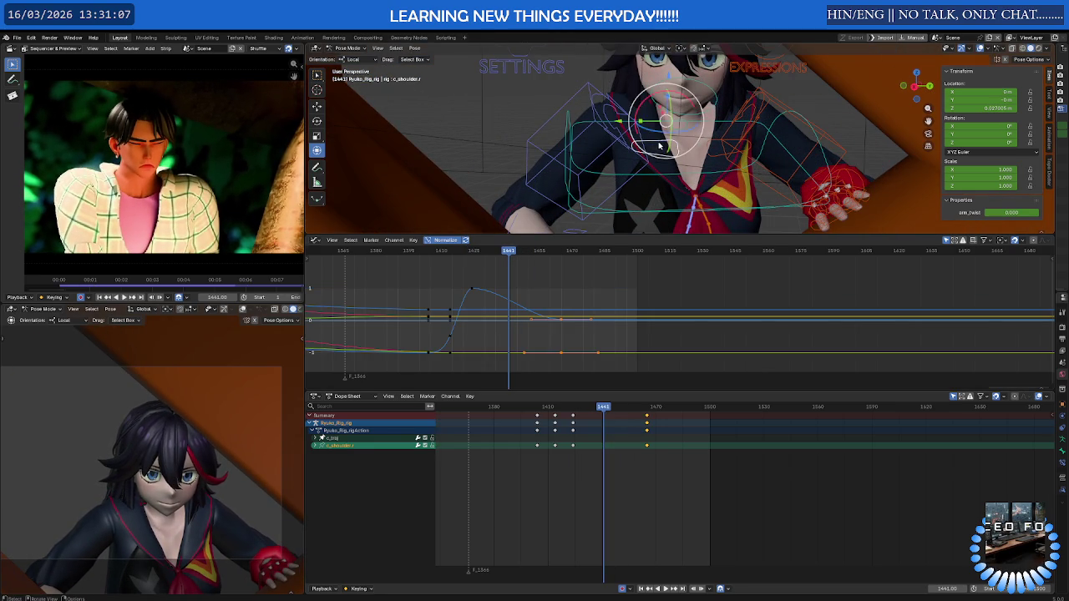
left_click(717, 155, "shift")
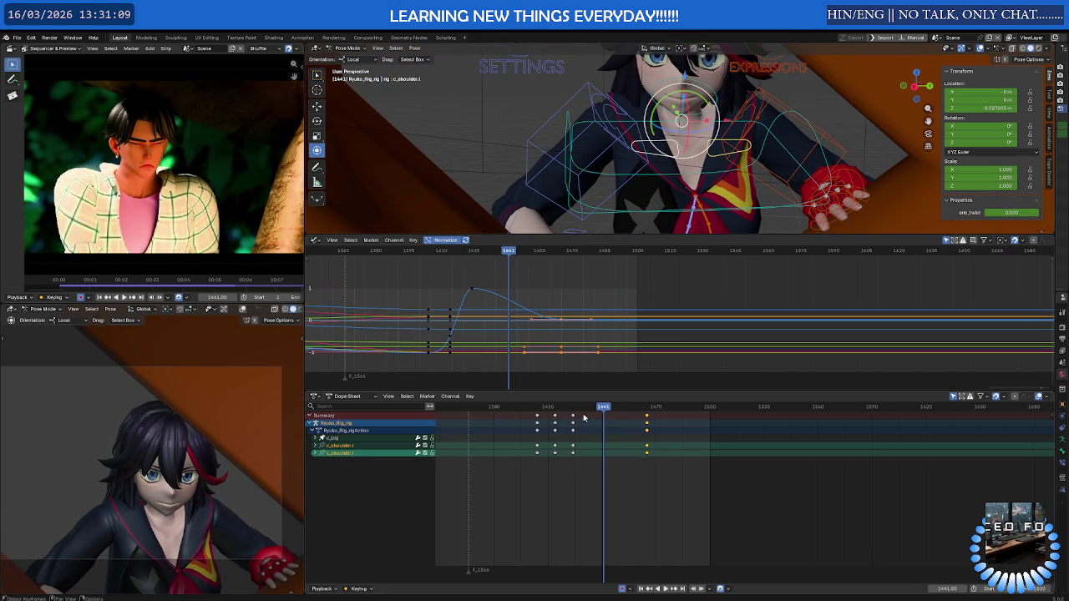
mouse_move(607, 409)
left_mouse_down()
mouse_move(634, 408)
mouse_move(592, 472)
mouse_move(644, 443)
mouse_move(651, 424)
left_mouse_up()
left_click(643, 444)
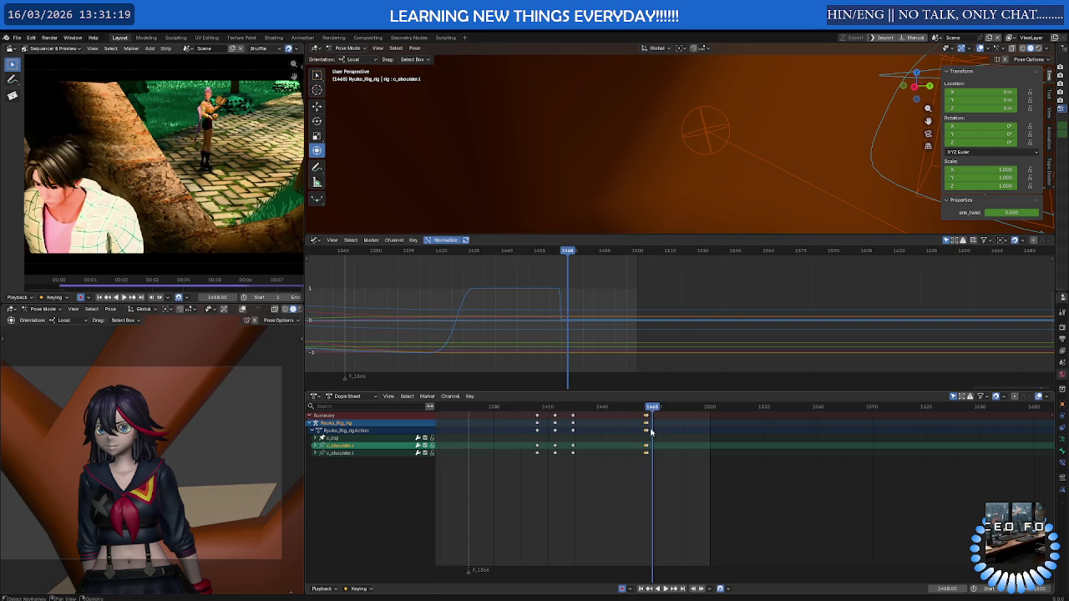
scroll(650, 424, "up", 3)
key("g")
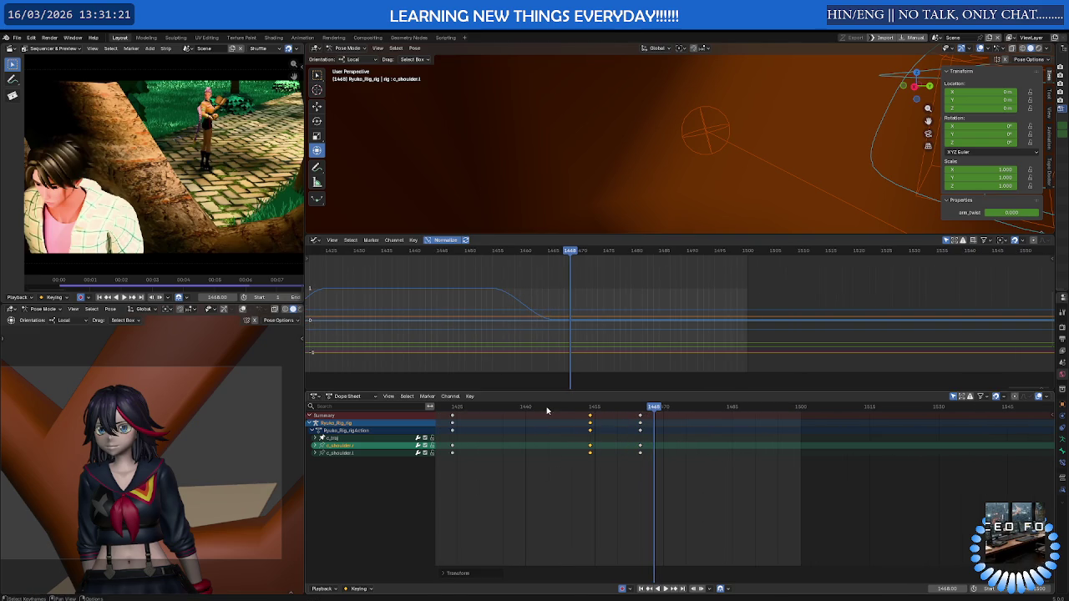
Play back from about frame 1357 to 1486 to check the shoulders ease down
key("space")
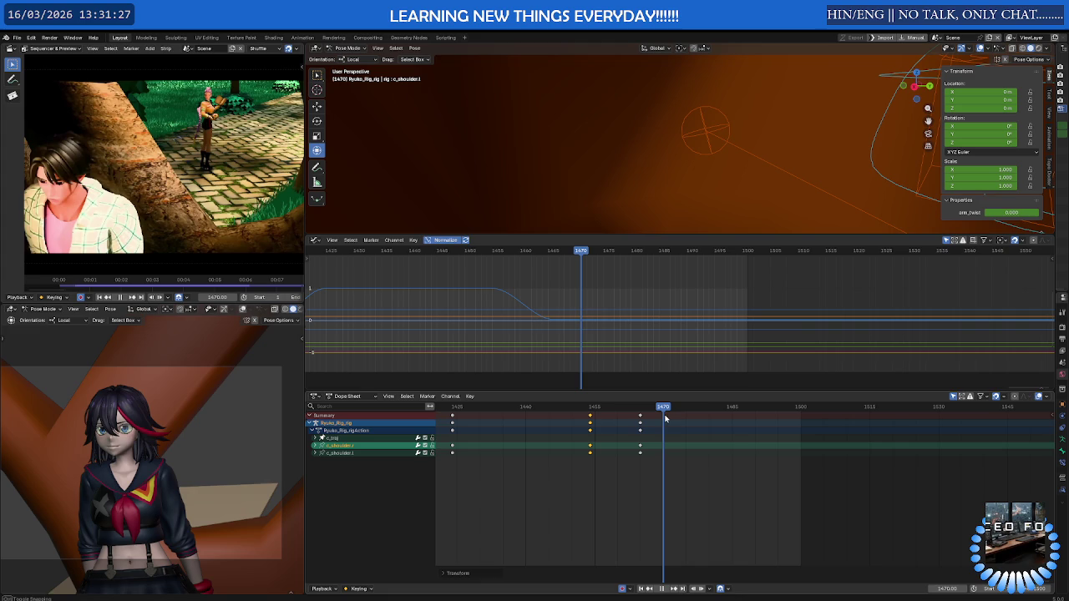
scroll(642, 448, "down", 4)
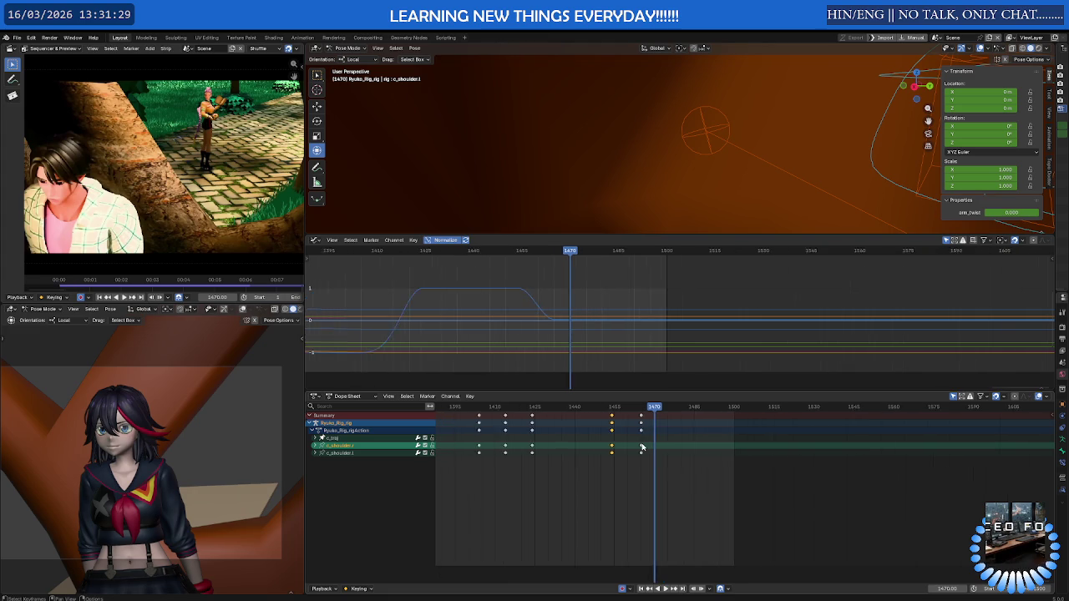
scroll(643, 448, "down", 2)
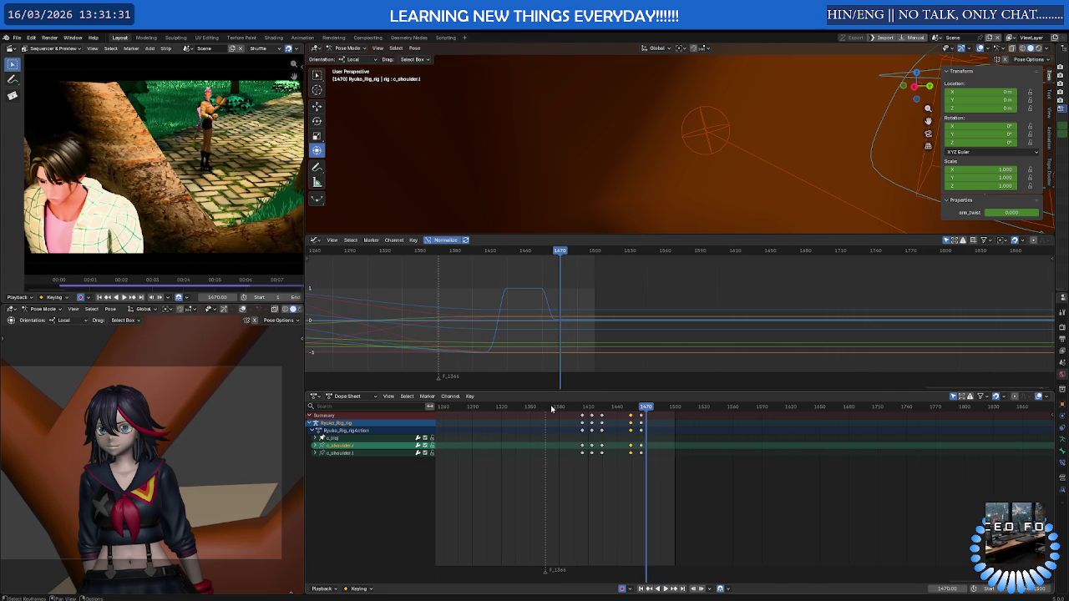
left_click(537, 407)
key("space")
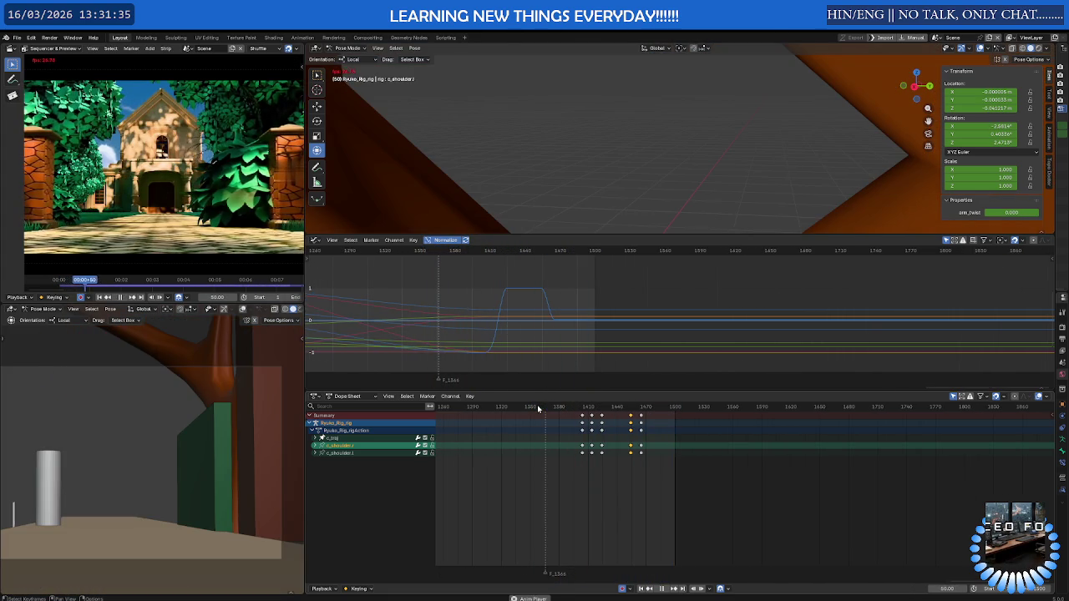
left_click_drag(537, 405, 657, 410)
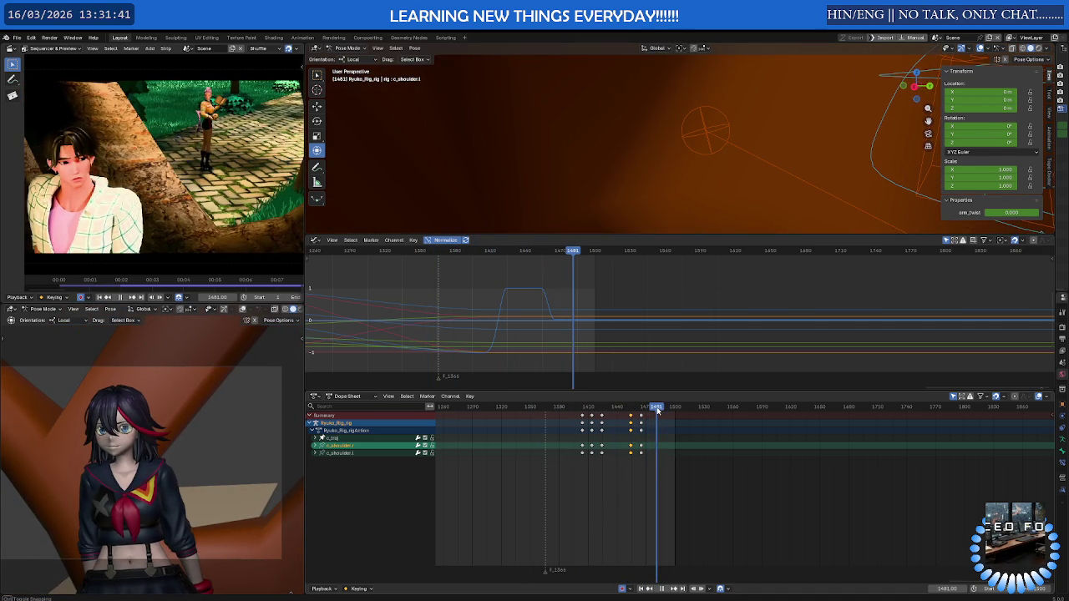
scroll(692, 217, "down", 1)
scroll(668, 213, "down", 2)
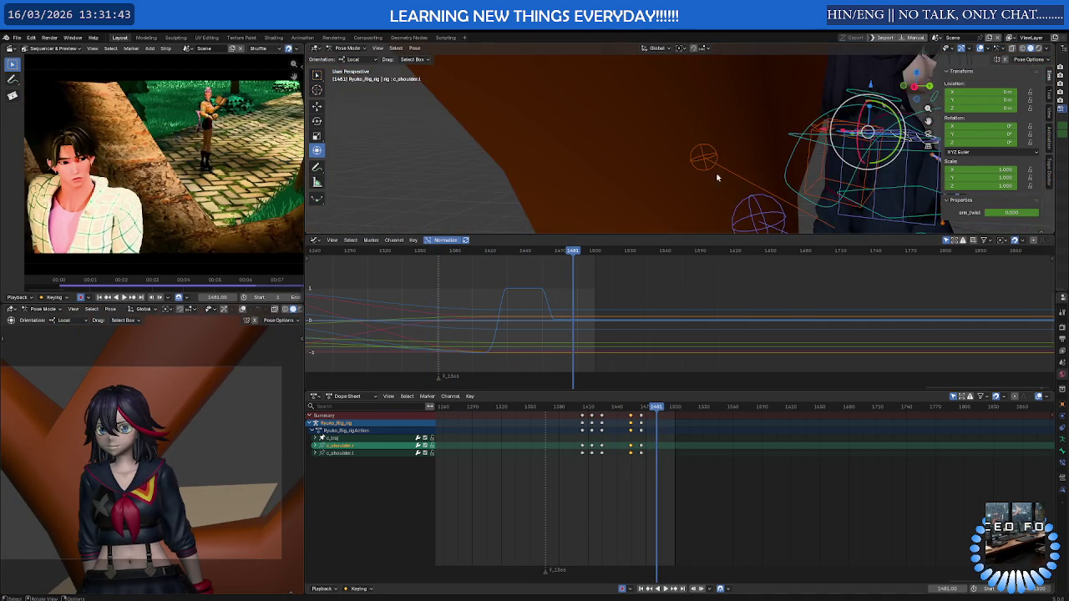
From a front view at frame 1465, tilt c_neck.x forward and check the motion
scroll(643, 209, "down", 2)
scroll(615, 202, "down", 2)
middle_click_drag(614, 202, 597, 406)
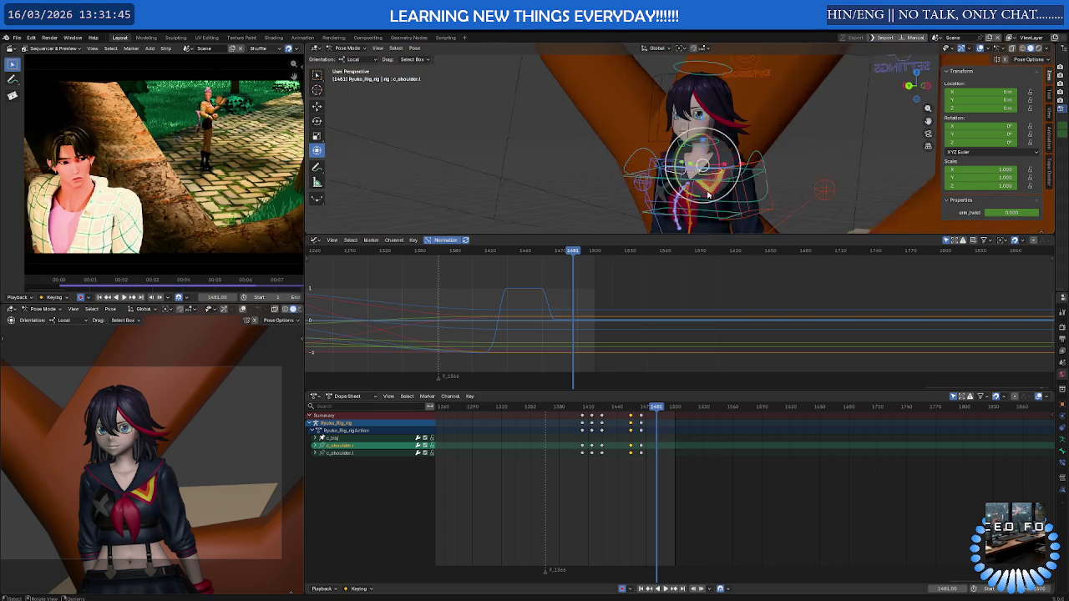
key("space")
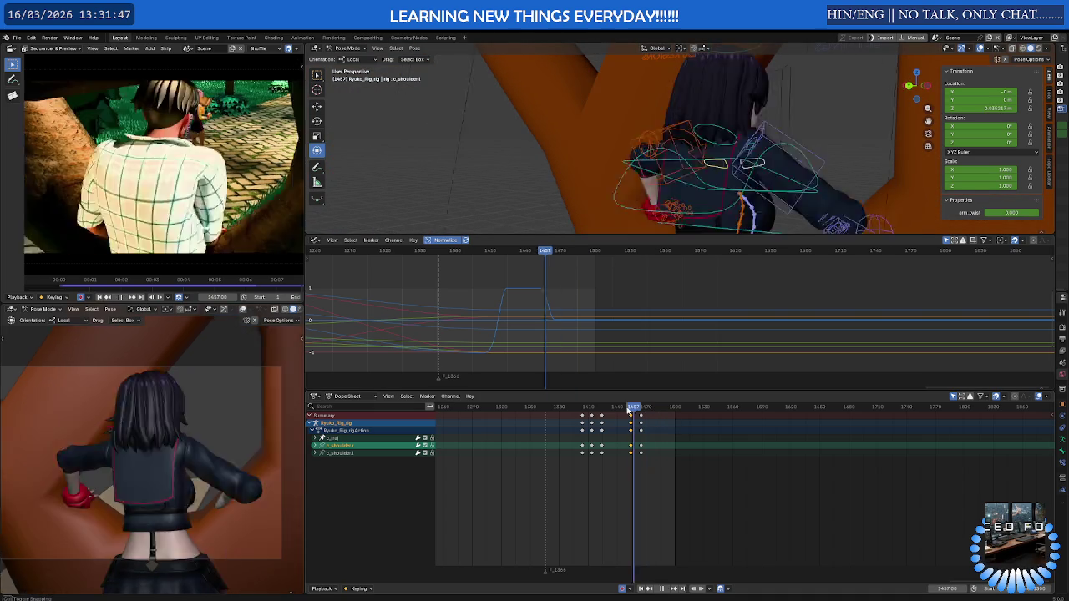
key("Escape")
scroll(626, 129, "up", 2)
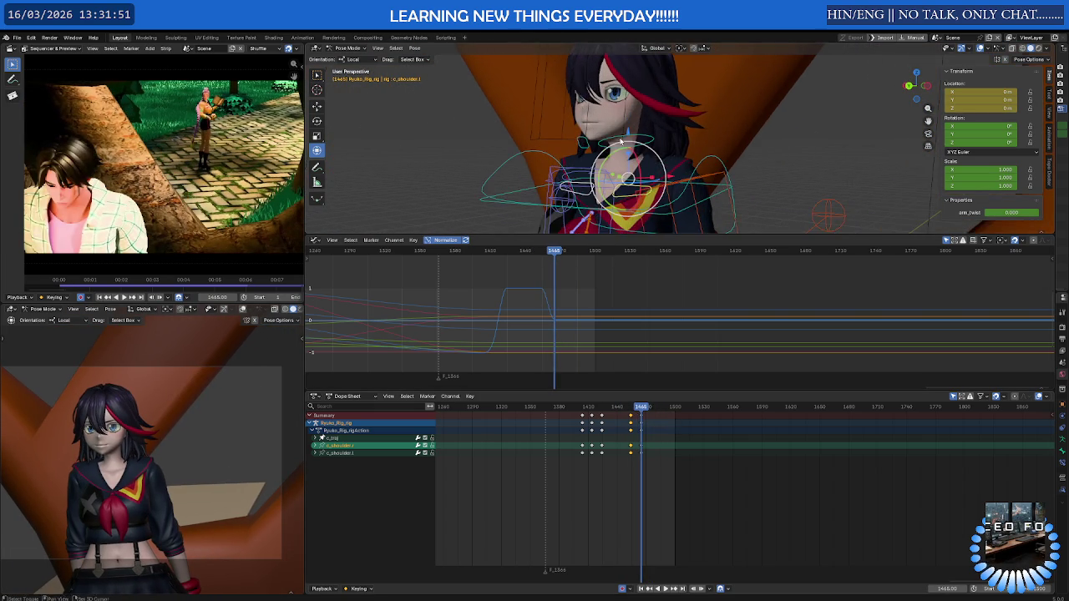
left_click(639, 154)
left_click_drag(609, 159, 635, 153)
left_click(611, 158)
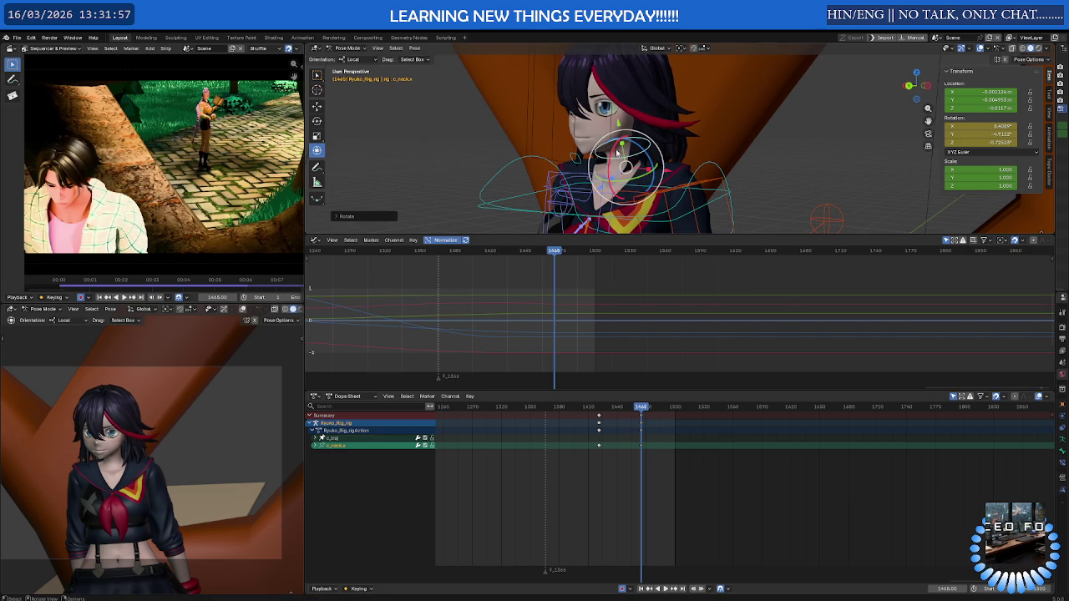
left_click_drag(612, 151, 679, 373)
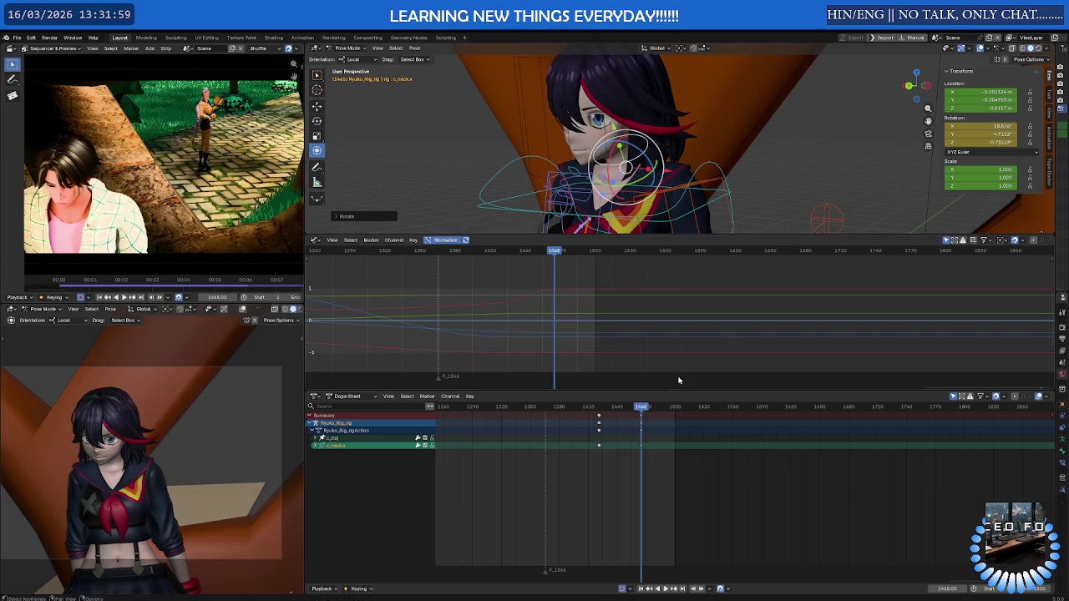
key("space")
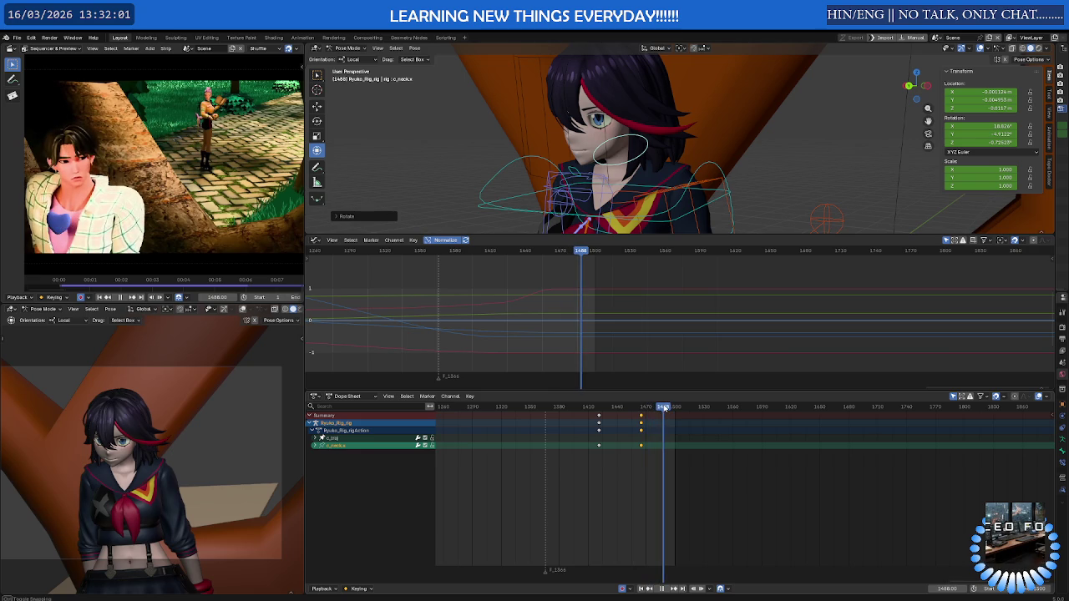
key("space")
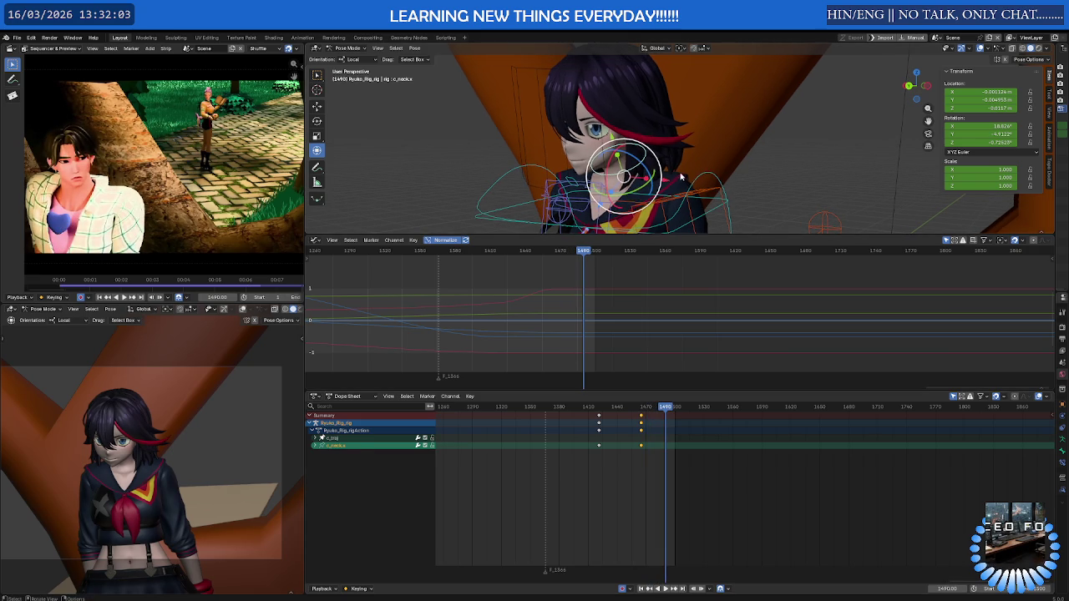
Rotate the upper spine control c_spine_03 to a new angle at frame 1489
left_click(684, 198)
left_click(685, 225)
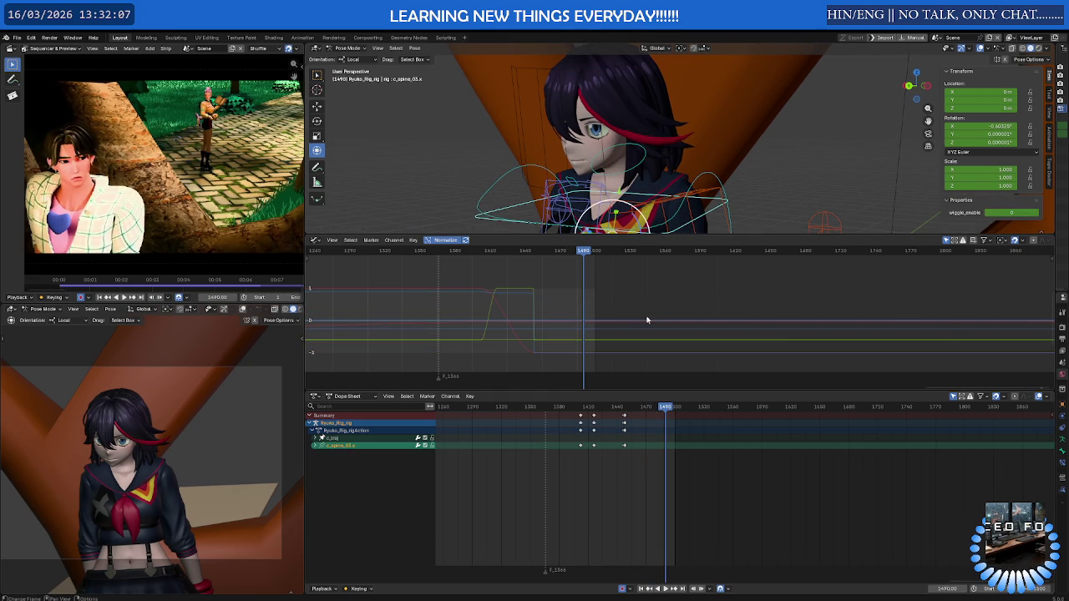
left_click_drag(666, 406, 643, 408)
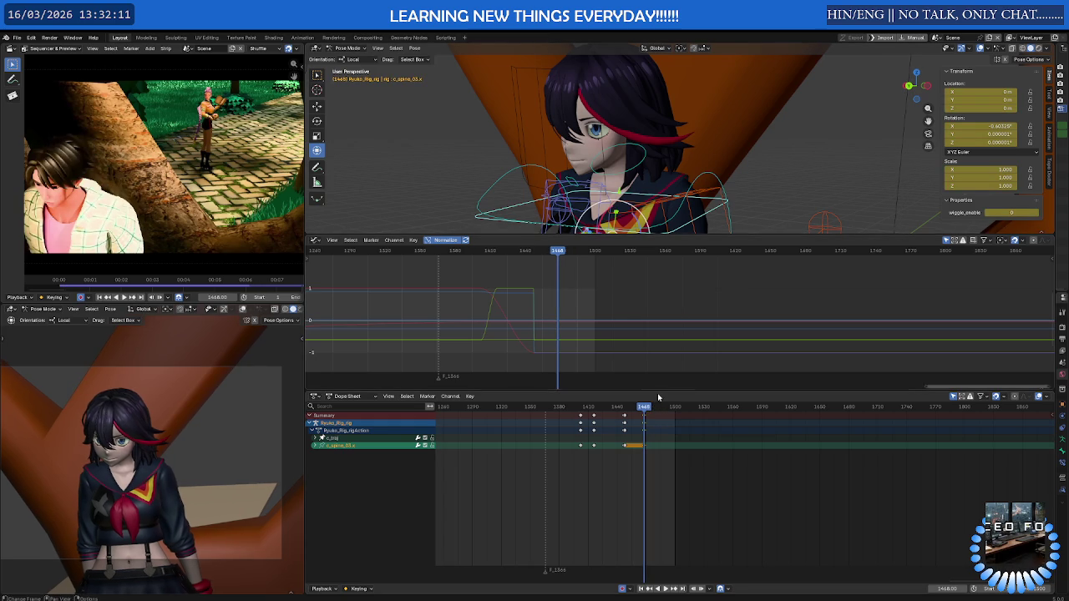
key("space")
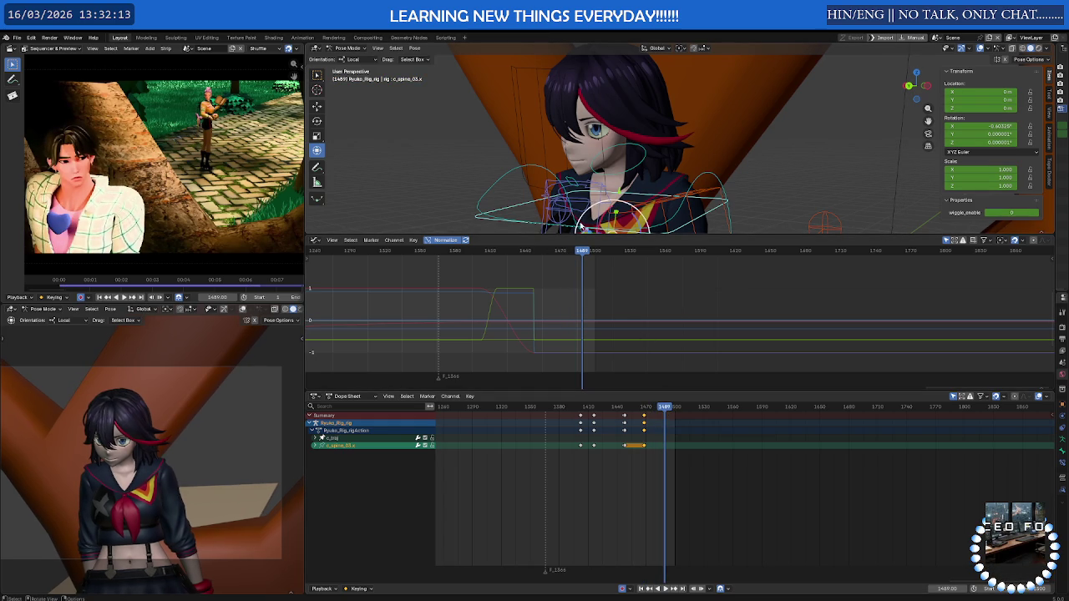
middle_click_drag(585, 225, 587, 191)
key("r")
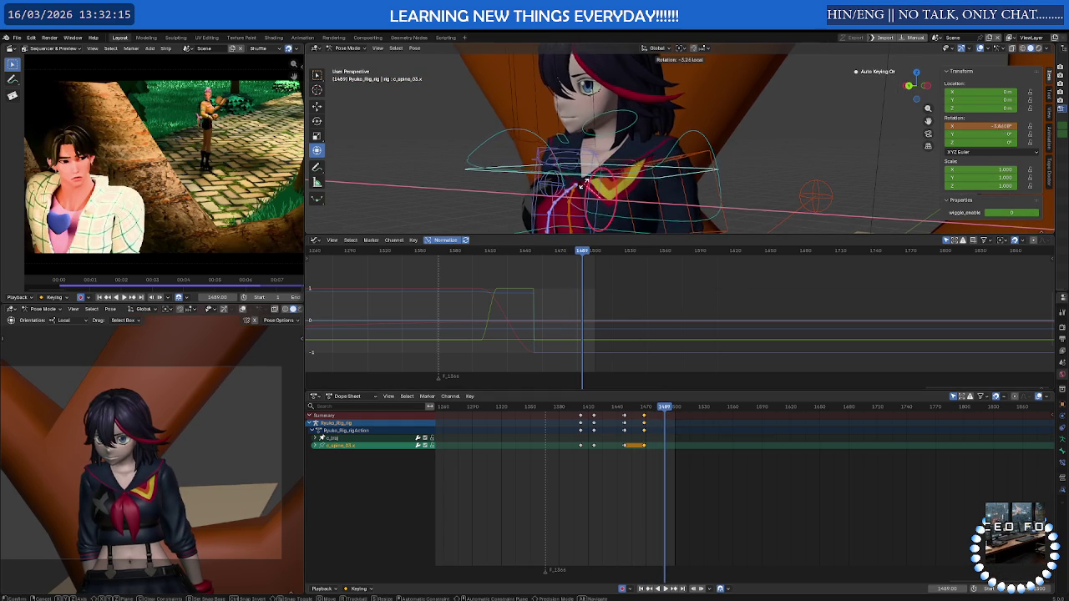
left_click(614, 110)
Tilt the neck around its local X axis and key it
left_click(598, 135)
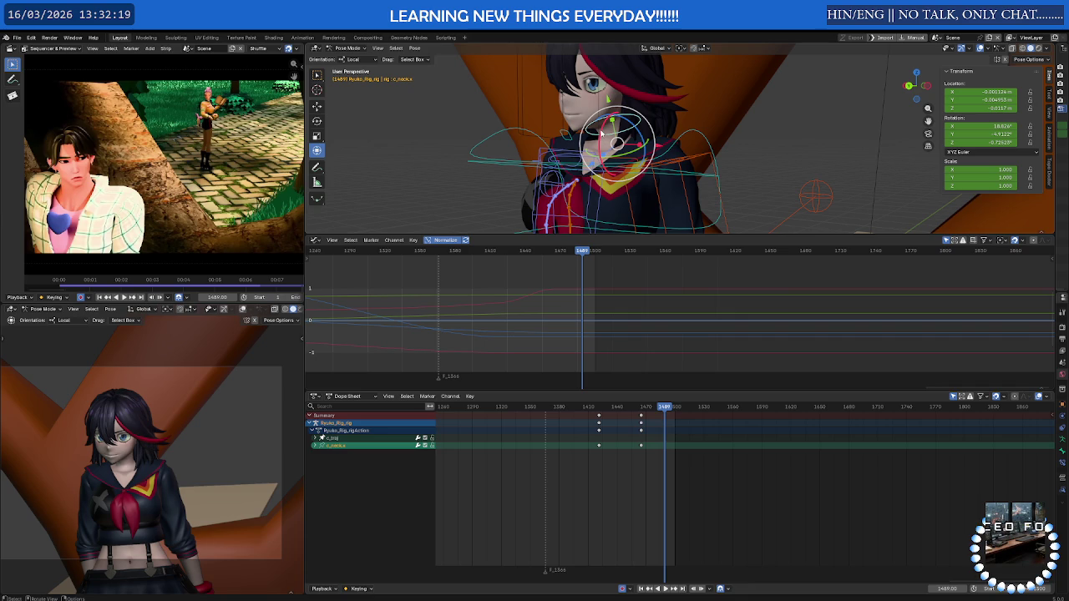
key("r")
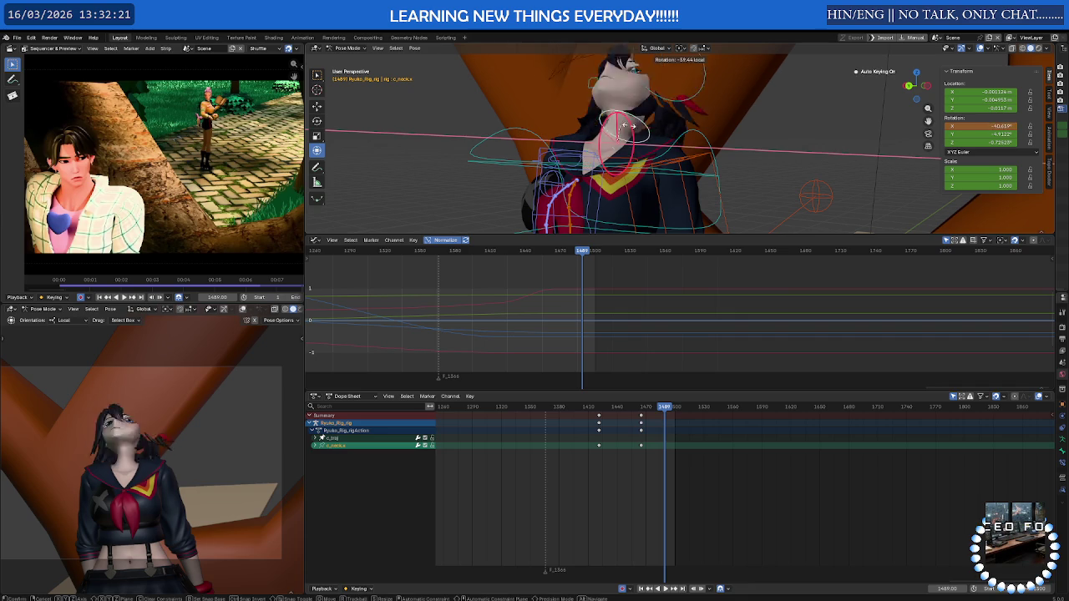
right_click(602, 141)
key("r")
key("x")
key("x")
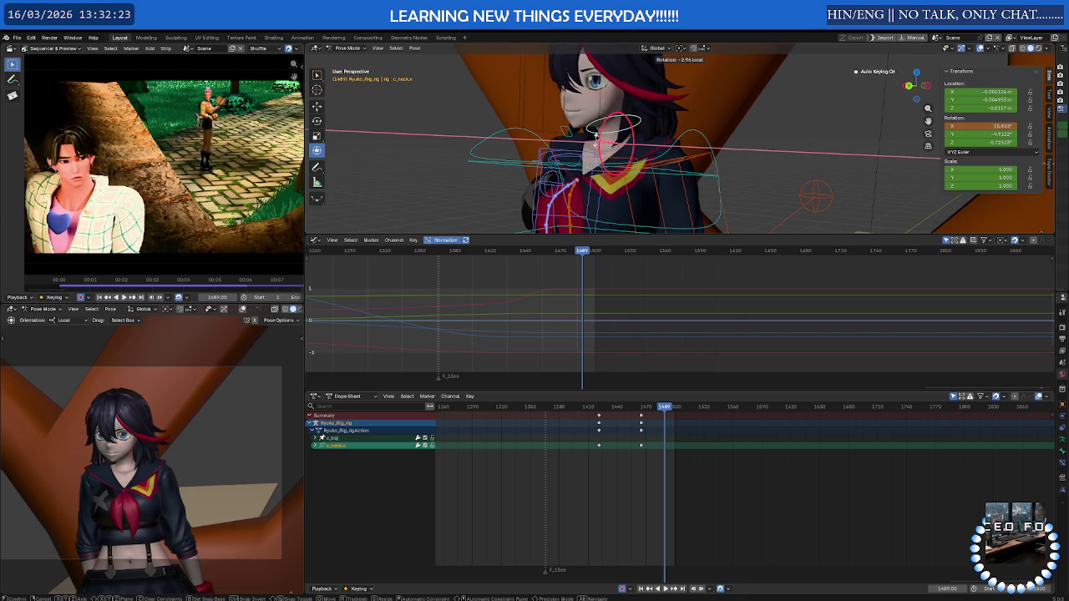
left_click(607, 144)
Turn Ryuko's head sideways at the neck and key the pose
key("r")
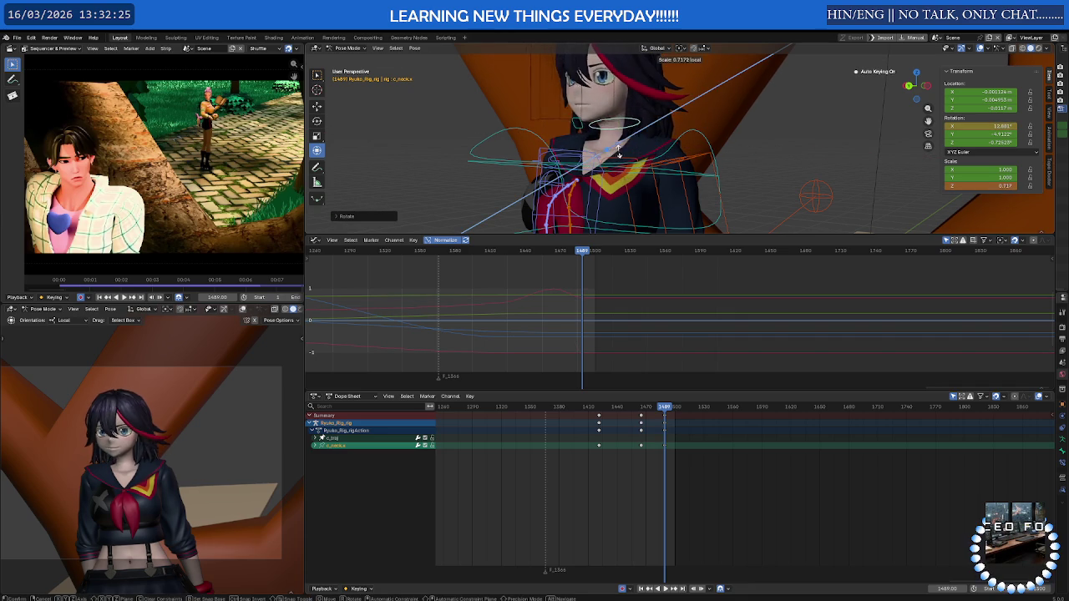
right_click(621, 153)
key("g")
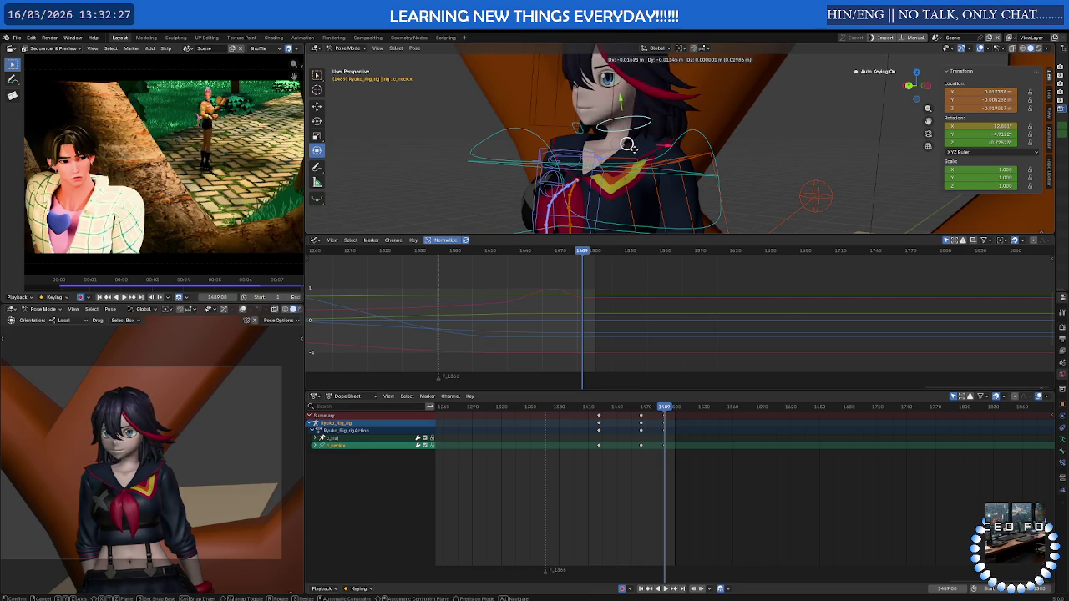
right_click(622, 144)
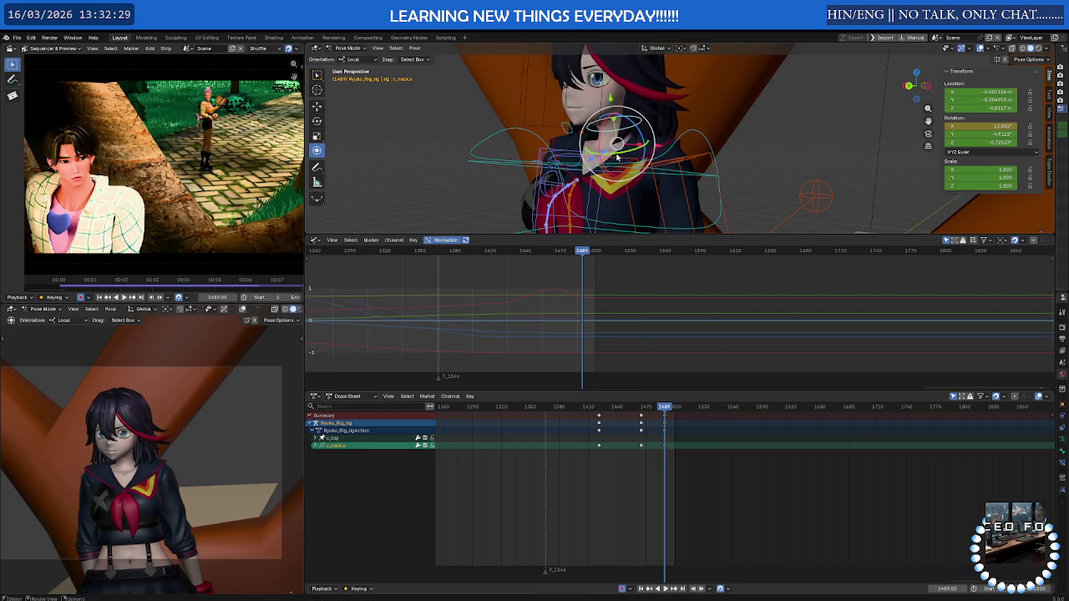
middle_click_drag(622, 146, 630, 160)
mouse_move(625, 160)
left_mouse_down()
mouse_move(644, 131)
mouse_move(649, 150)
mouse_move(657, 143)
mouse_move(647, 123)
left_mouse_up()
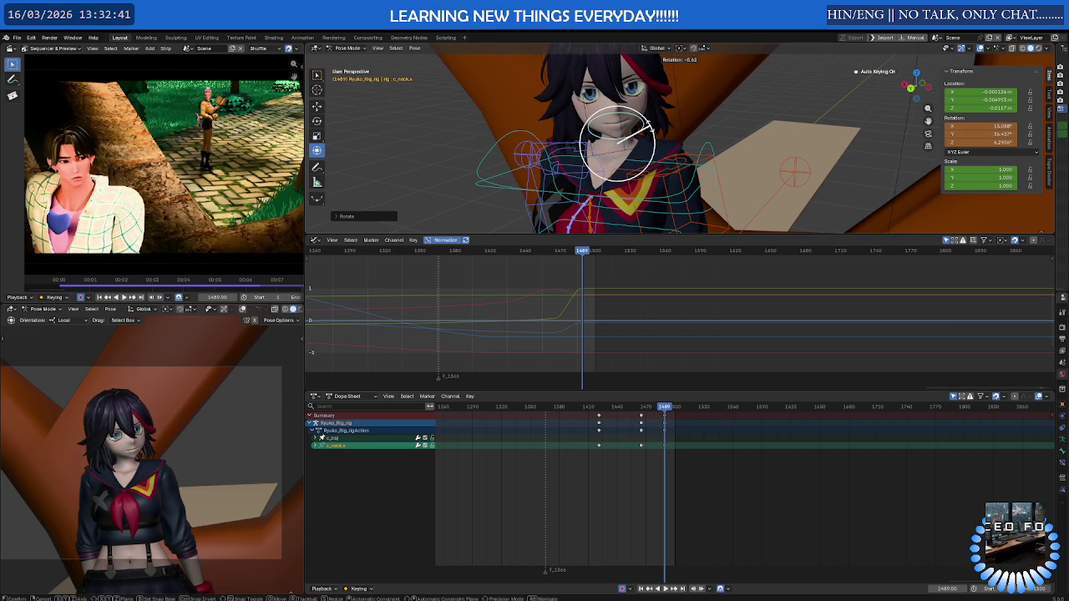
left_click_drag(648, 123, 646, 120)
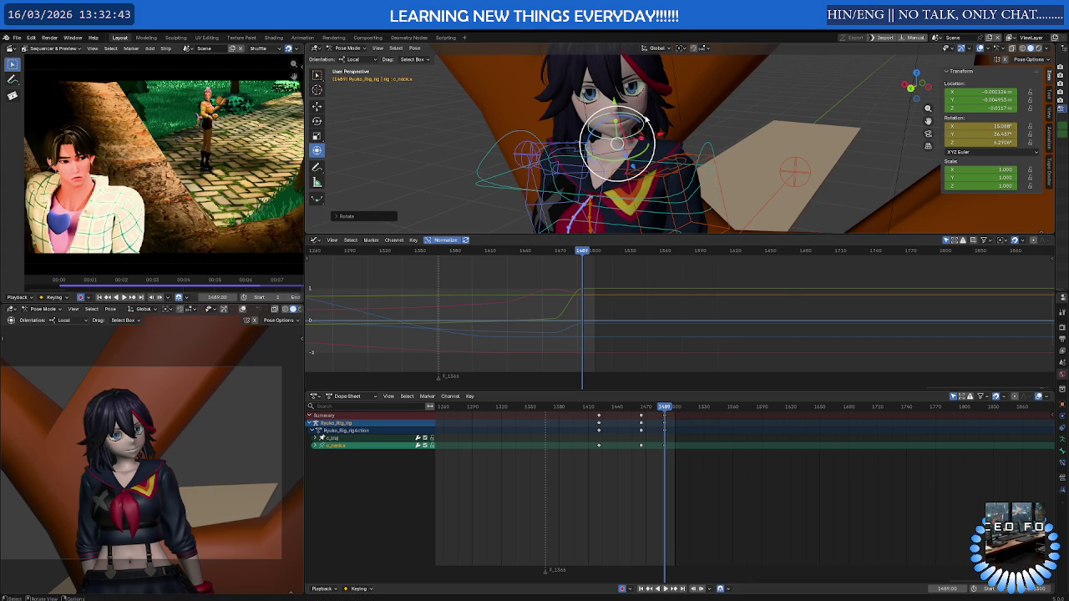
left_click_drag(664, 406, 564, 408)
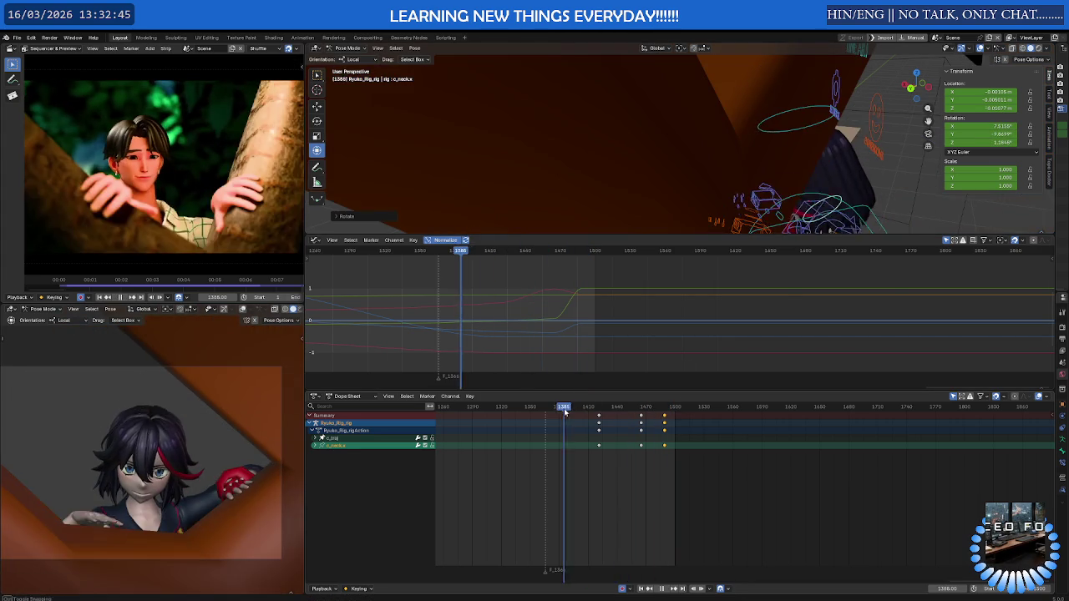
Review from frame 1425 and place the copied neck pose keys near frame 1487
key("space")
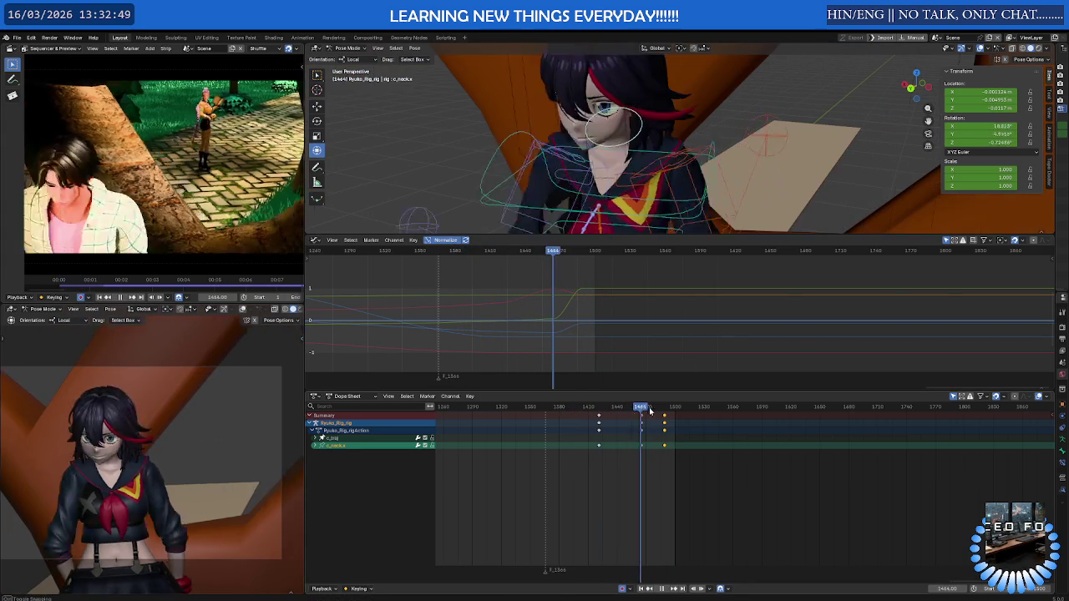
left_click(602, 407)
key("space")
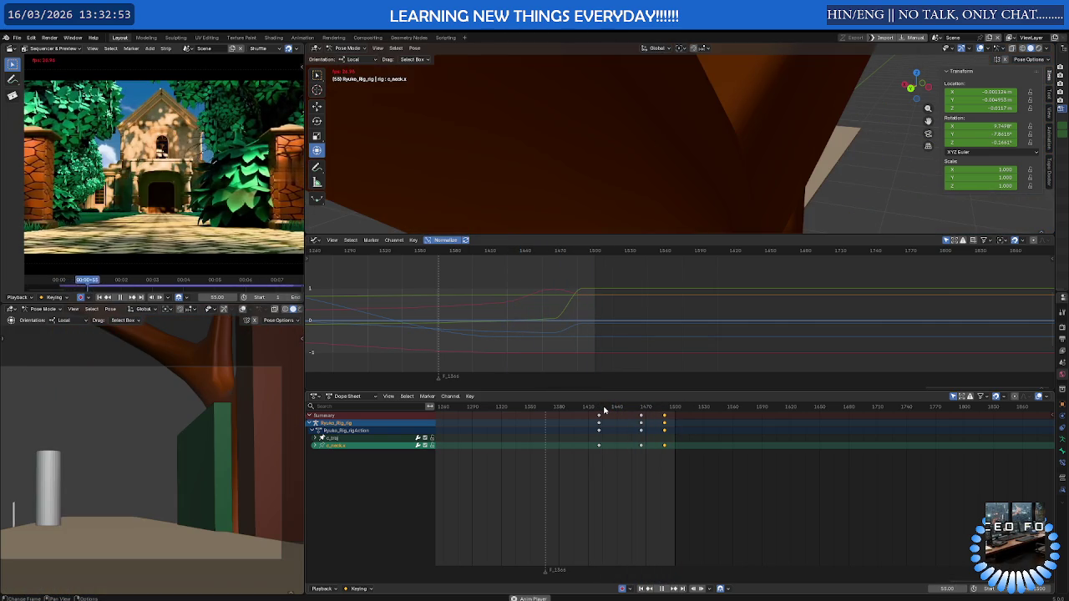
left_click(598, 409)
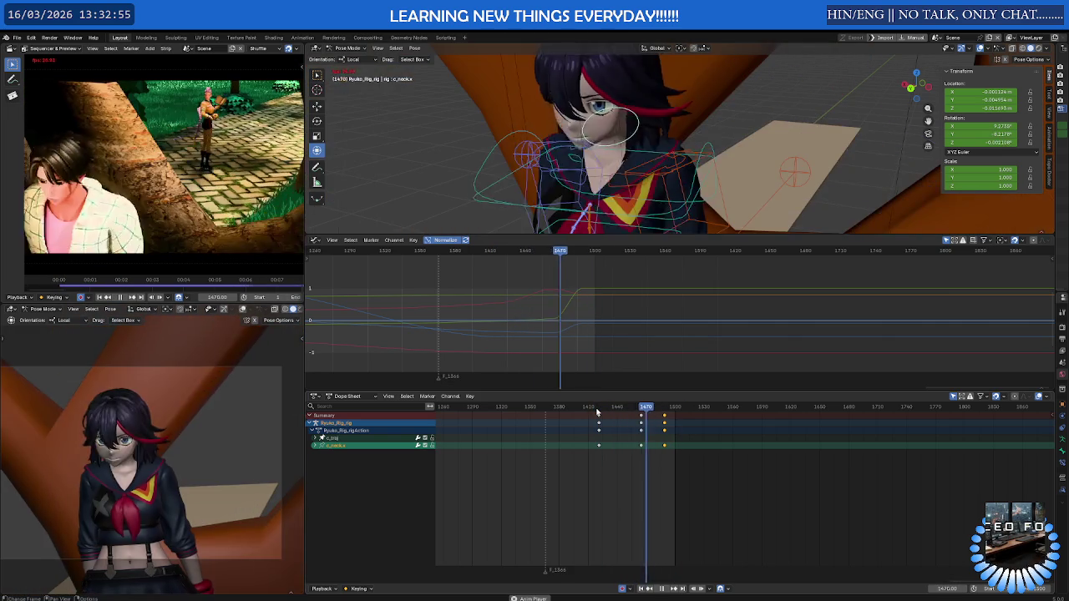
key("Escape")
mouse_move(611, 411)
left_mouse_down()
mouse_move(663, 412)
mouse_move(632, 411)
left_mouse_up()
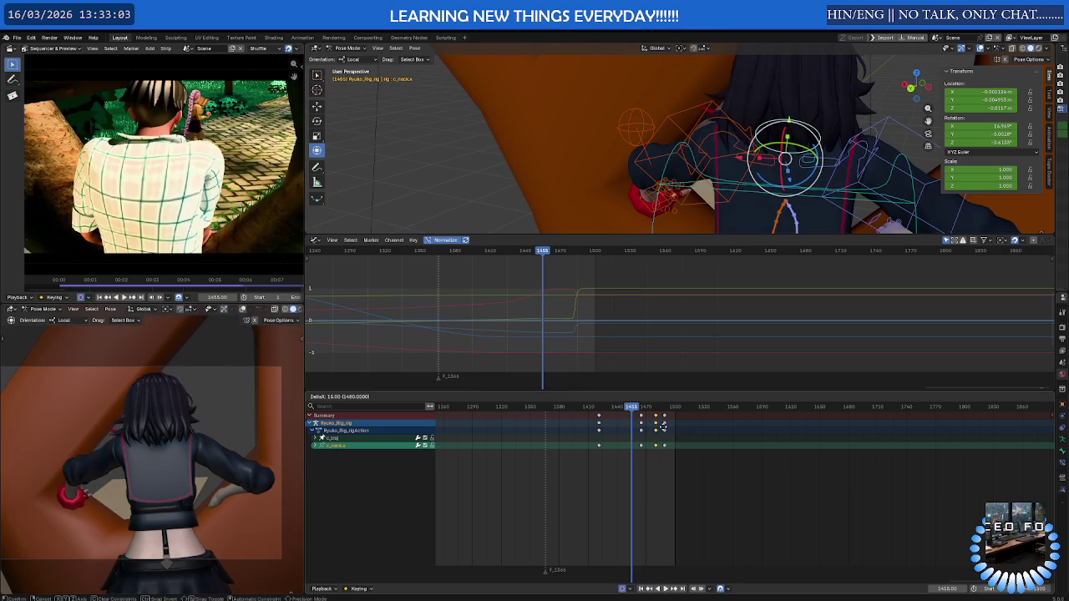
left_click(660, 428)
Play the shot from about frame 1410 in a full-screen camera view
left_click(587, 410)
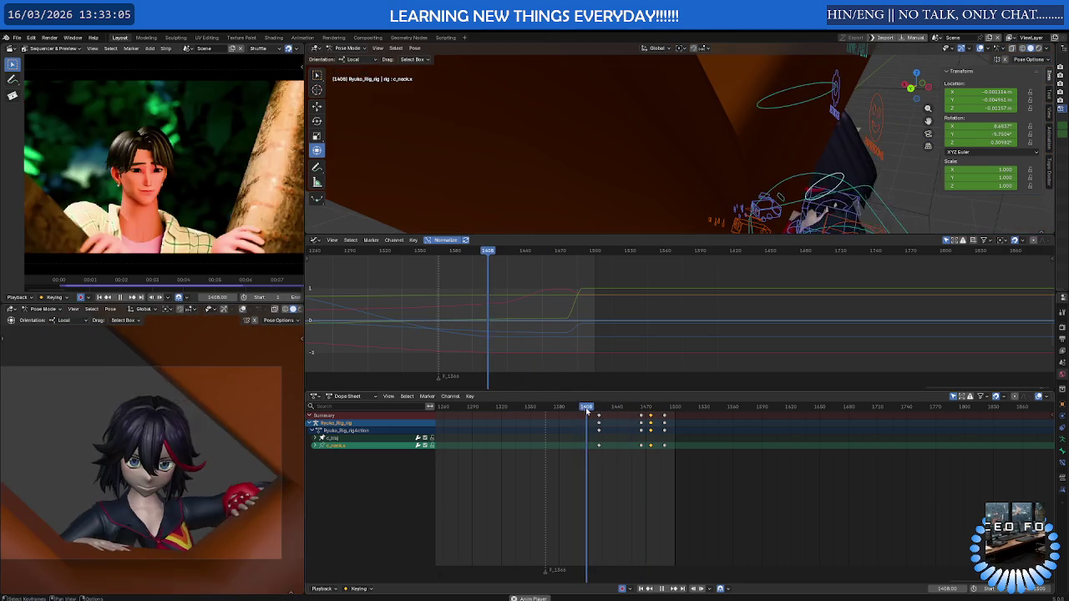
key("space")
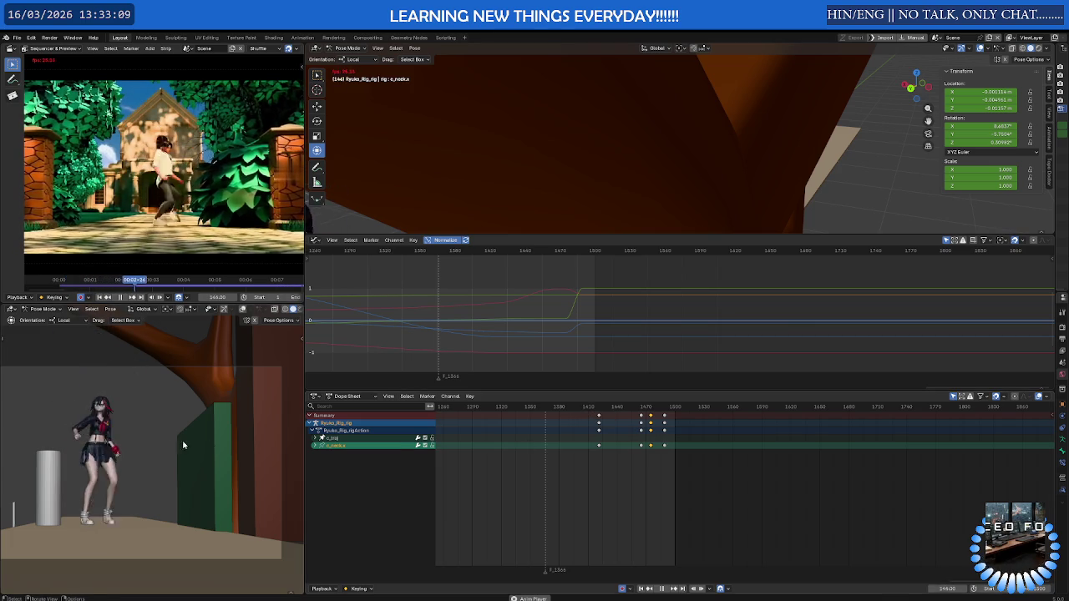
key("ctrl+space")
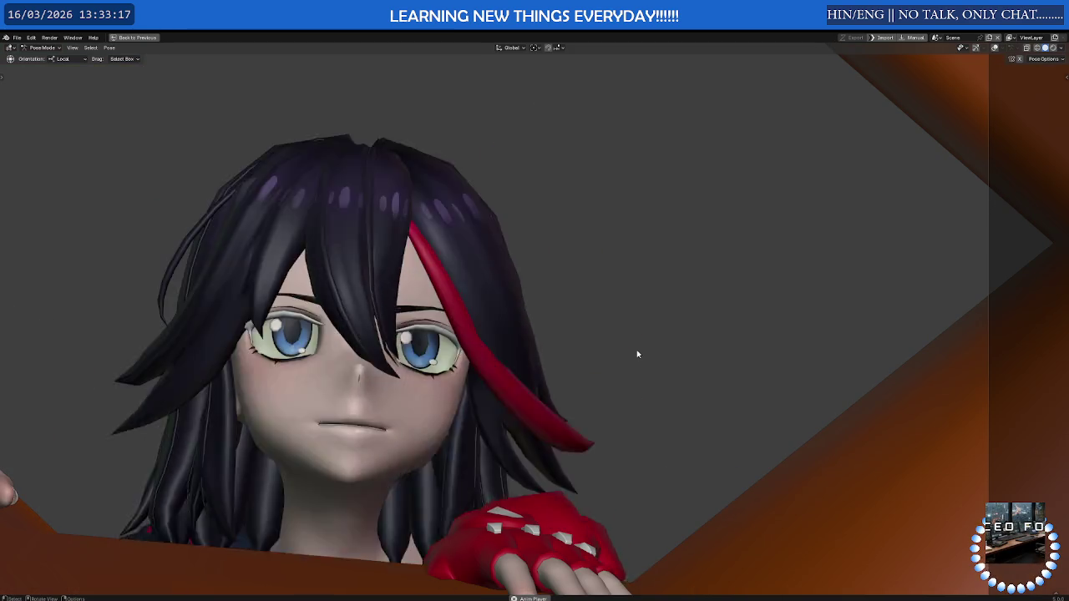
scroll(591, 361, "up", 2)
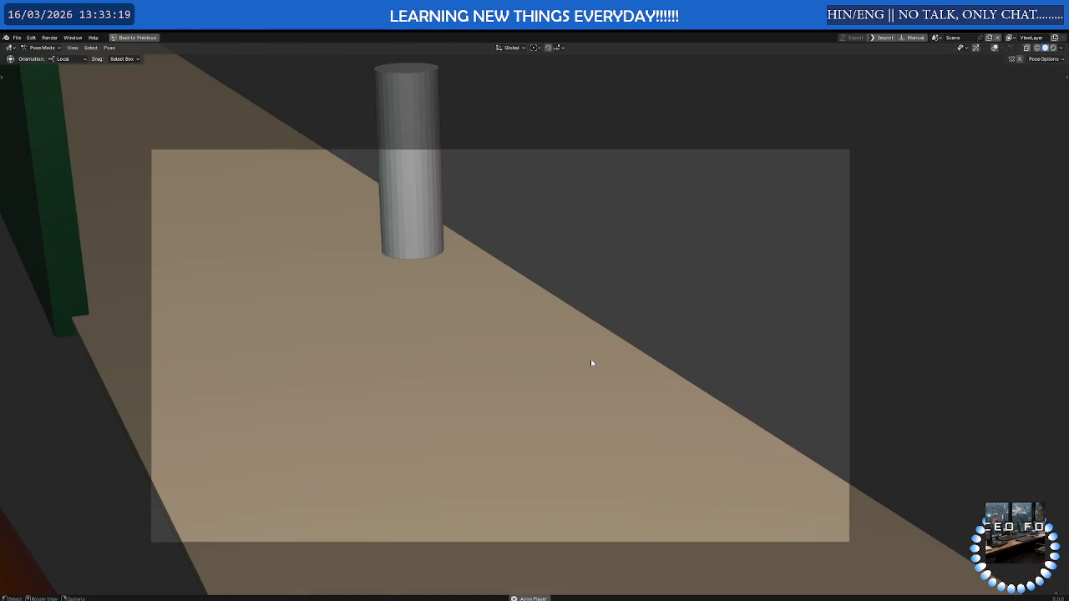
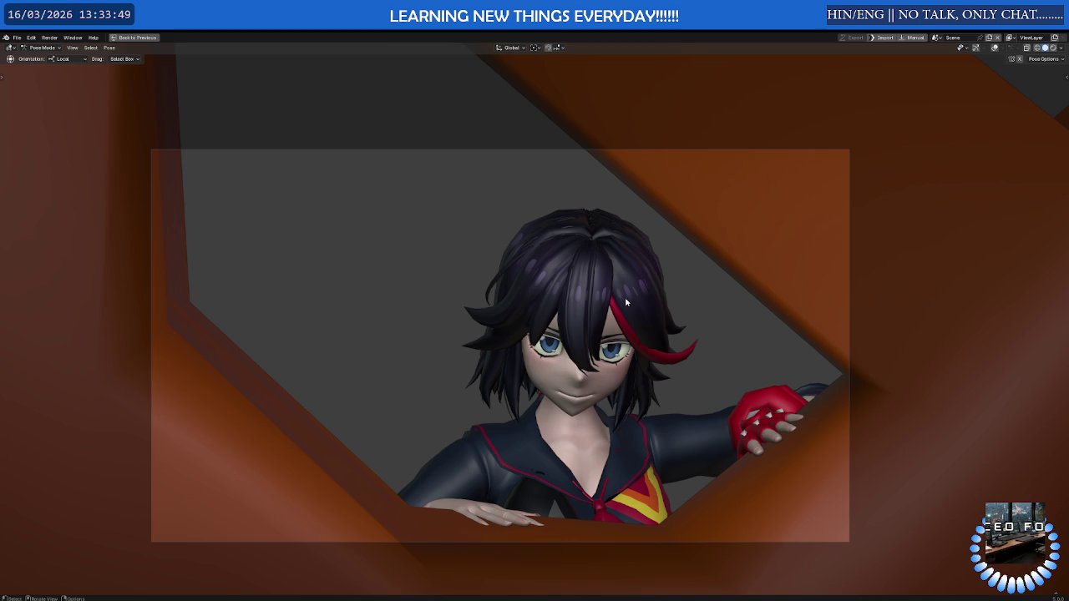
Restore the full animation layout, scrub back to about frame 908 and fit all keyframes
key("ctrl+space")
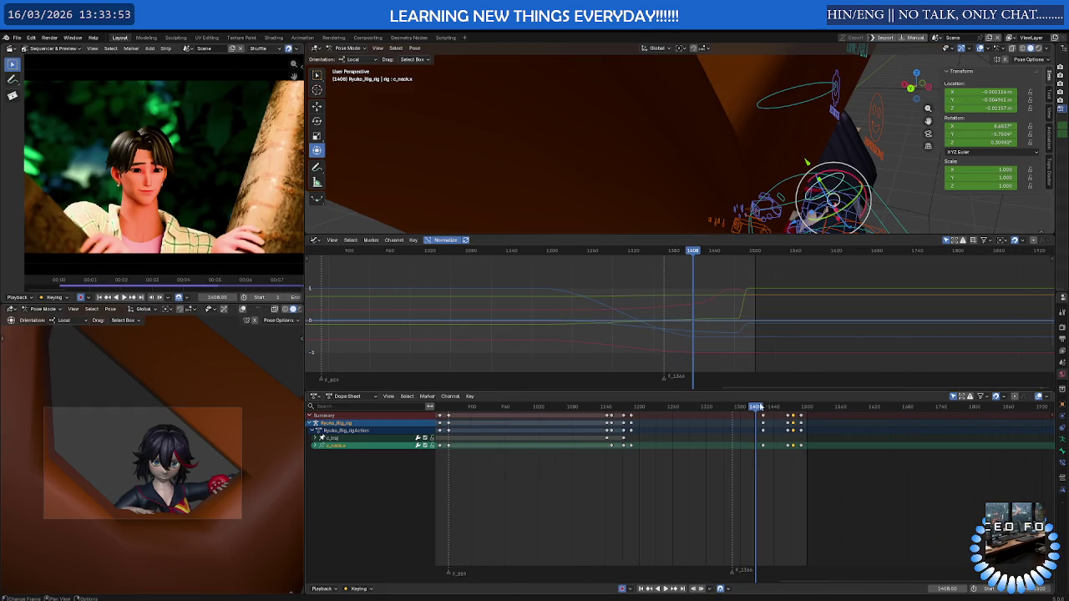
left_click_drag(746, 407, 615, 407)
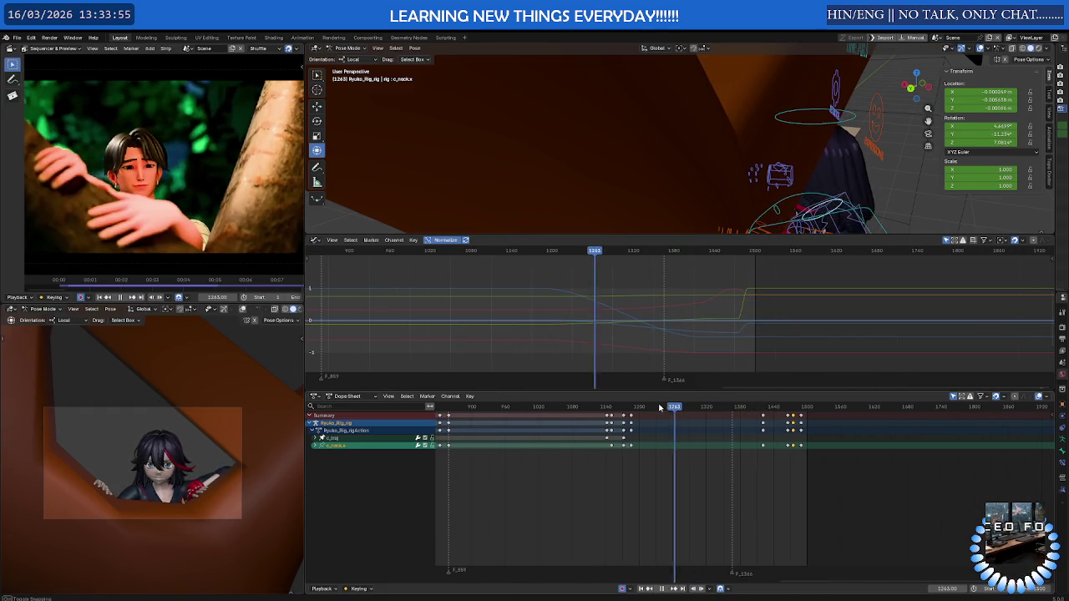
scroll(615, 407, "down", 3)
left_click_drag(468, 402, 573, 407)
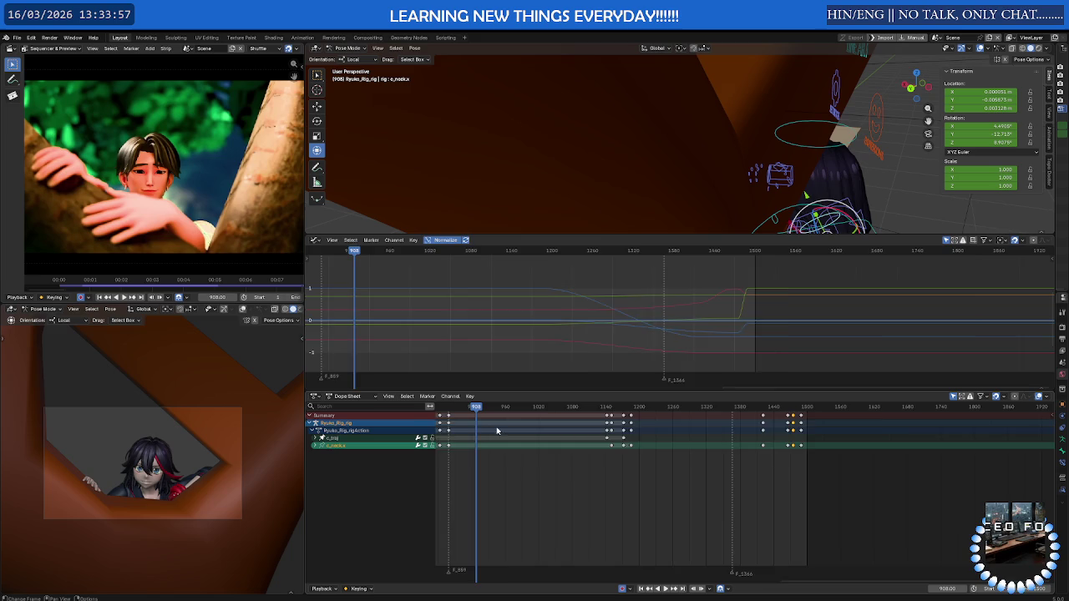
key("Home")
Play the animation from around frame 585, stopping at frame 883 and replaying
key("space")
left_click_drag(614, 415, 658, 407)
key("space")
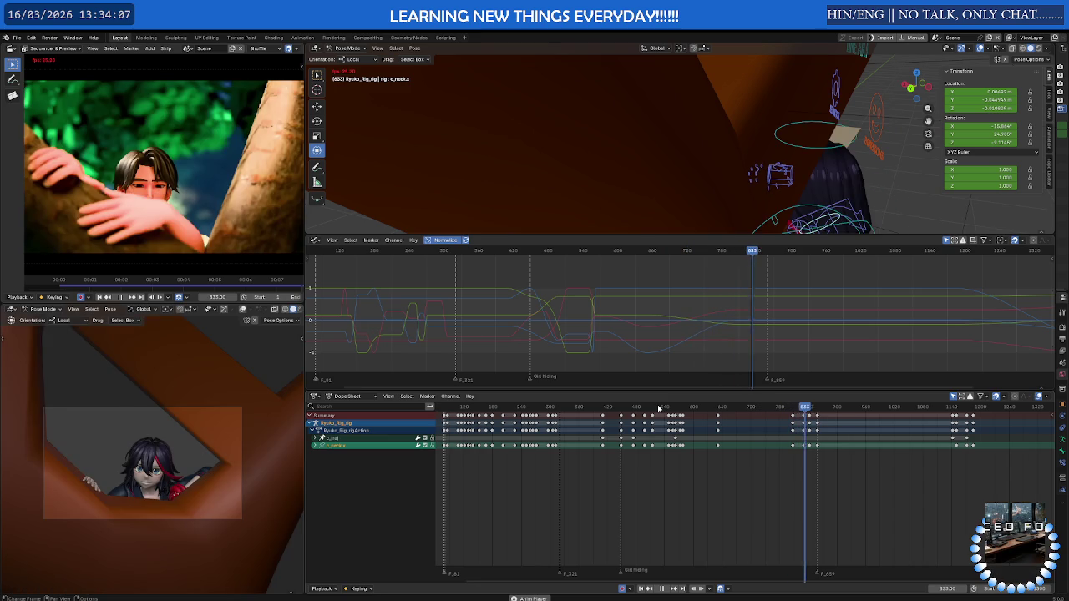
key("space")
scroll(795, 425, "up", 5)
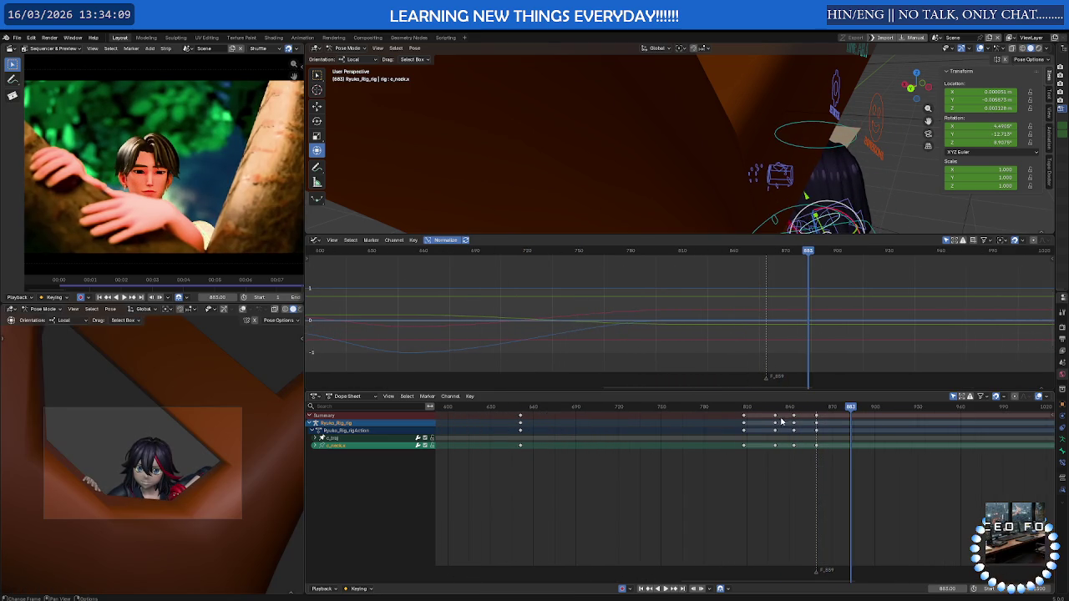
key("space")
Scrub frames 825–871, then orbit and zoom onto the rig among the tree branches
left_click(765, 407)
mouse_move(791, 409)
left_mouse_down()
mouse_move(837, 407)
mouse_move(777, 407)
mouse_move(831, 415)
left_mouse_up()
scroll(859, 435, "down", 3)
scroll(717, 315, "down", 3)
mouse_move(720, 209)
middle_mouse_down()
mouse_move(734, 185)
mouse_move(712, 153)
middle_mouse_up()
scroll(734, 185, "up", 3)
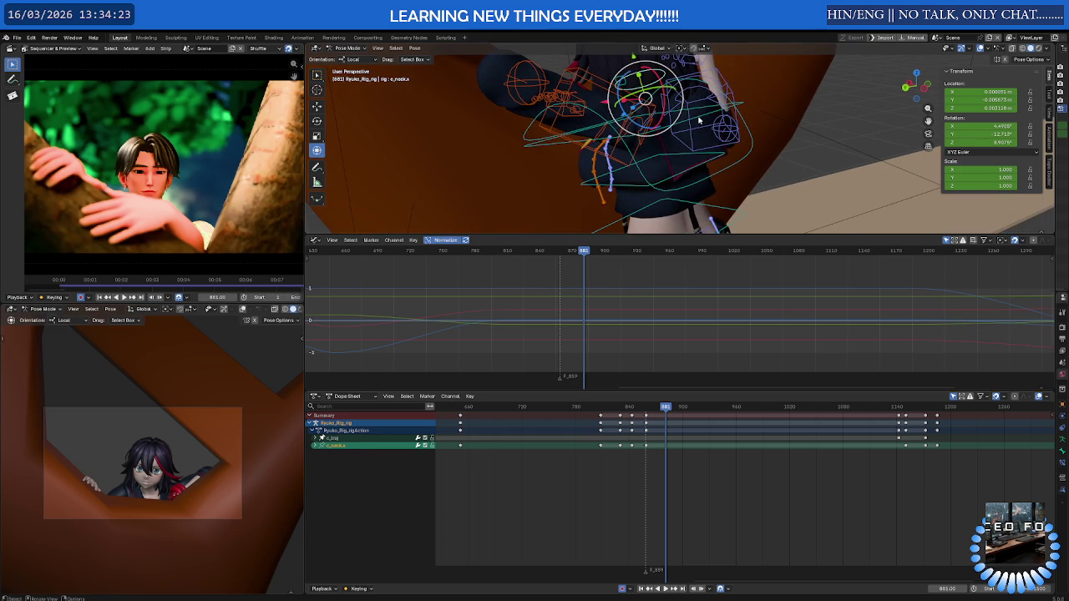
Delete the c_spine_03.x keyframes around frame 779
left_click(700, 138)
mouse_move(667, 422)
left_mouse_down()
mouse_move(647, 413)
mouse_move(657, 415)
left_mouse_up()
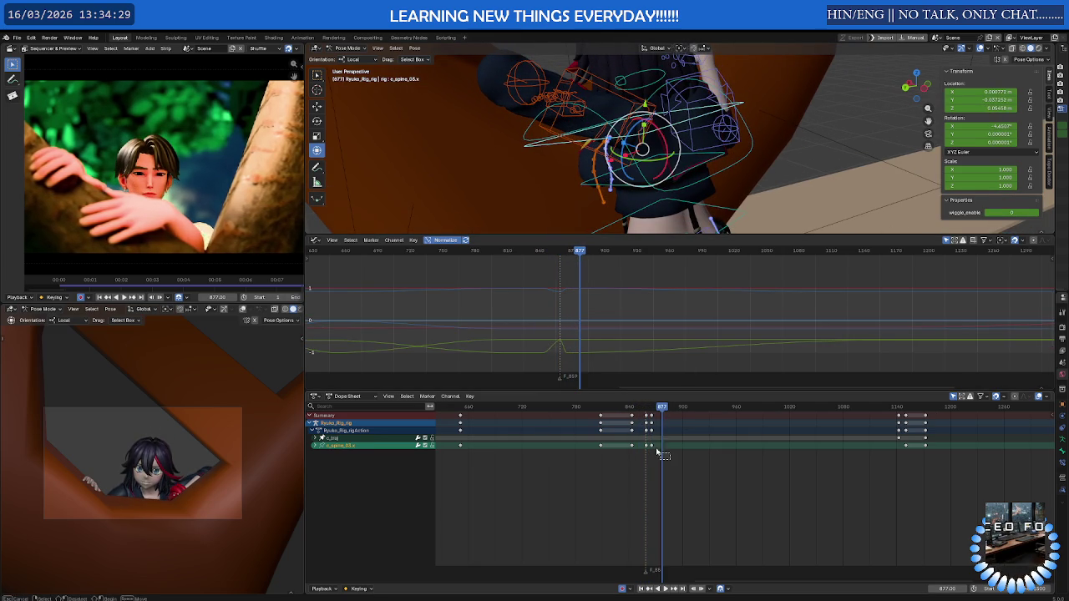
left_click_drag(650, 424, 649, 422)
key("Delete")
Replay and scrub frames 825–880 to review the spine edit, ending at frame 859
left_click(616, 407)
key("space")
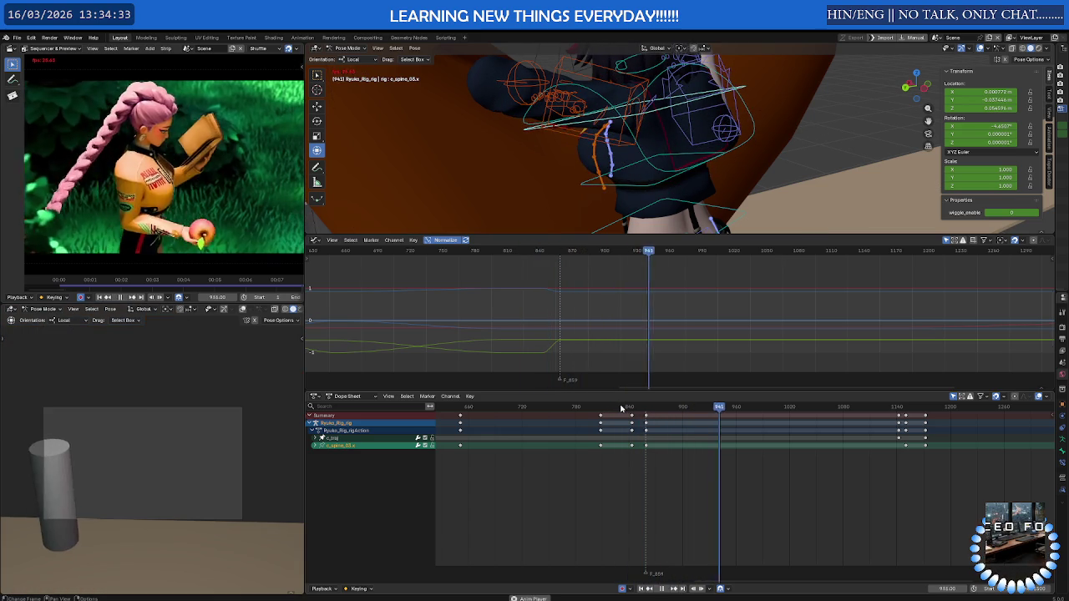
key("space")
left_click(665, 408)
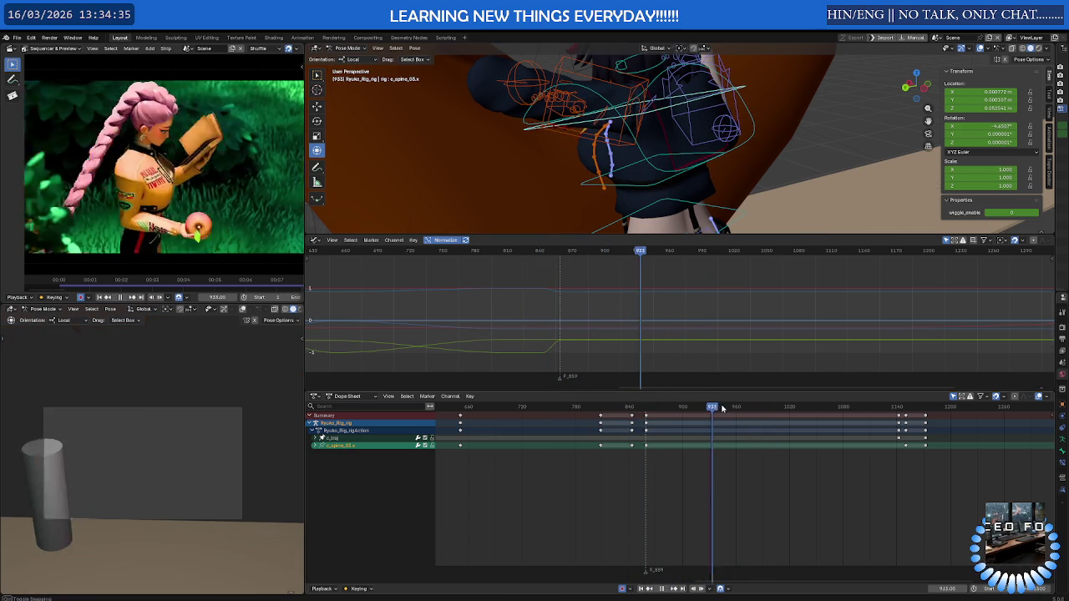
left_click_drag(672, 408, 600, 415)
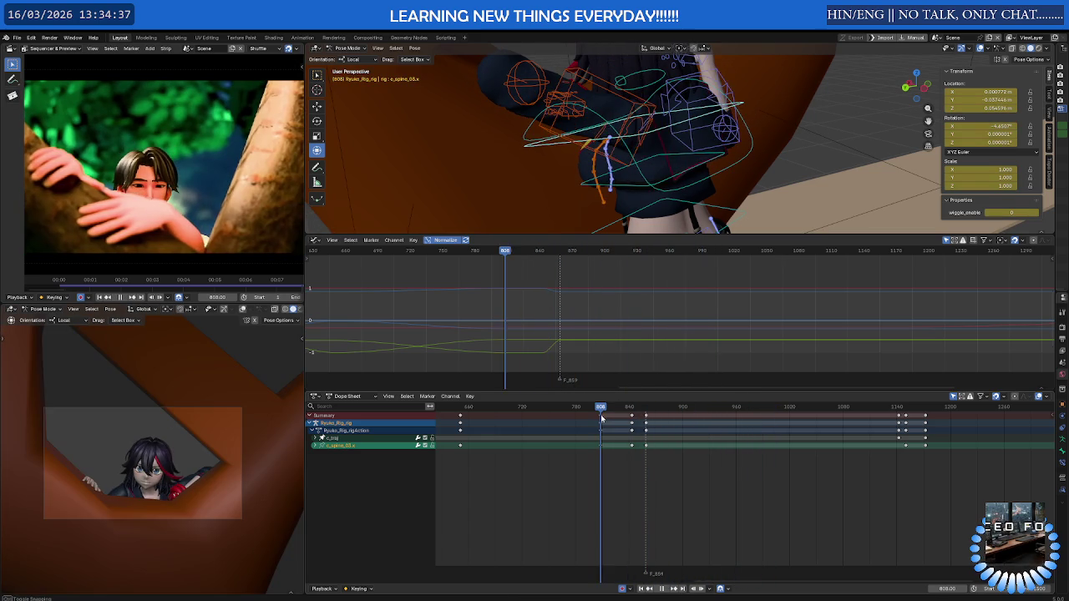
key("Up")
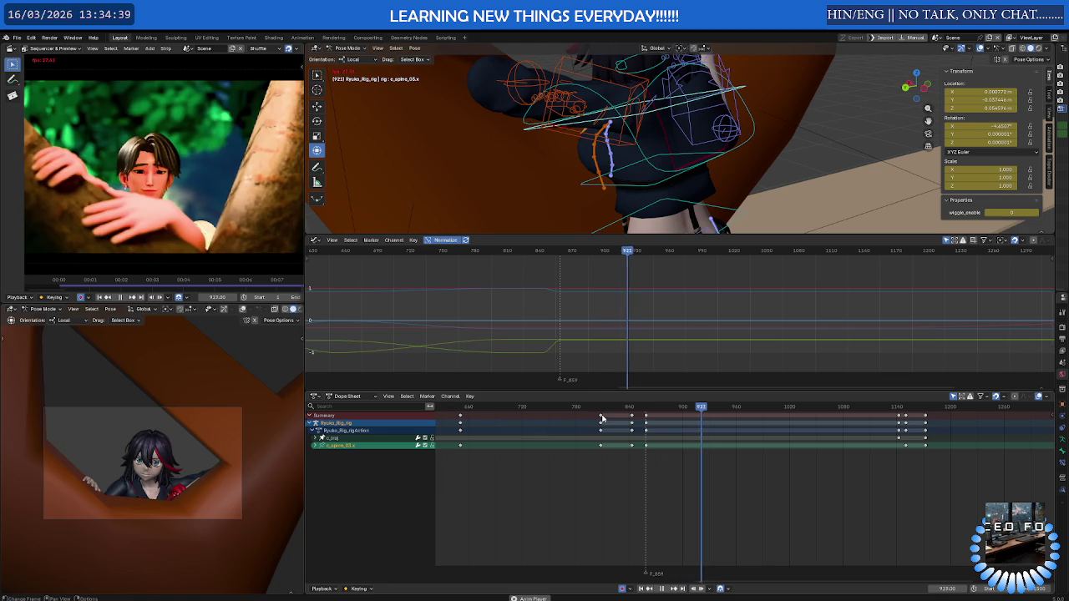
left_click(640, 409)
left_click_drag(641, 411, 648, 411)
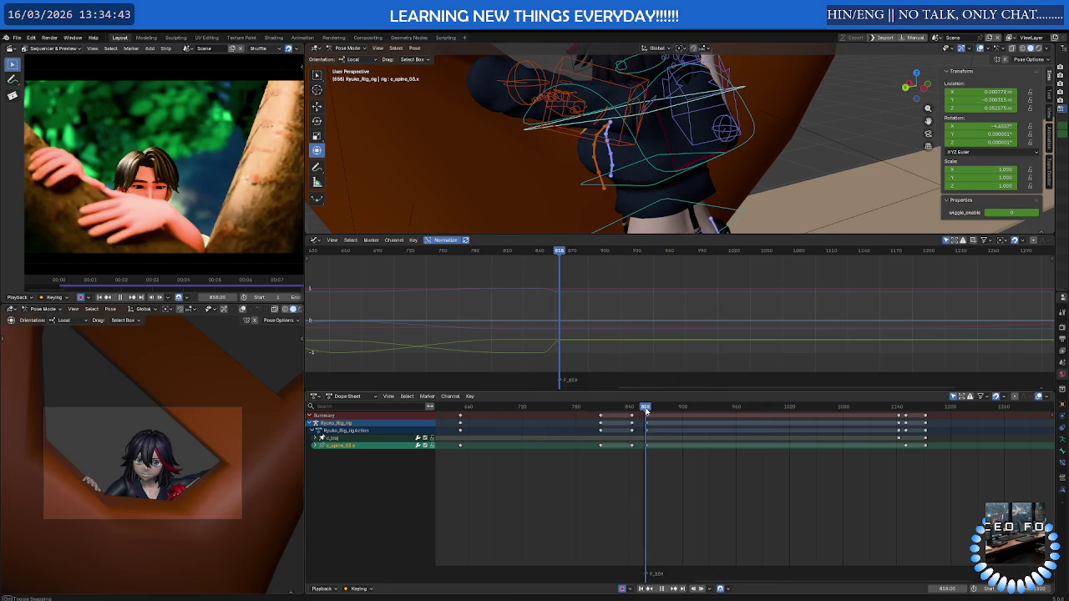
scroll(643, 426, "up", 3)
left_click_drag(621, 409, 623, 411)
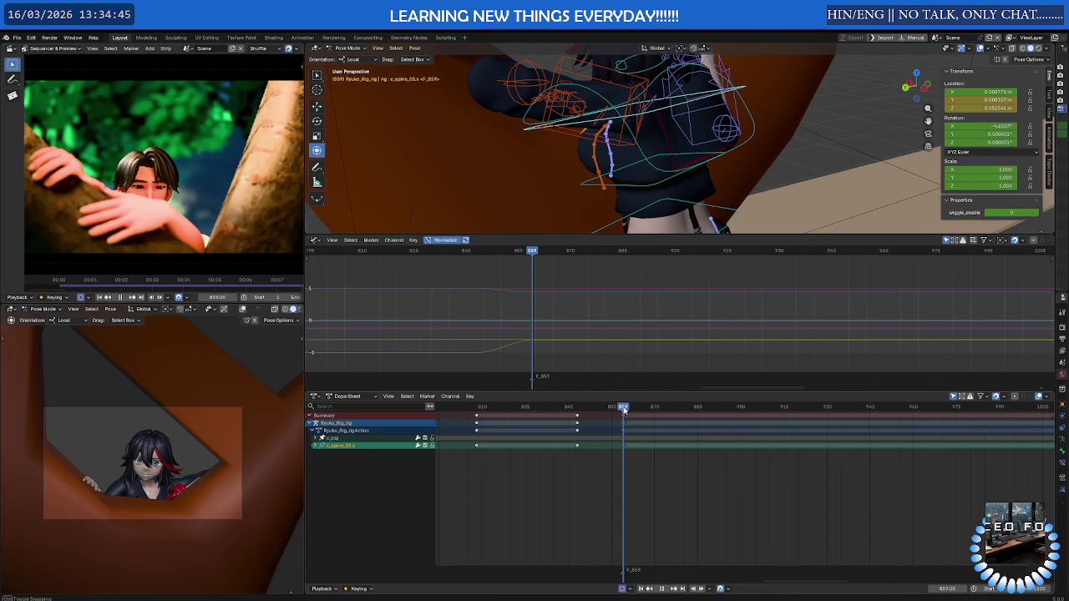
Select the c_neck.x bone and replay its motion around frames 853–855
middle_click_drag(668, 121, 654, 136)
left_click(653, 136)
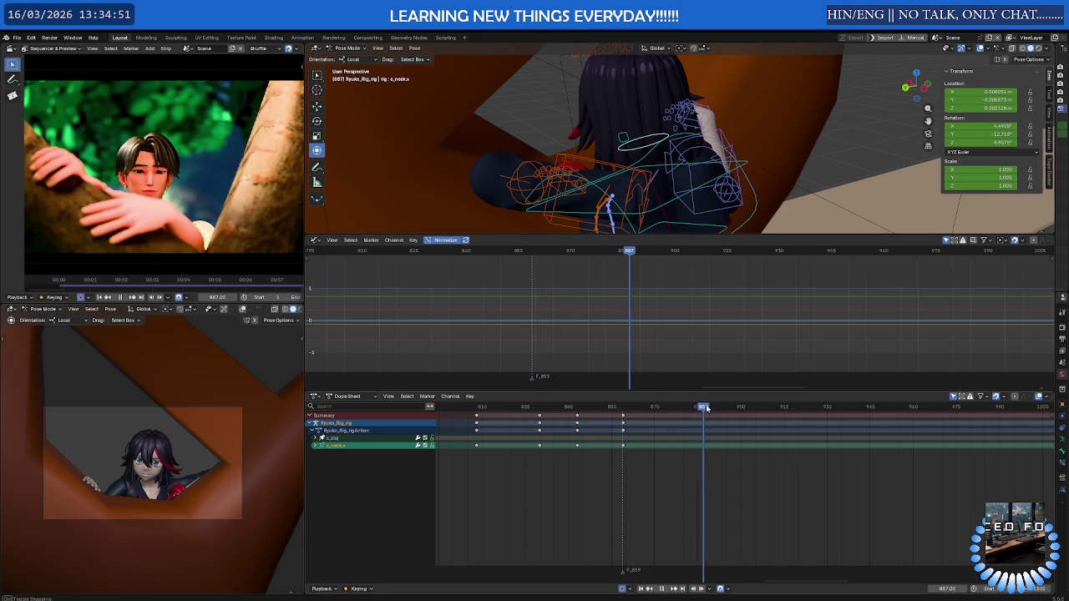
mouse_move(786, 403)
left_mouse_down()
mouse_move(860, 407)
mouse_move(570, 409)
mouse_move(705, 412)
left_mouse_up()
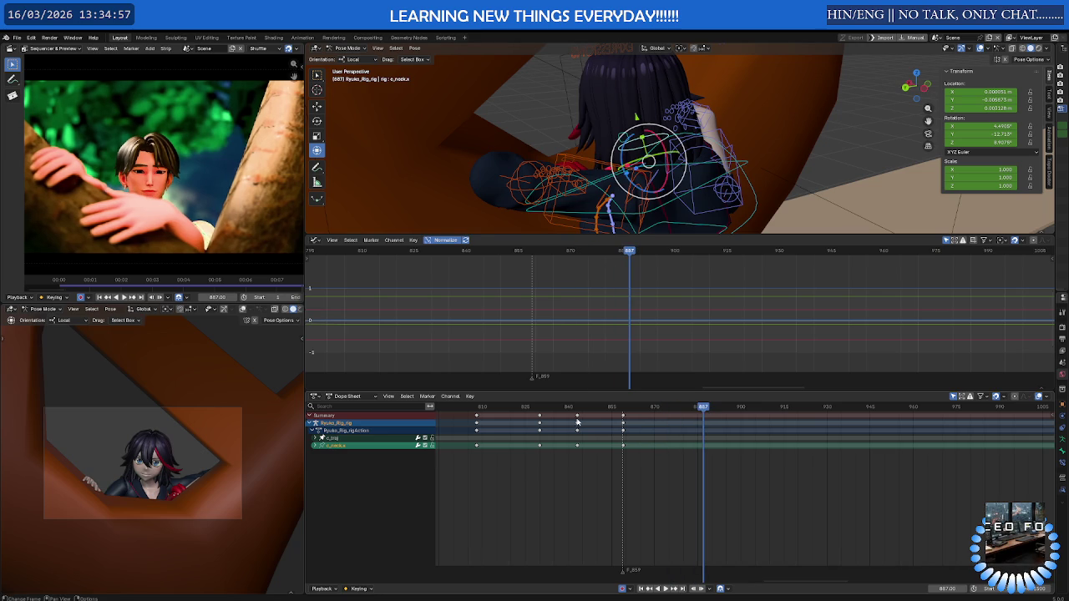
key("space")
mouse_move(570, 410)
left_mouse_down()
mouse_move(612, 409)
mouse_move(557, 414)
mouse_move(624, 414)
left_mouse_up()
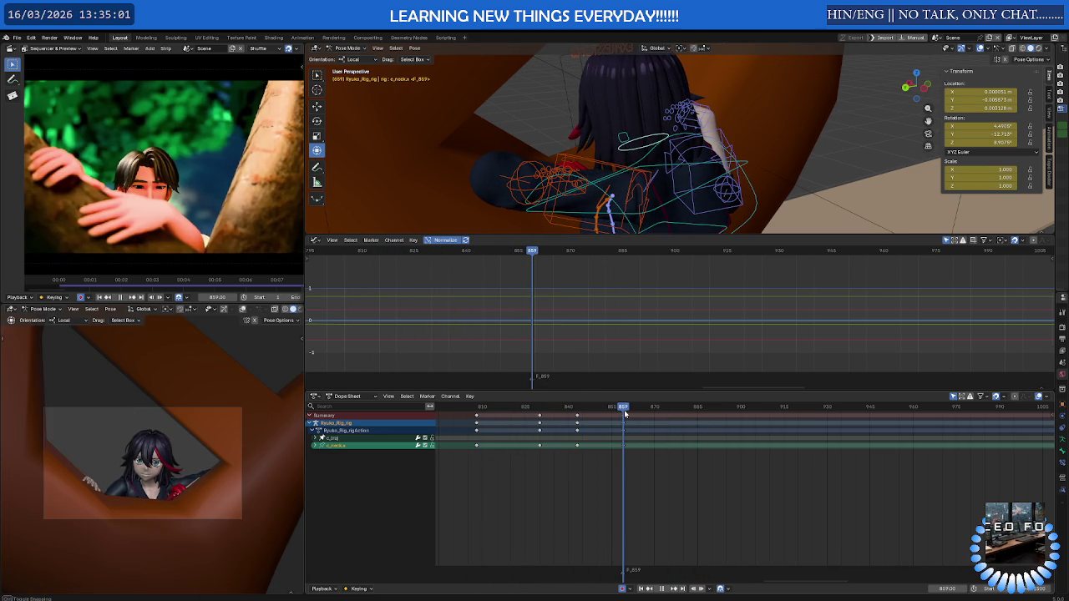
Shift the later c_spine_03.x keyframes about 15 frames later
left_click(678, 202)
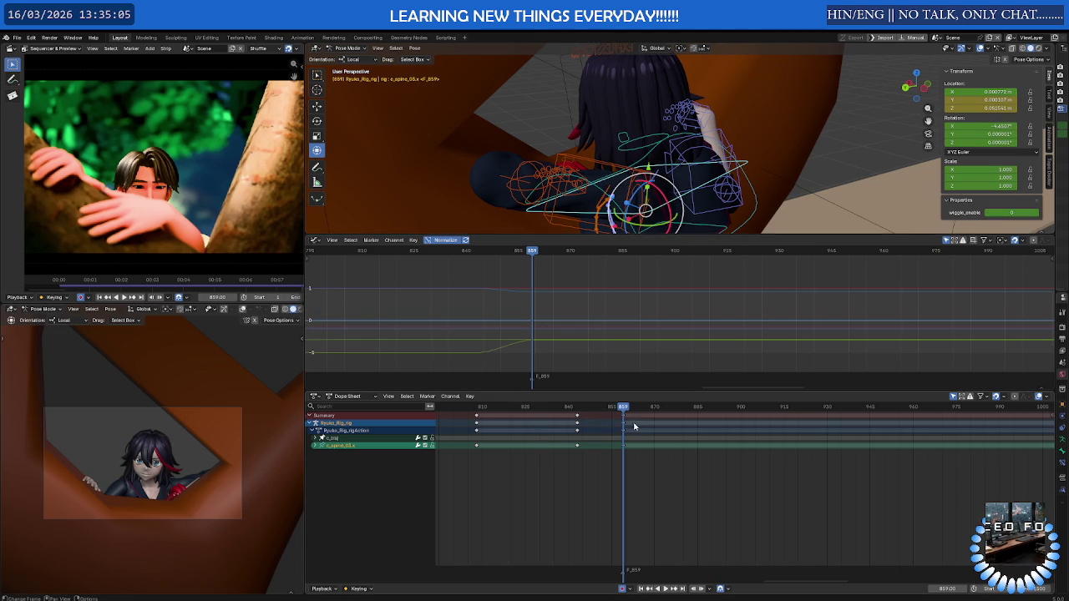
mouse_move(585, 410)
left_mouse_down()
mouse_move(568, 413)
mouse_move(629, 425)
left_mouse_up()
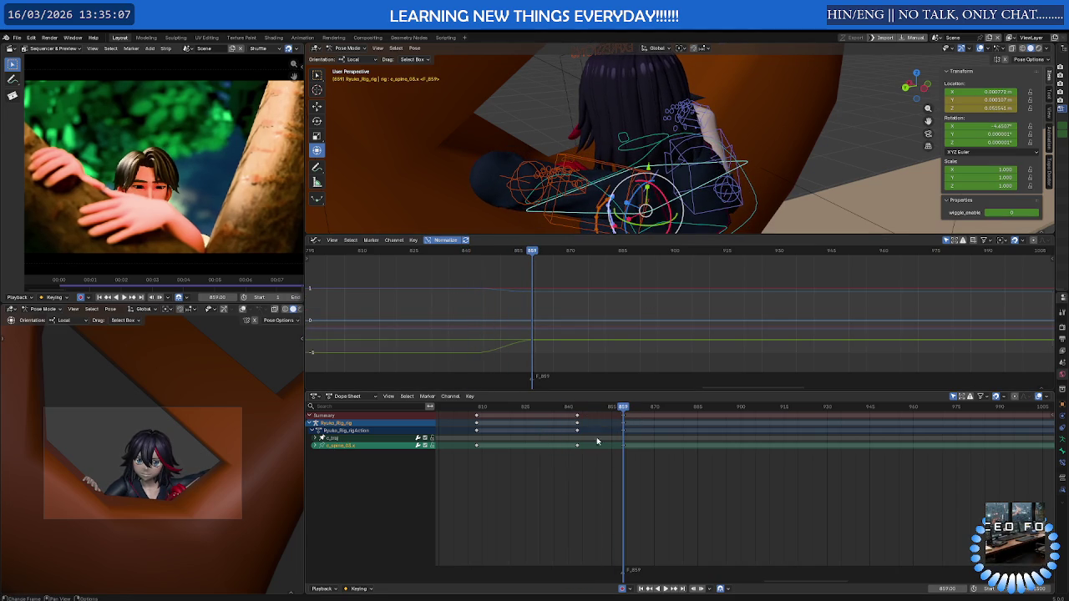
key("space")
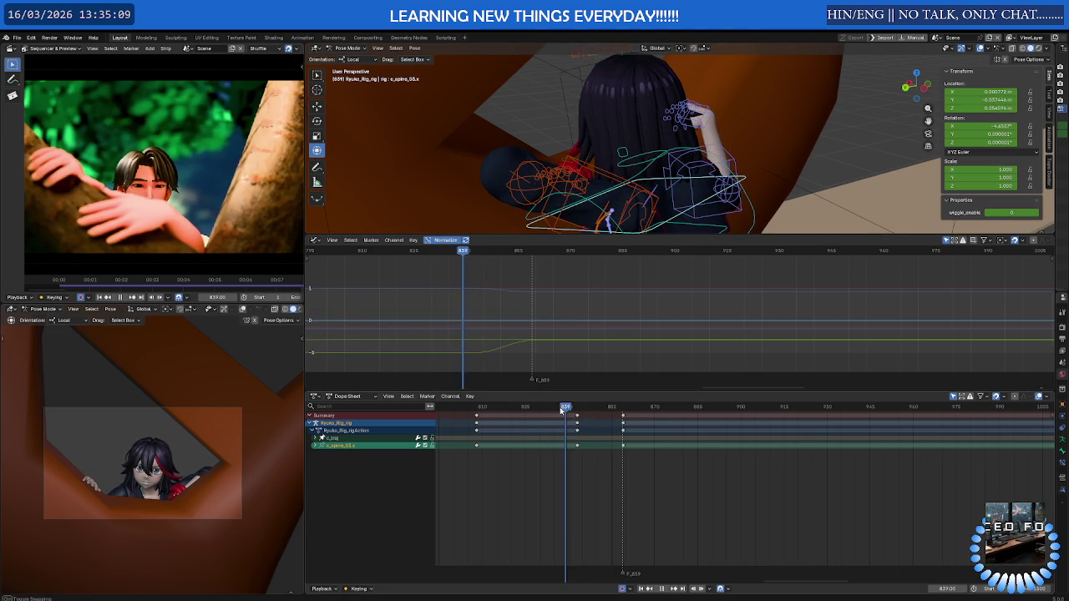
key("space")
mouse_move(571, 424)
left_mouse_down()
mouse_move(596, 413)
mouse_move(730, 409)
left_mouse_up()
key("g")
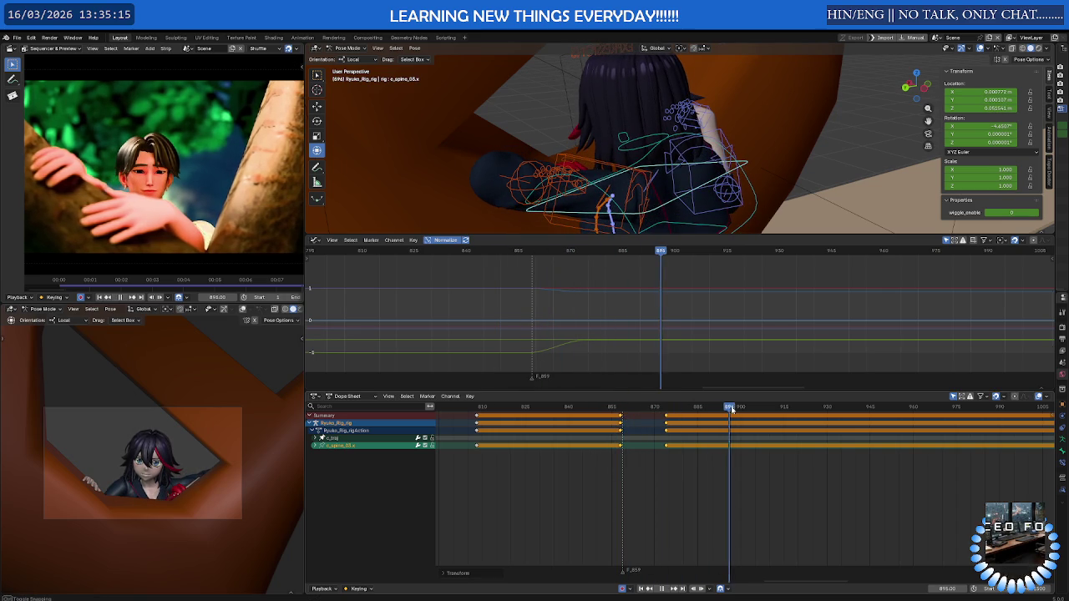
left_click(705, 456)
left_click_drag(696, 465, 657, 417)
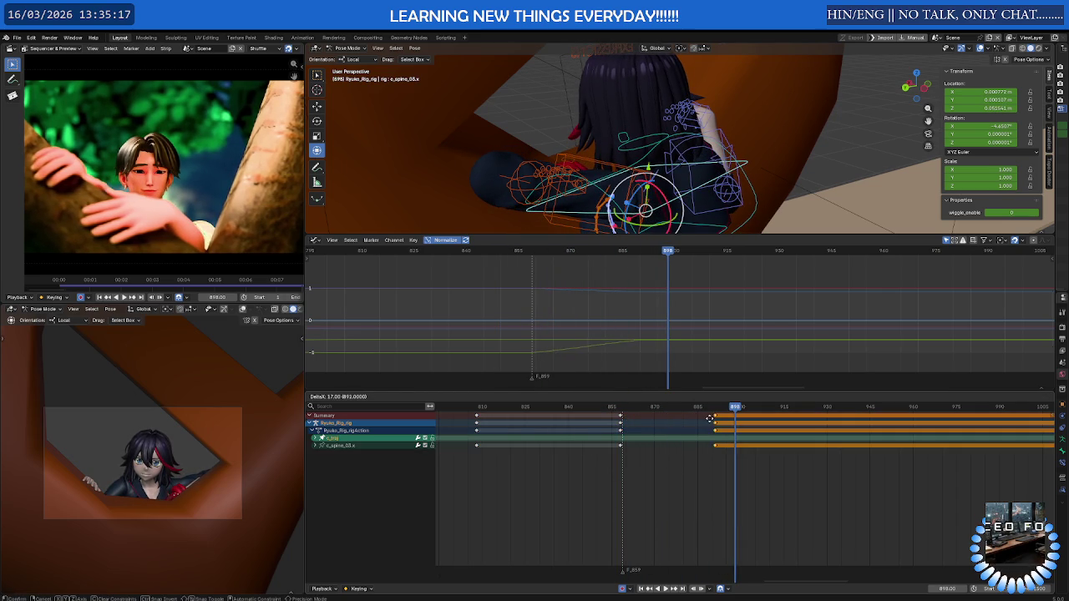
Replay from frame 822 to check the new spine timing, then select c_neck.x at frame 887
left_click_drag(568, 410, 517, 410)
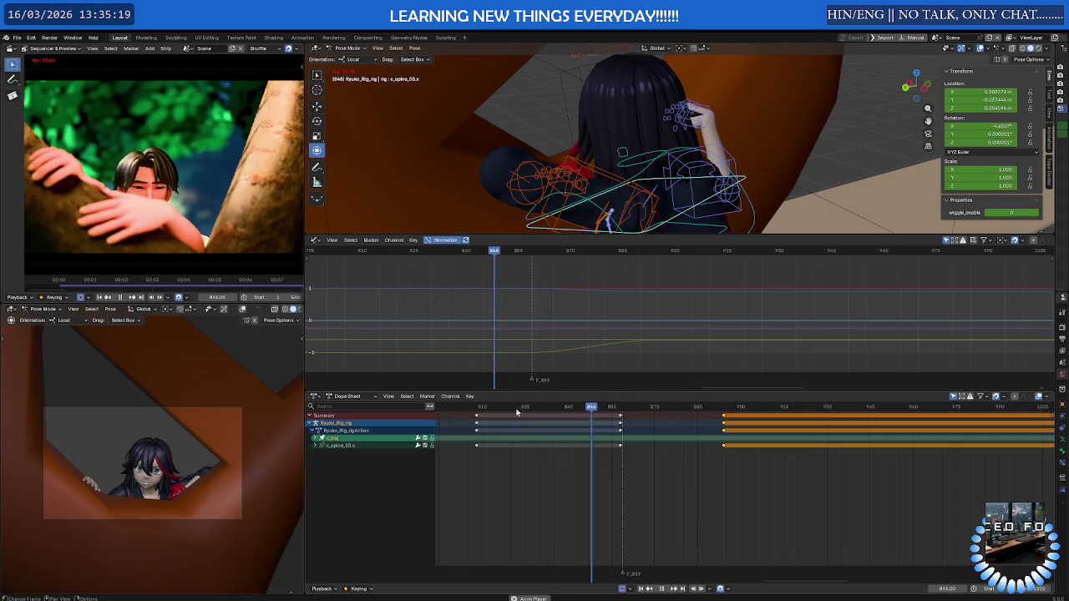
key("space")
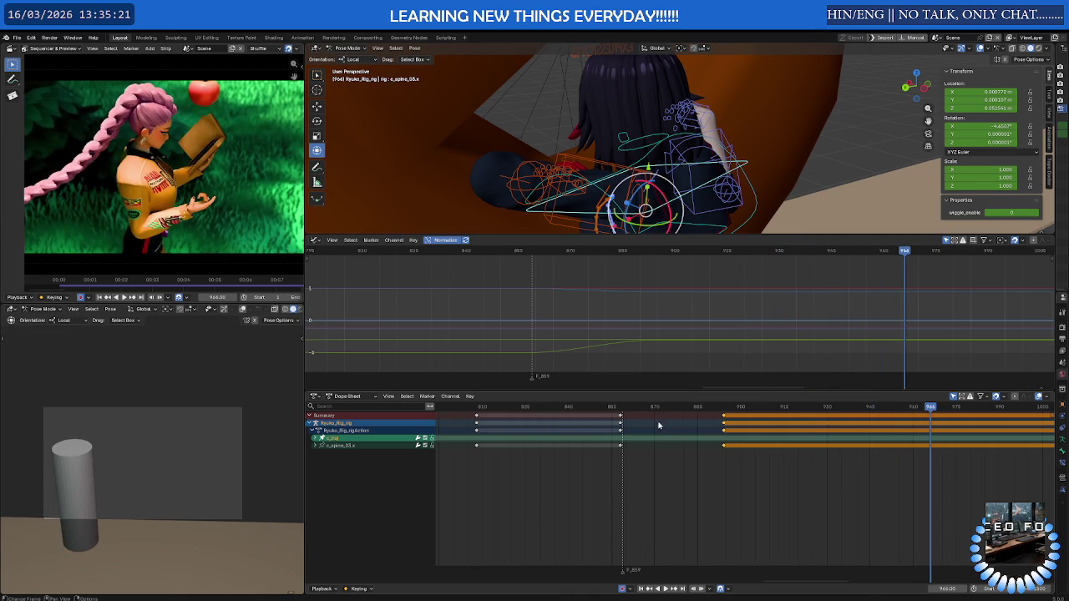
left_click_drag(668, 407, 721, 407)
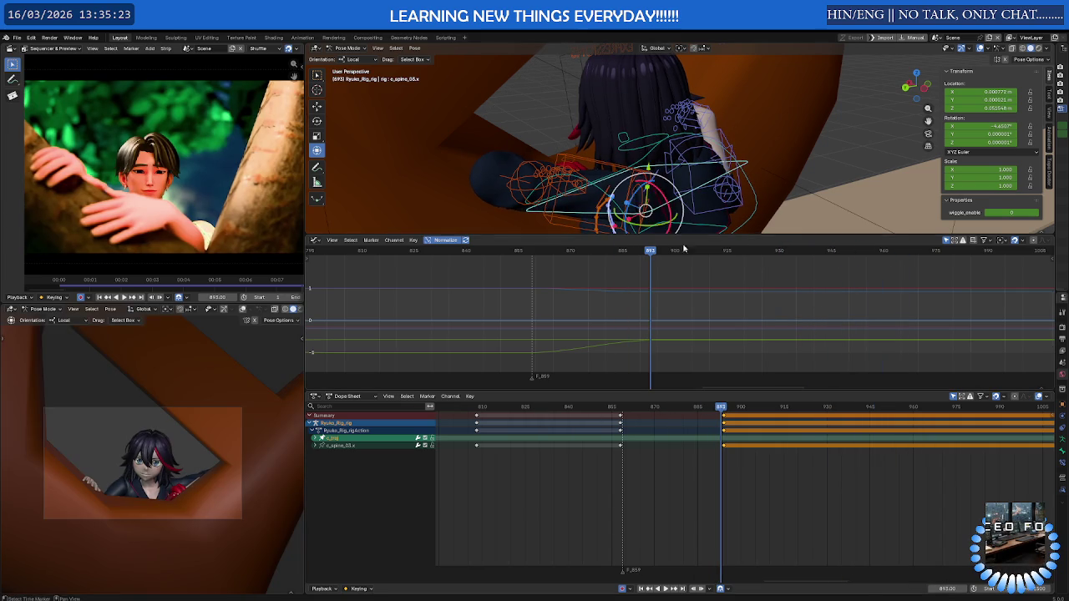
left_click(636, 145)
left_click_drag(721, 409, 703, 408)
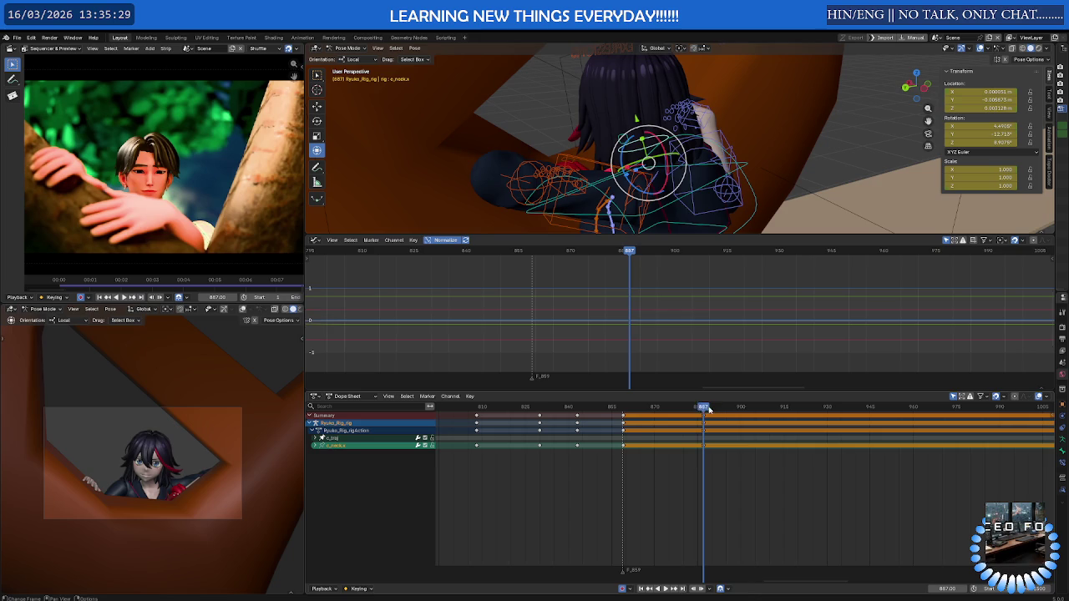
key("space")
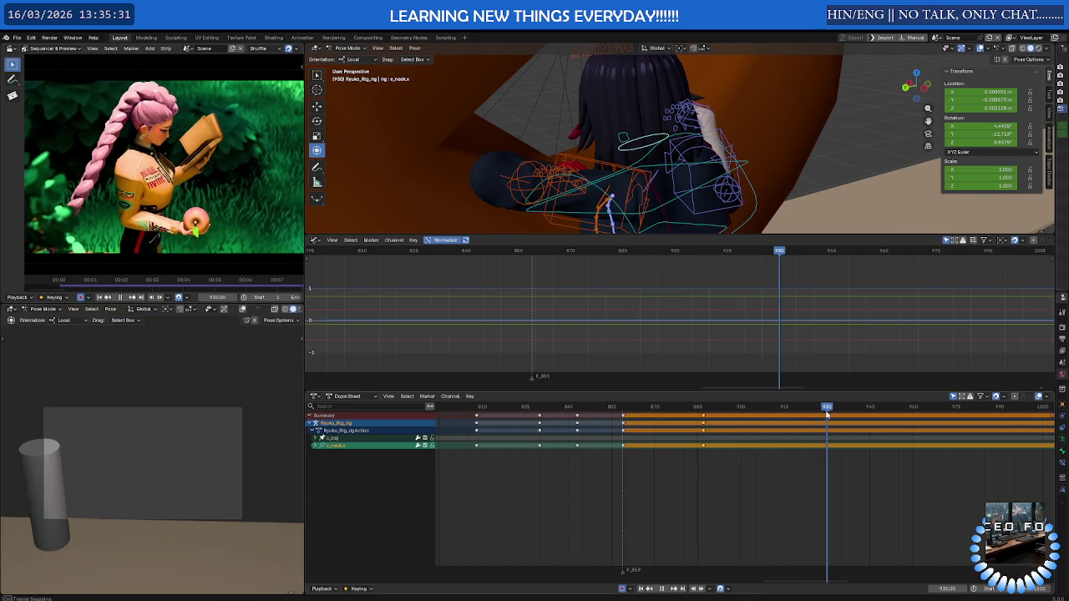
mouse_move(659, 157)
left_mouse_down()
mouse_move(652, 150)
mouse_move(650, 161)
left_mouse_up()
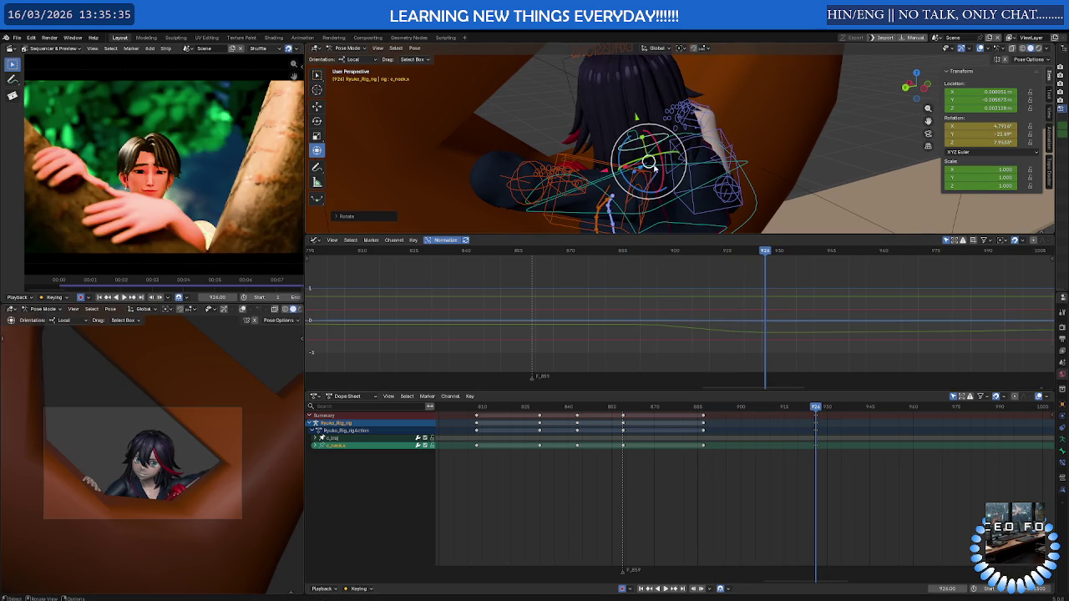
key("space")
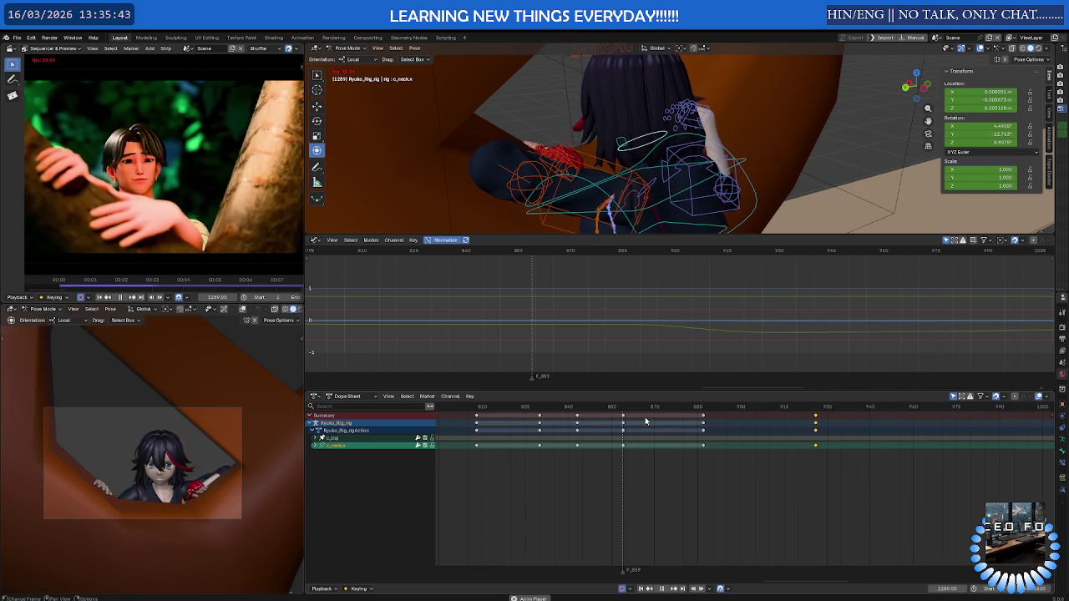
key("space")
middle_click_drag(646, 421, 443, 474)
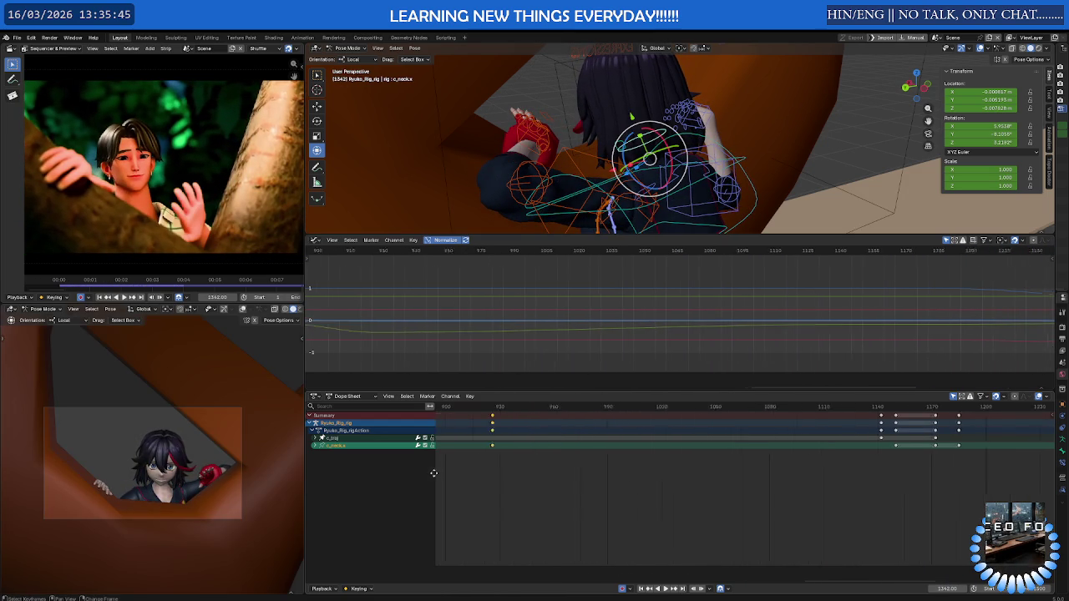
left_click_drag(734, 409, 901, 413)
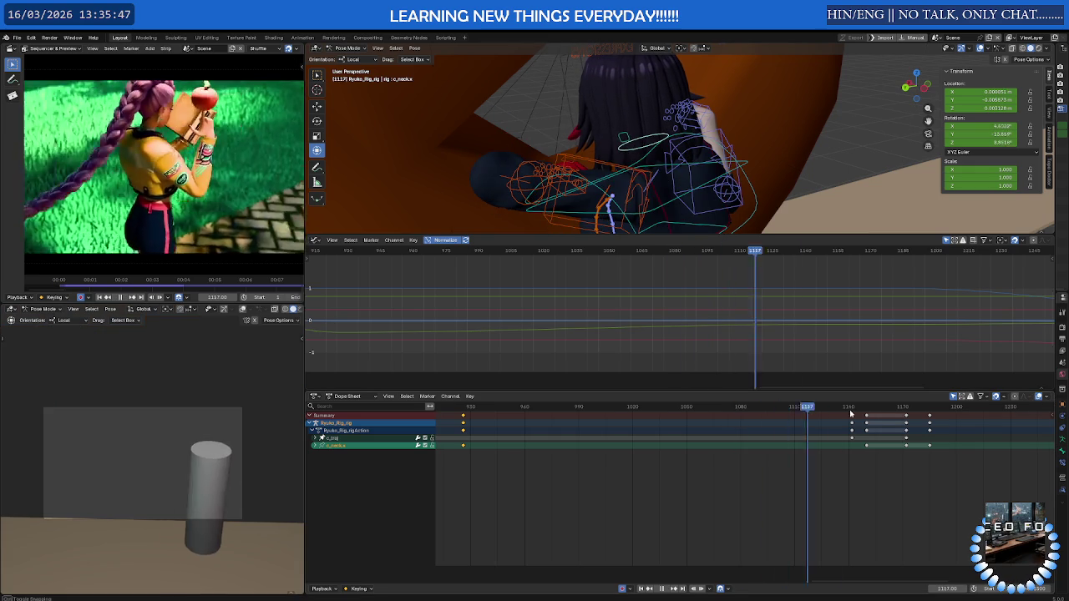
middle_click_drag(924, 437, 721, 459)
key("space")
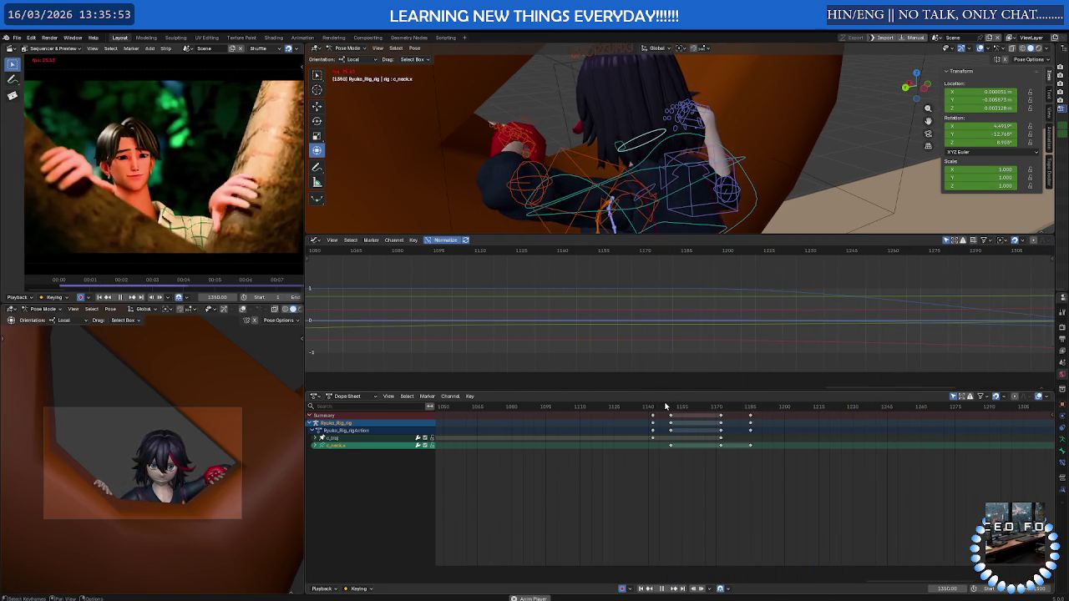
left_click(684, 406)
left_click(752, 407)
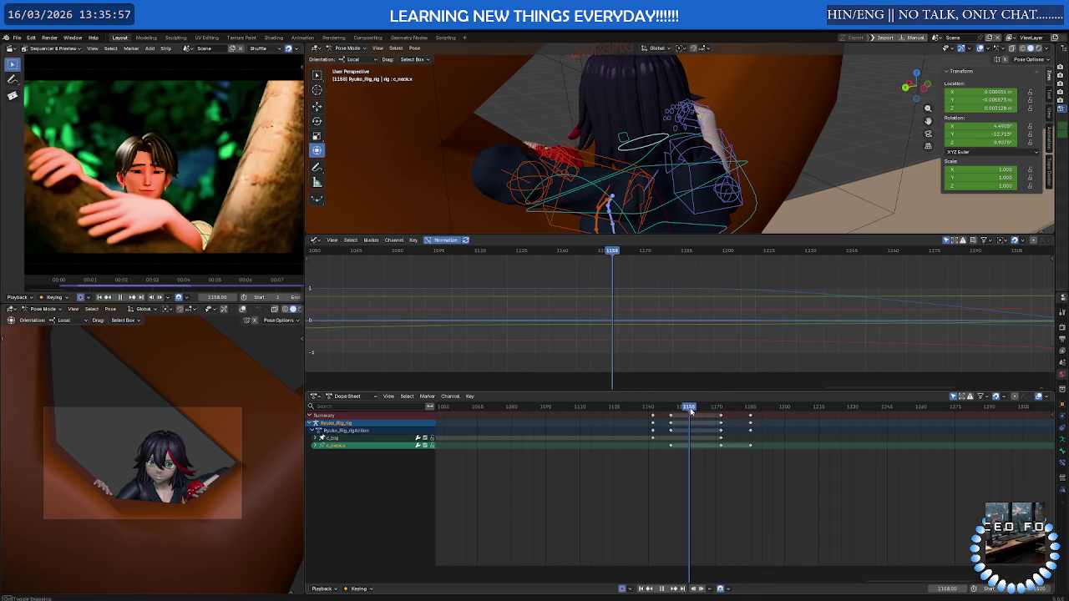
left_click_drag(767, 412, 808, 414)
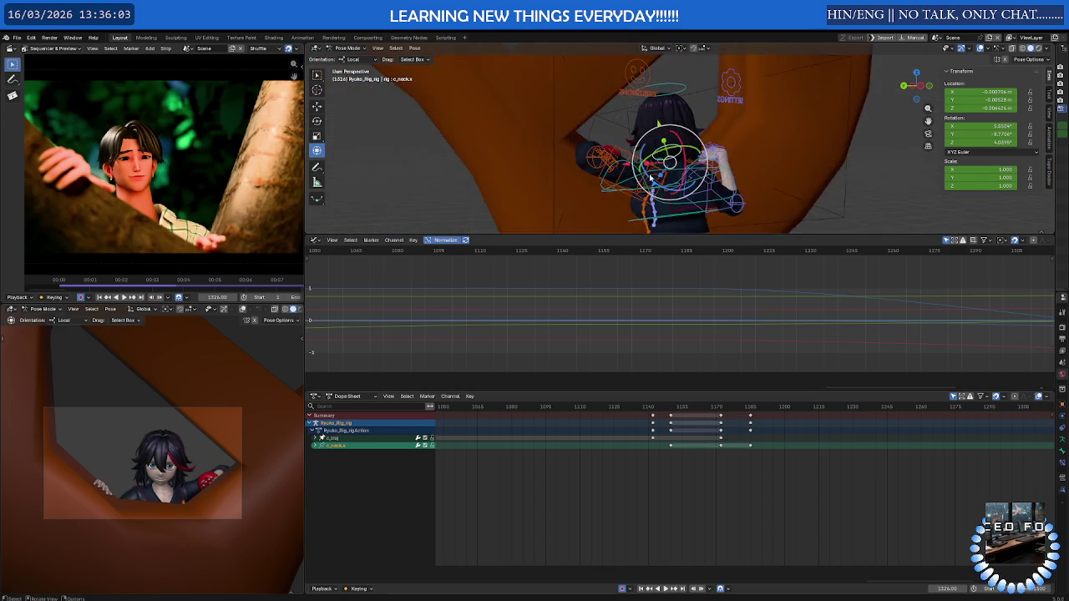
Play to frame 1332 and select both the left and right shoulder bones
key("space")
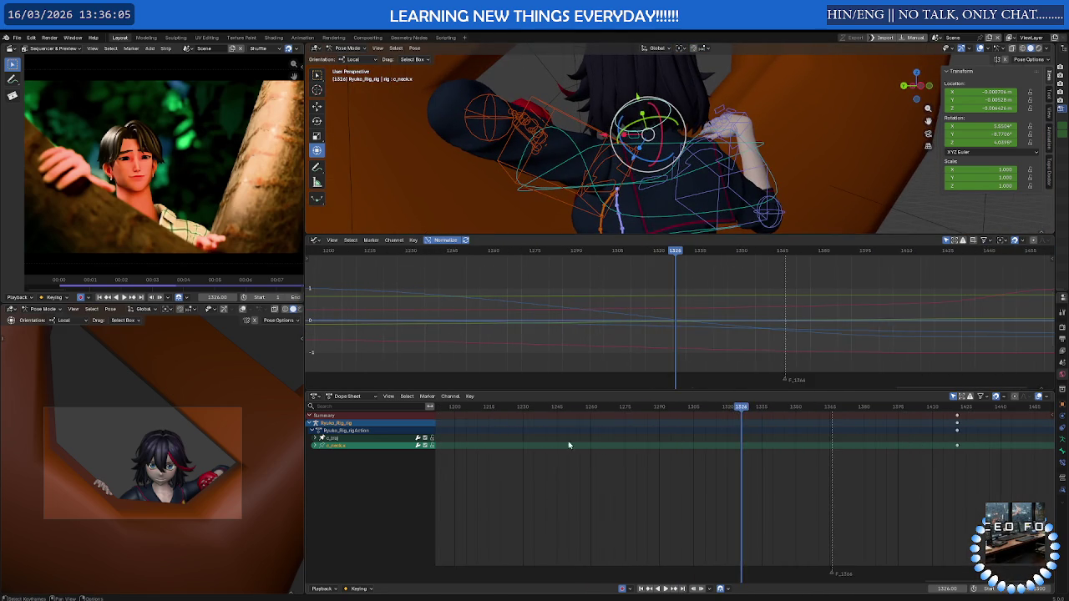
left_click(630, 409)
key("space")
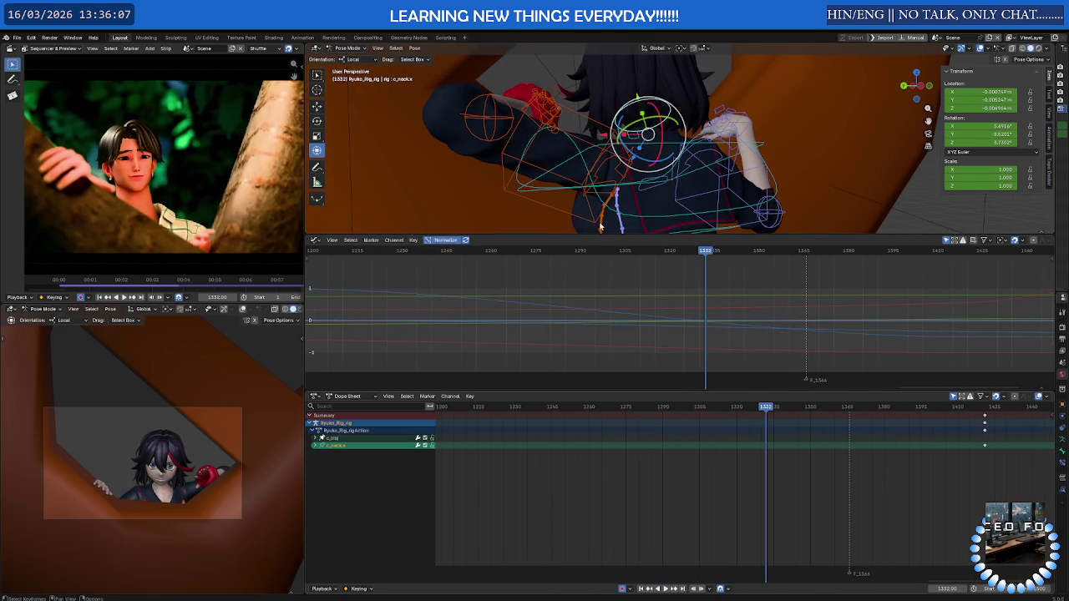
left_click(593, 185)
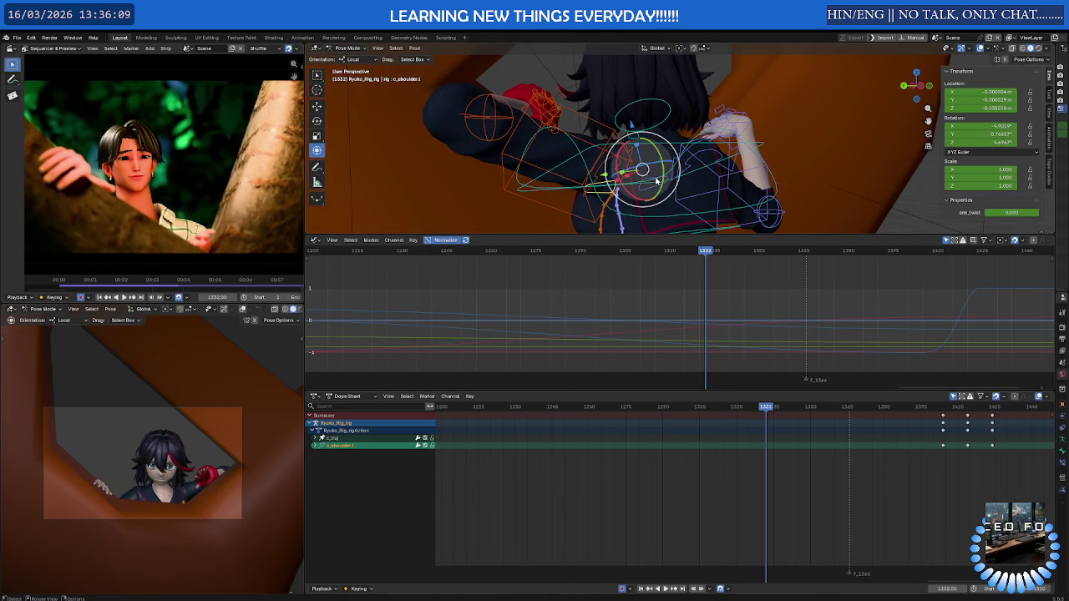
left_click(652, 180, "shift")
Duplicate the shoulder keys near frame 1173 about 200 frames later
scroll(685, 494, "down", 3)
scroll(606, 479, "down", 2)
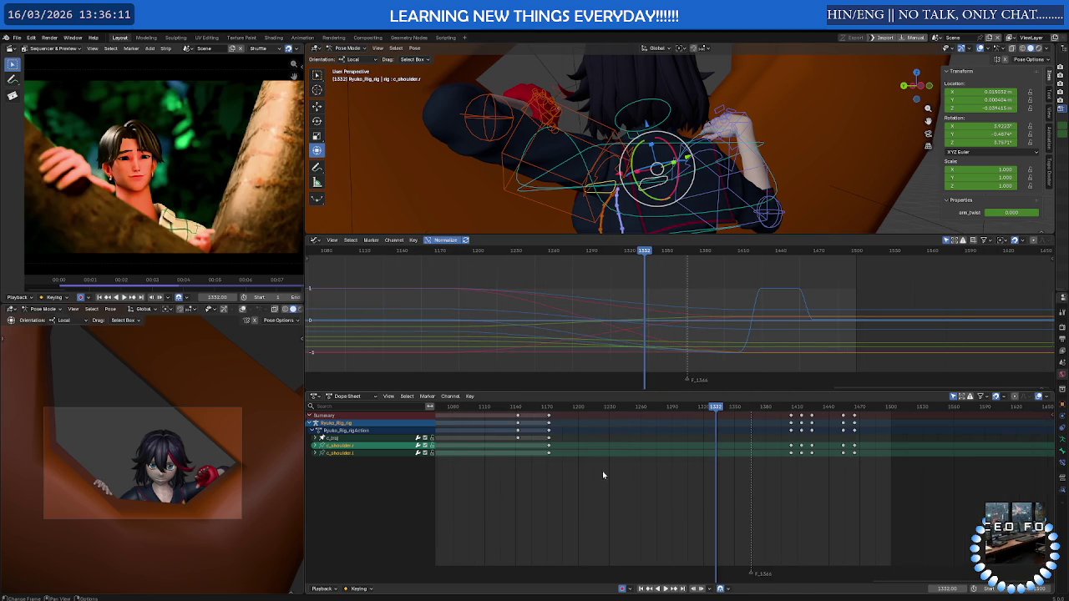
left_click_drag(536, 432, 537, 432)
key("g")
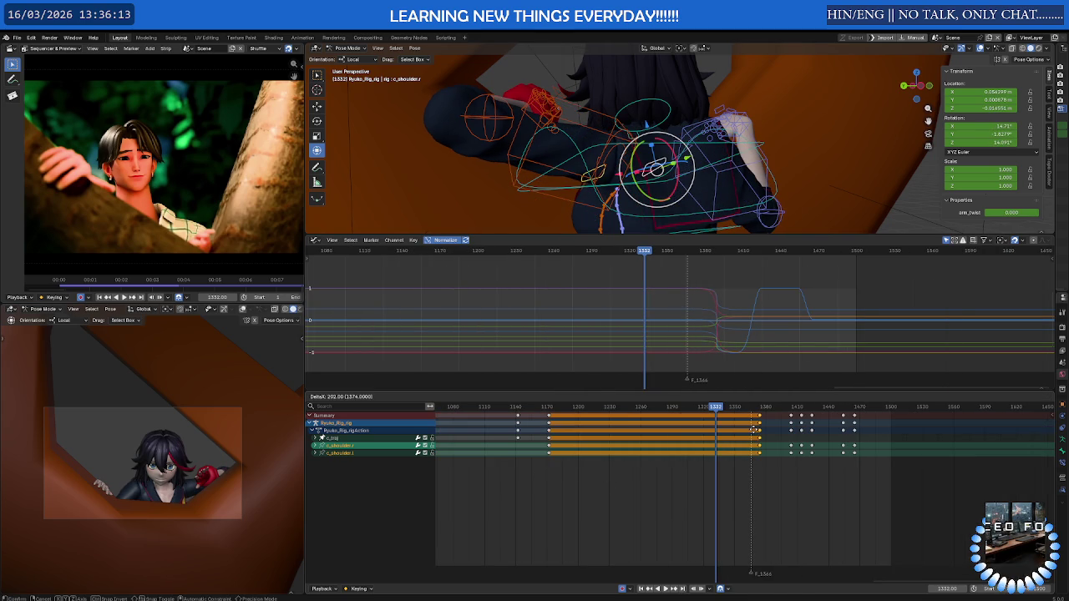
left_click(755, 432)
Play the result, save the blend file, and watch the camera view full-window
key("space")
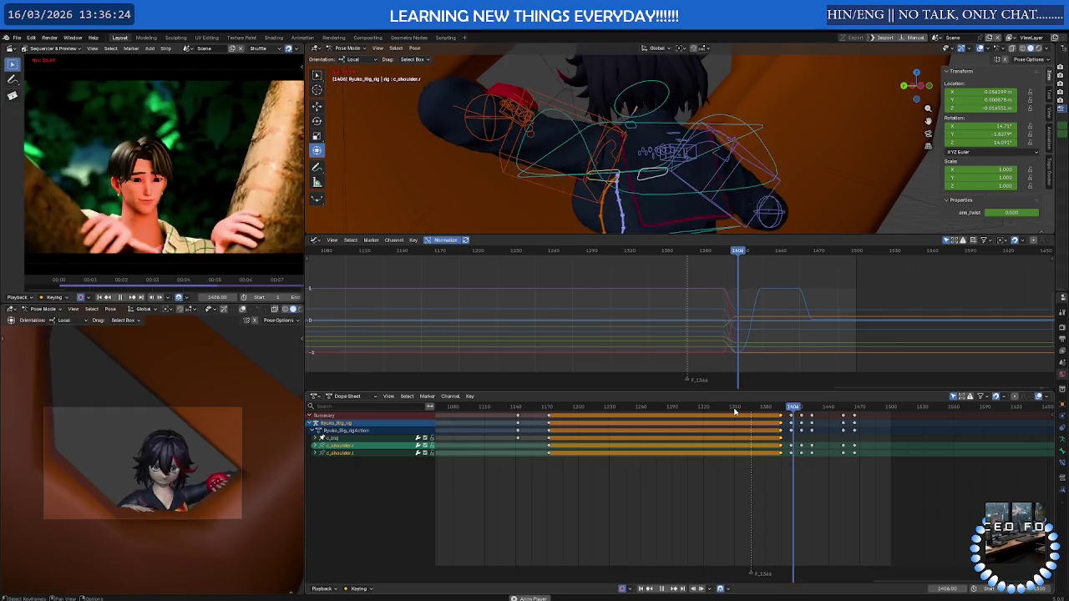
key("ctrl+s")
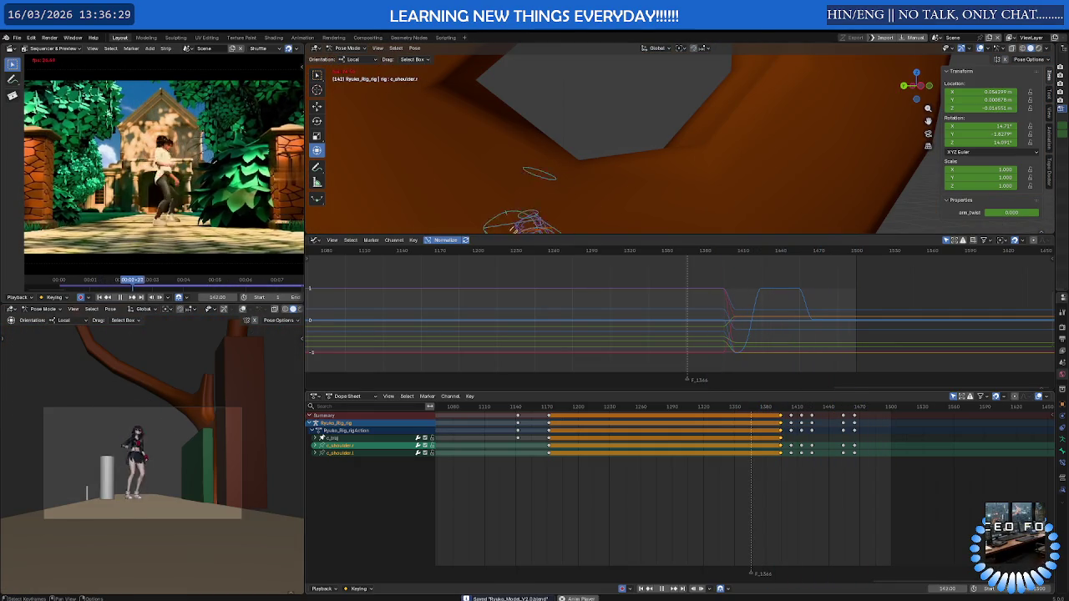
key("ctrl+space")
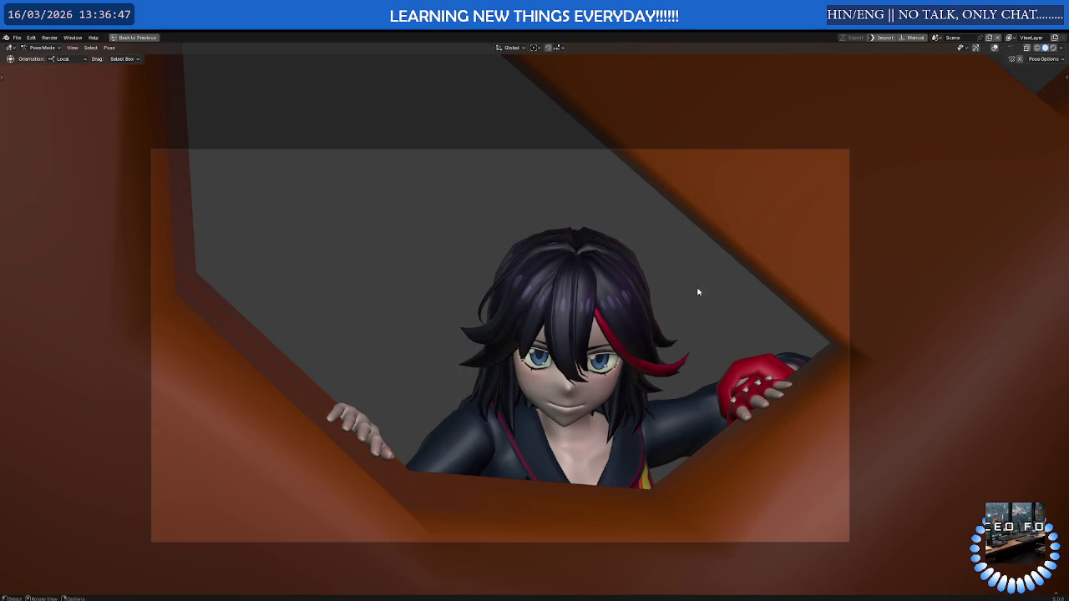
Restore the full editor layout, jump to frame 1168 and play the animation
key("ctrl+space")
mouse_move(688, 410)
left_mouse_down()
mouse_move(545, 409)
mouse_move(726, 409)
left_mouse_up()
scroll(666, 453, "down", 5)
scroll(665, 454, "down", 3)
key("space")
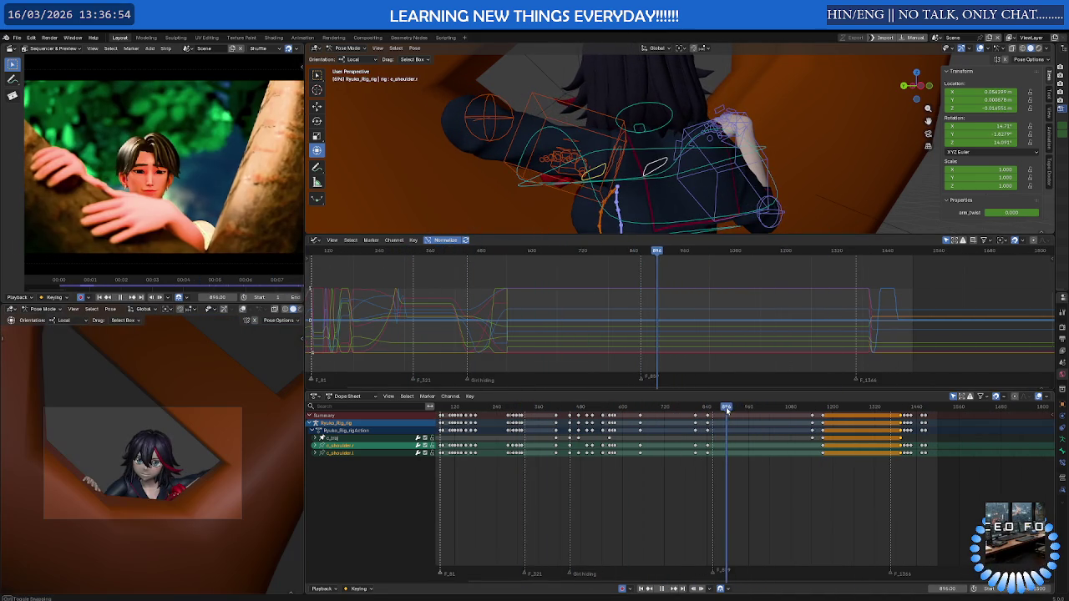
Select the c_neck.x bone, inspect around frame 905 and replay to check its timing
left_click(670, 111)
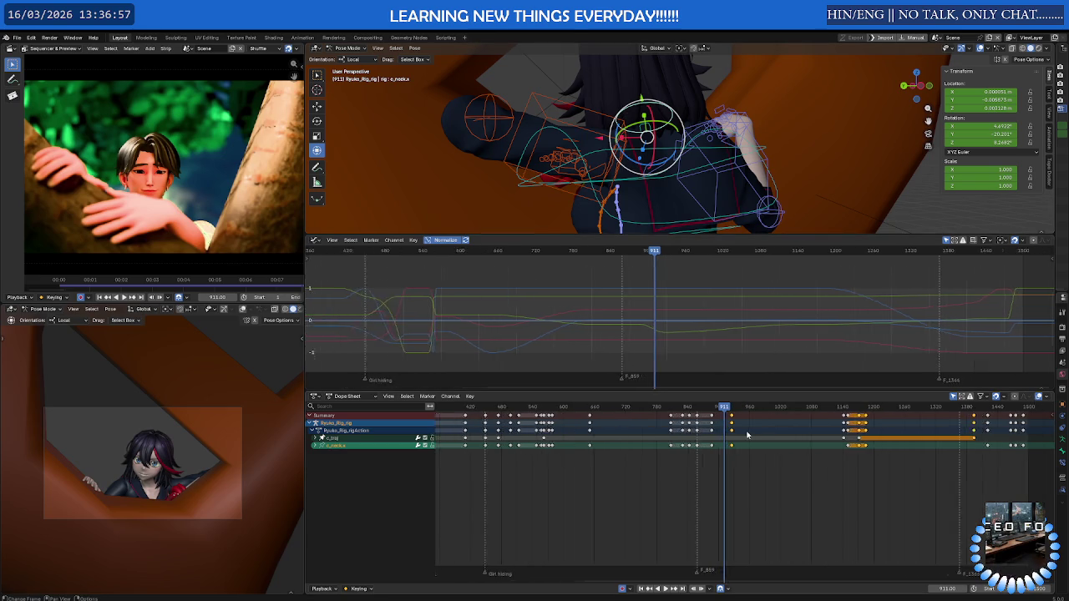
scroll(699, 414, "up", 5)
left_click_drag(700, 413, 690, 415)
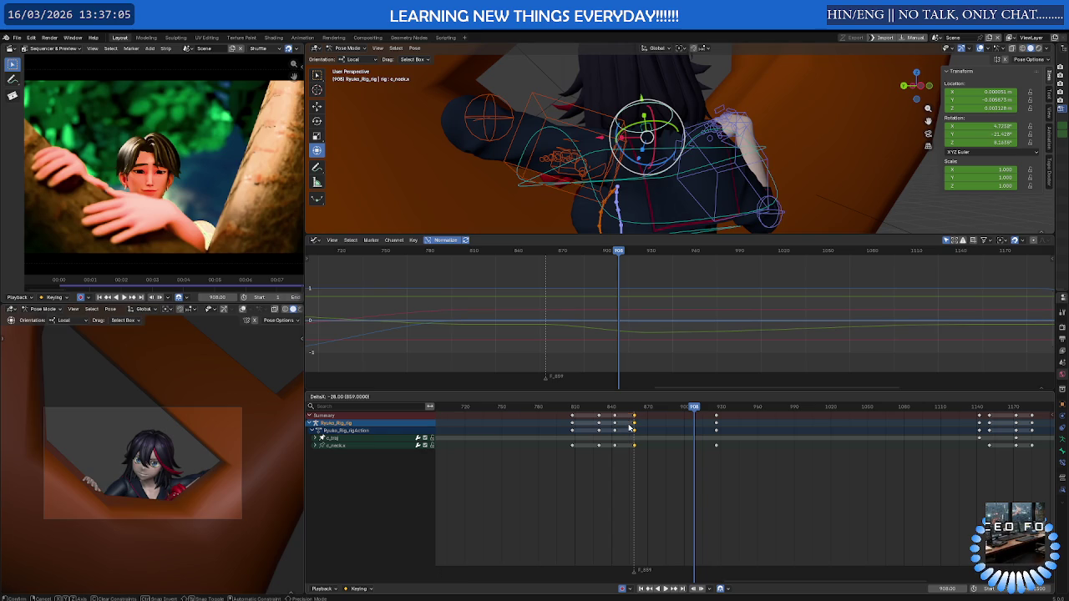
key("space")
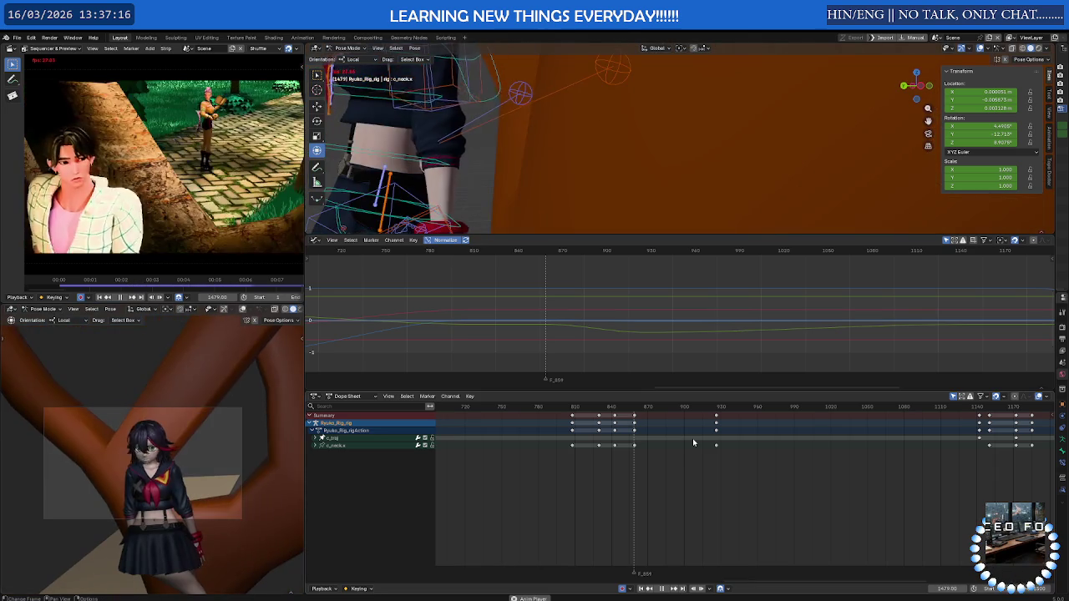
key("space")
scroll(727, 442, "down", 5)
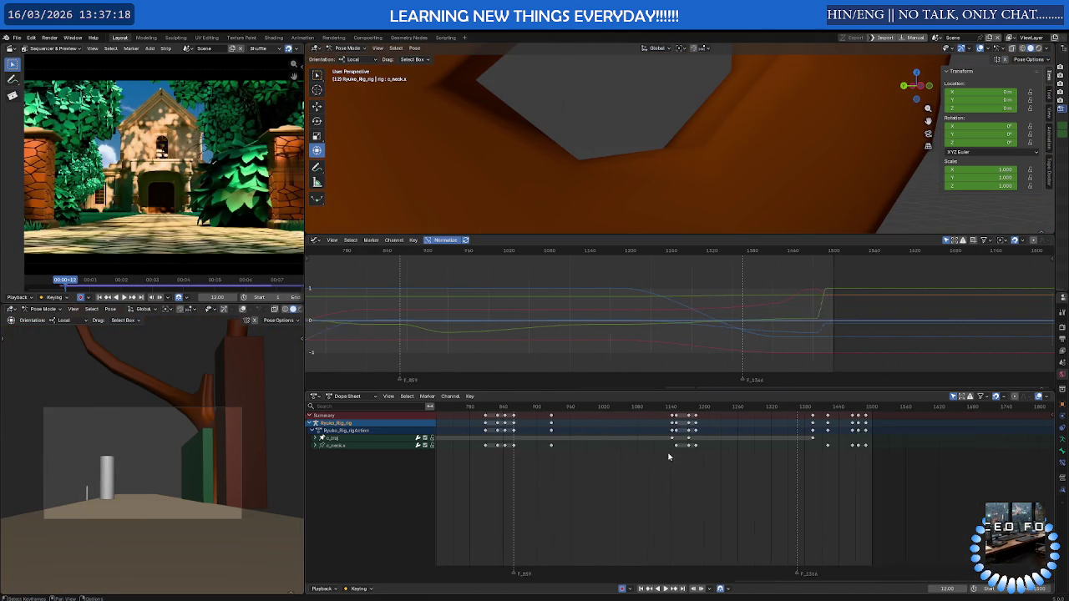
Scrub the timeline from frame 1156 through 1306–1377 to reach frame 1393
left_click(679, 408)
left_click_drag(678, 408, 794, 409)
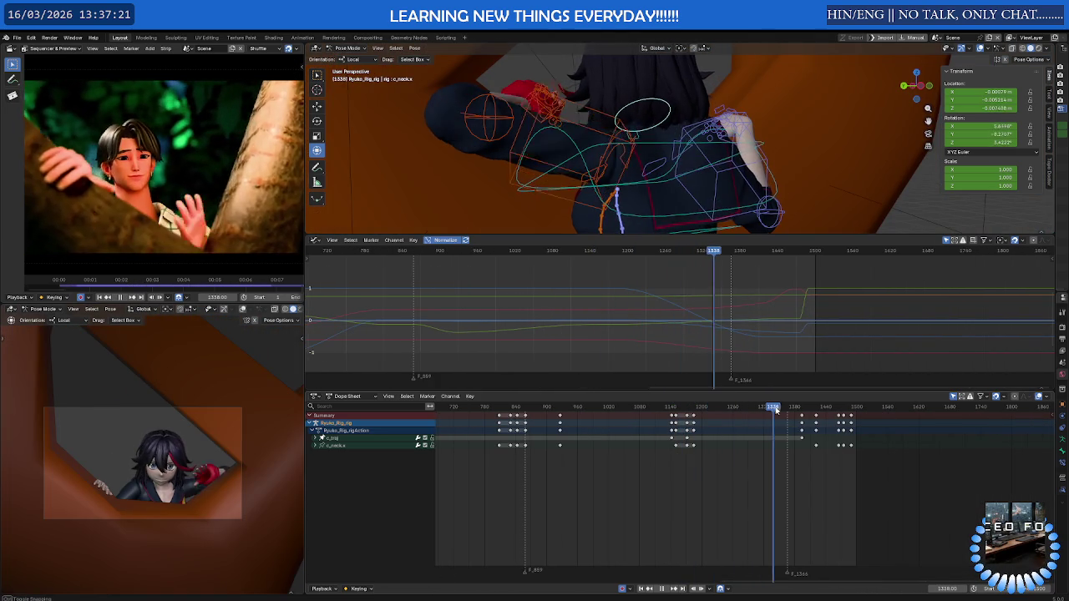
scroll(774, 460, "up", 4)
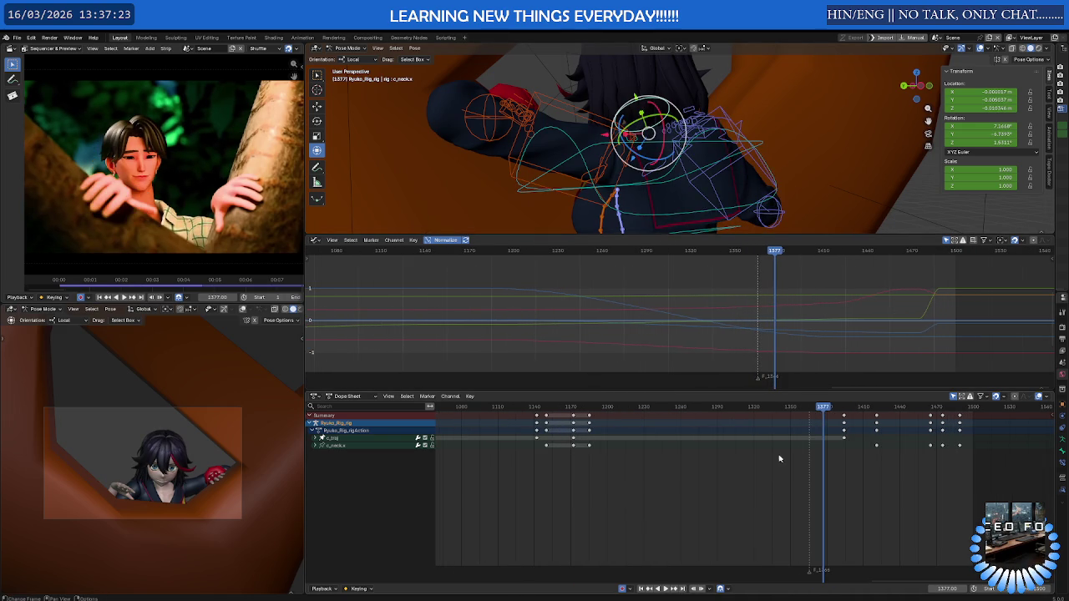
left_click_drag(834, 413, 806, 413)
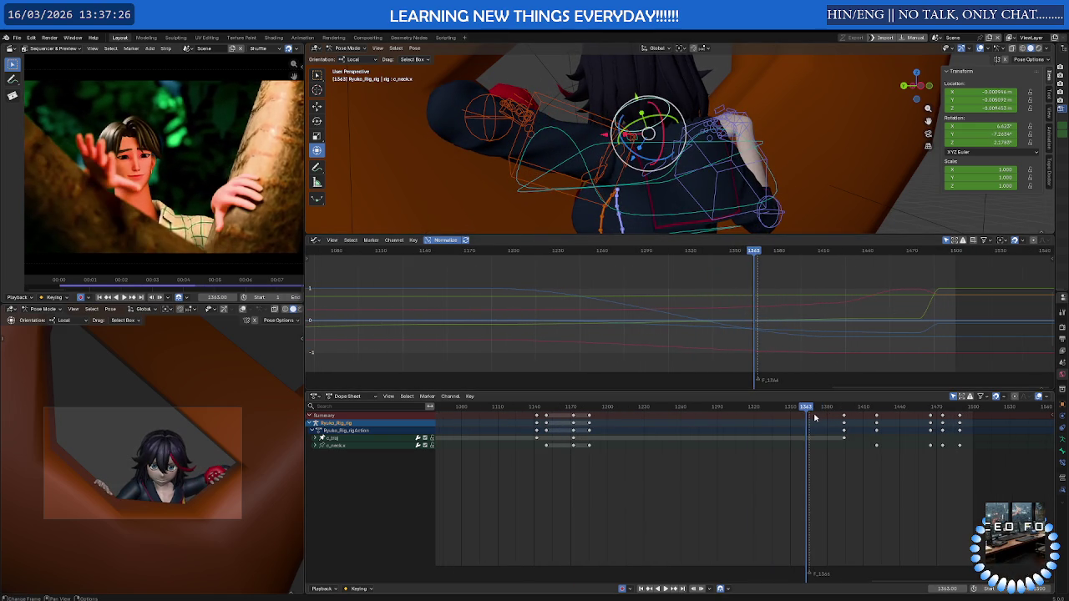
left_click_drag(815, 408, 738, 412)
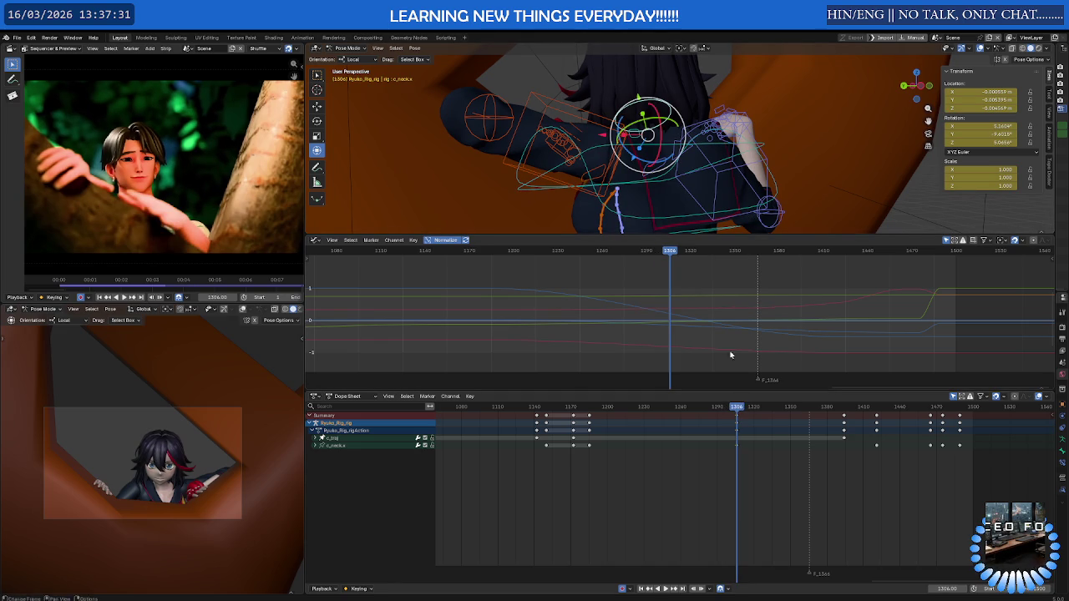
left_click_drag(738, 412, 843, 413)
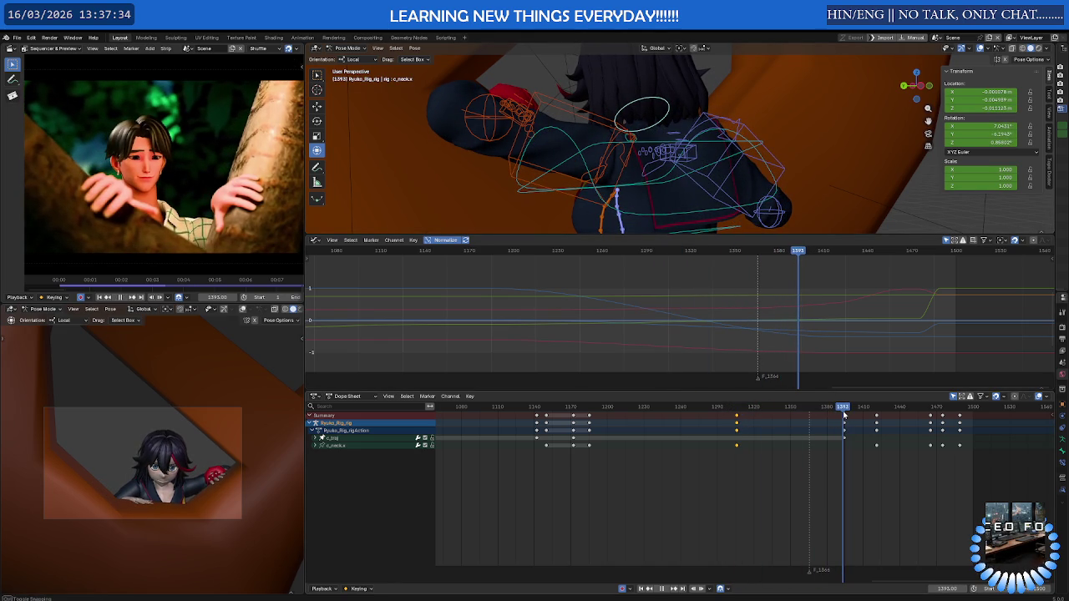
Rotate c_neck.x twice at frame 1394 to key the new head turn, then play it
scroll(849, 429, "up", 4)
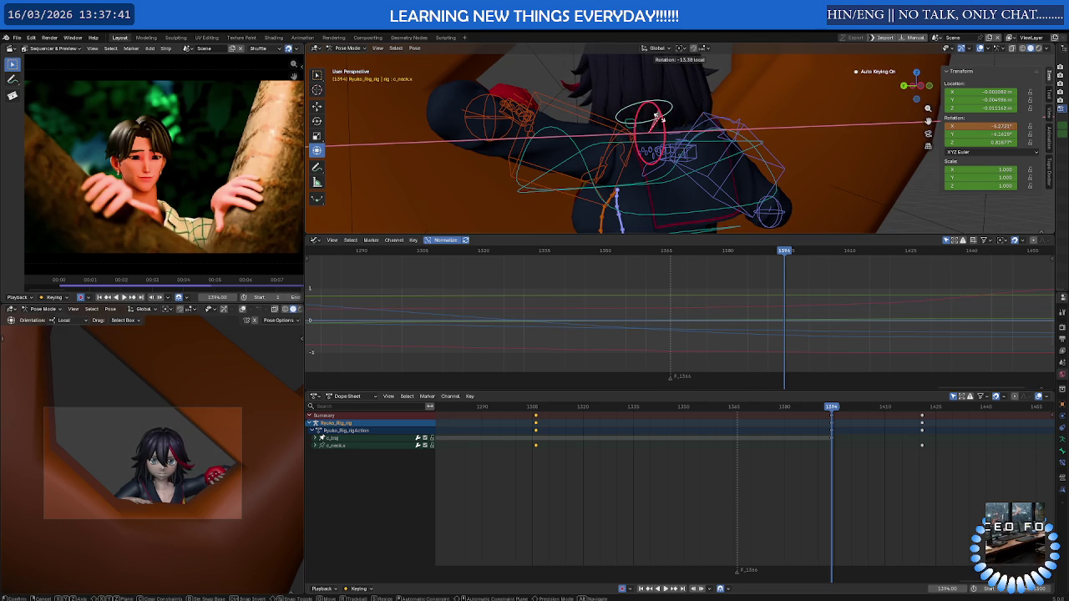
left_click(659, 119)
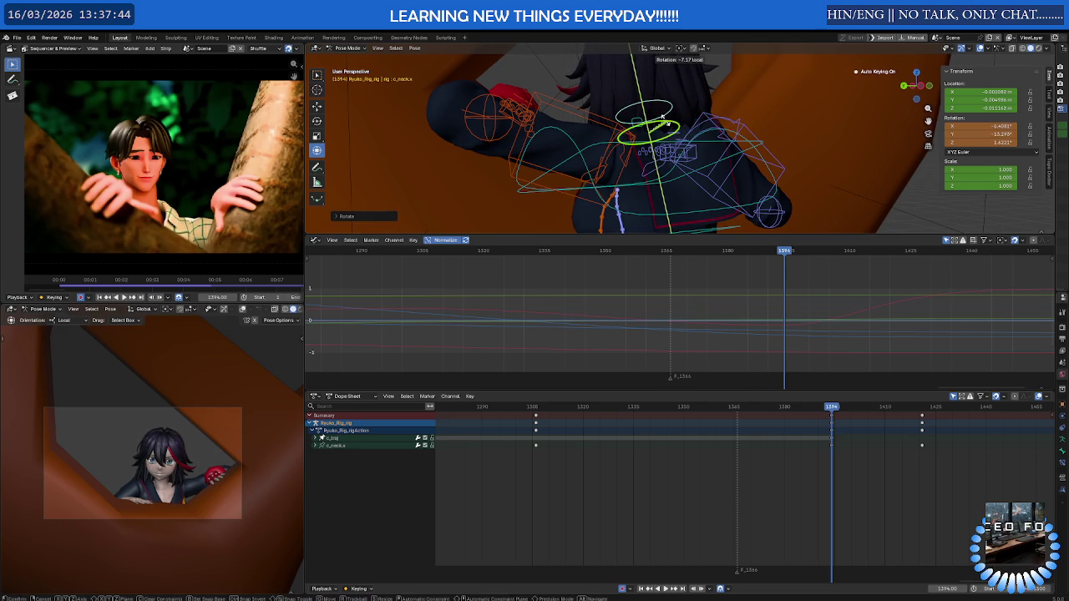
left_click(666, 134)
key("space")
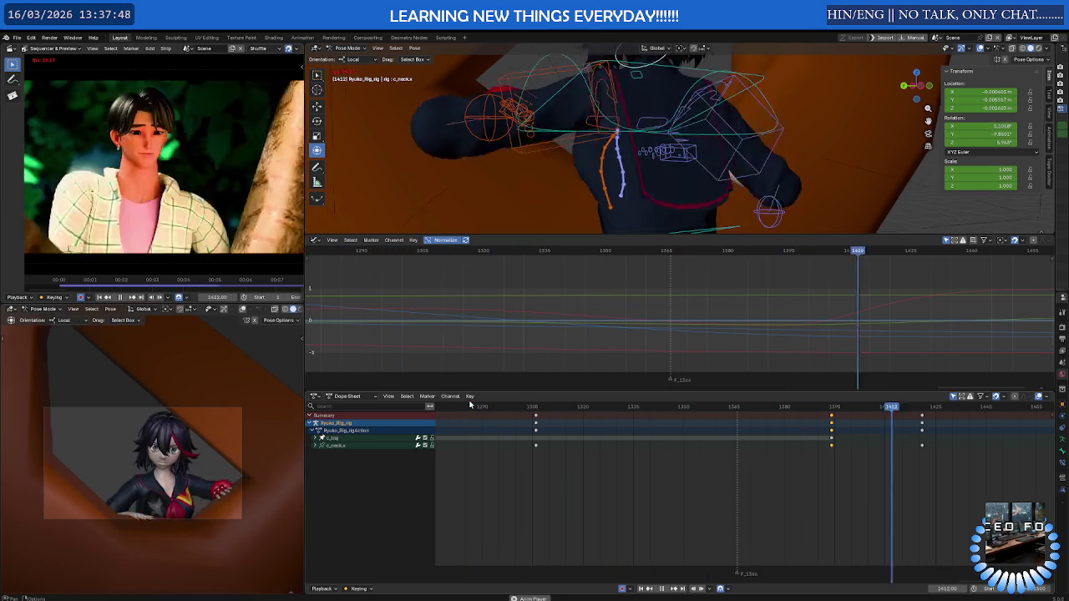
key("space")
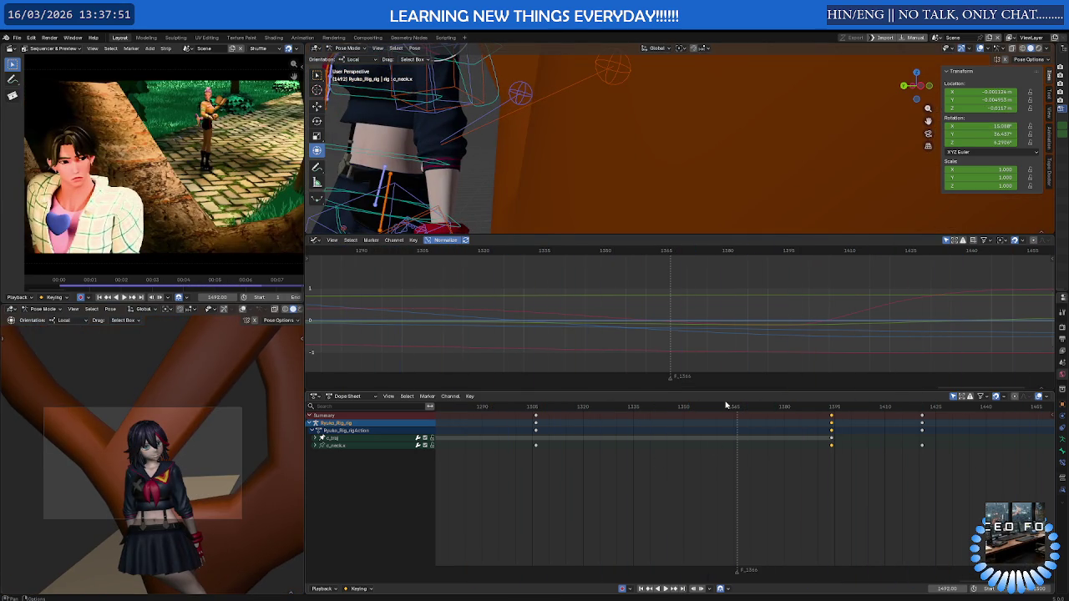
left_click_drag(796, 407, 999, 406)
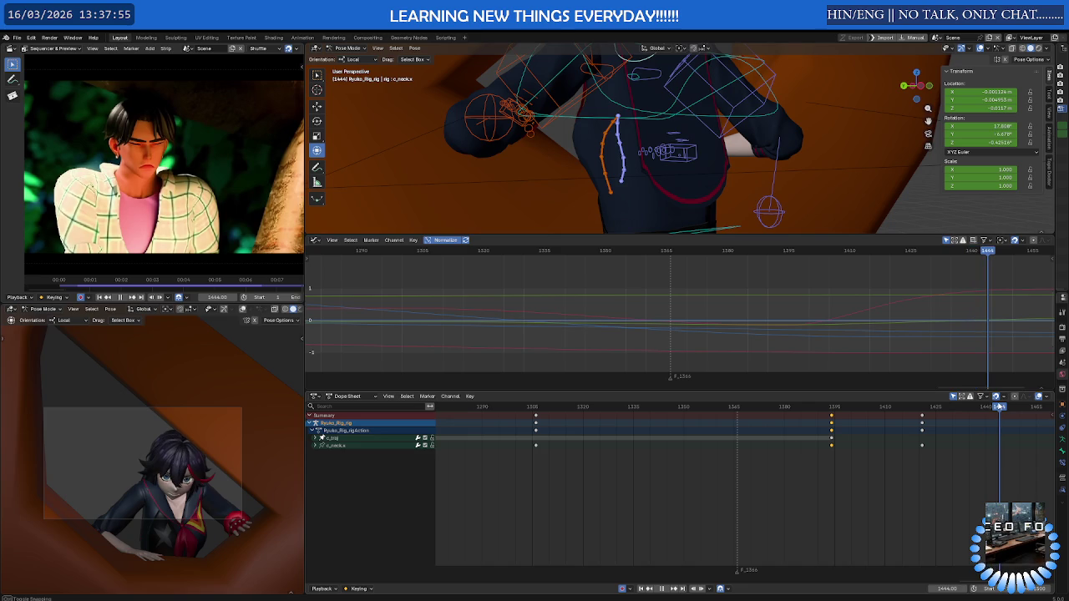
key("space")
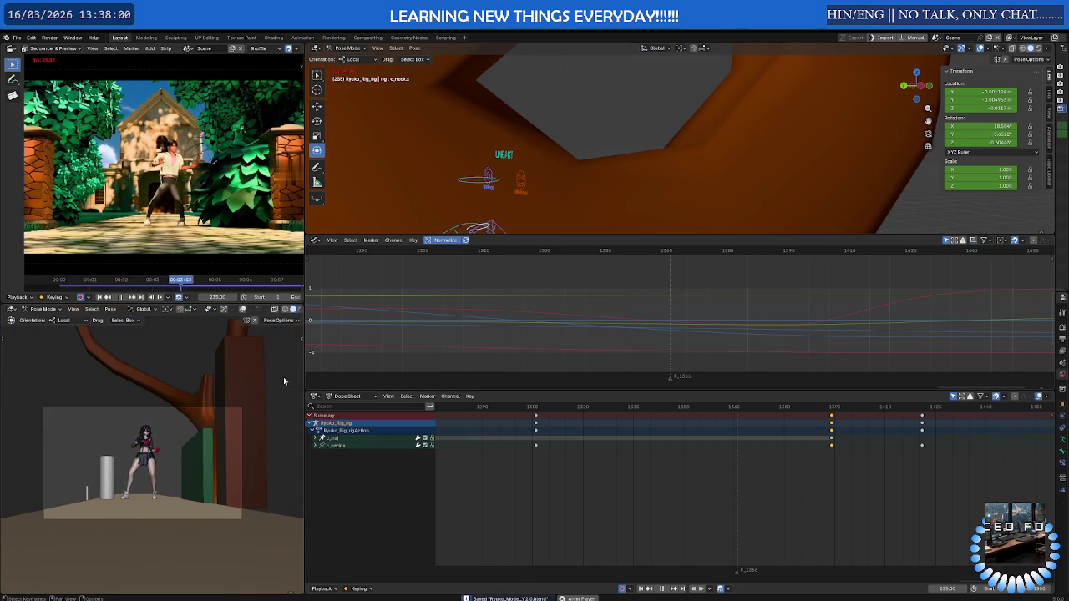
key("ctrl+space")
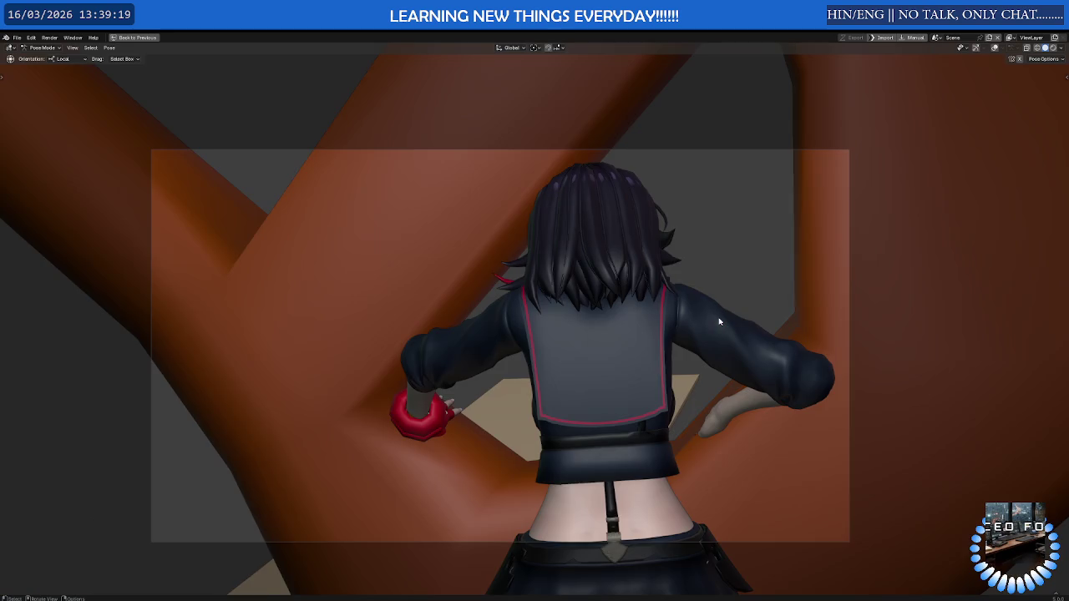
key("ctrl+space")
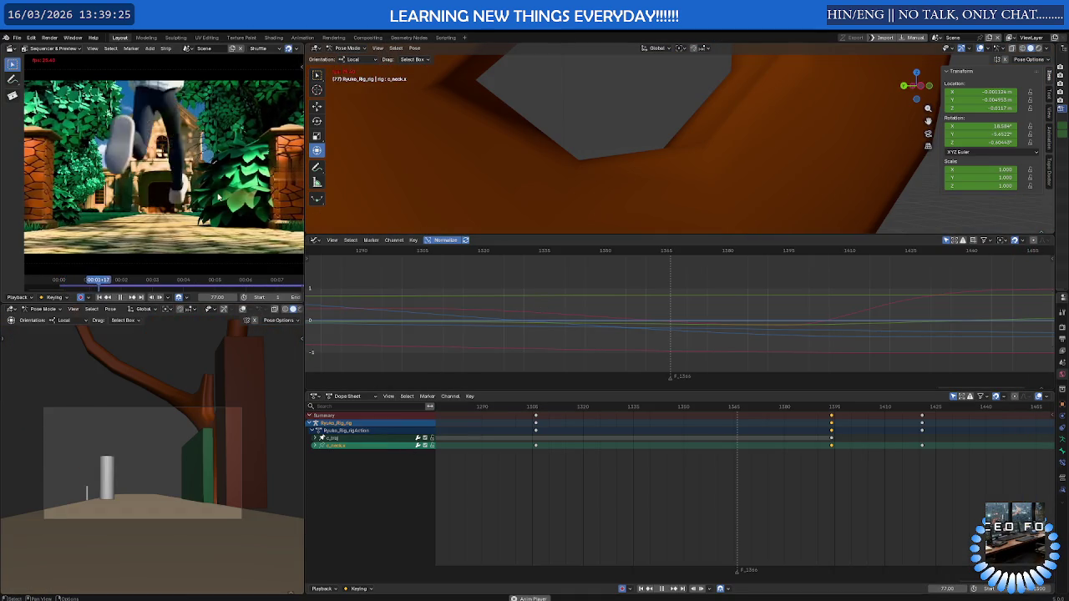
Check the reference video full-window, then restore the layout and fit all keyframes
key("ctrl+space")
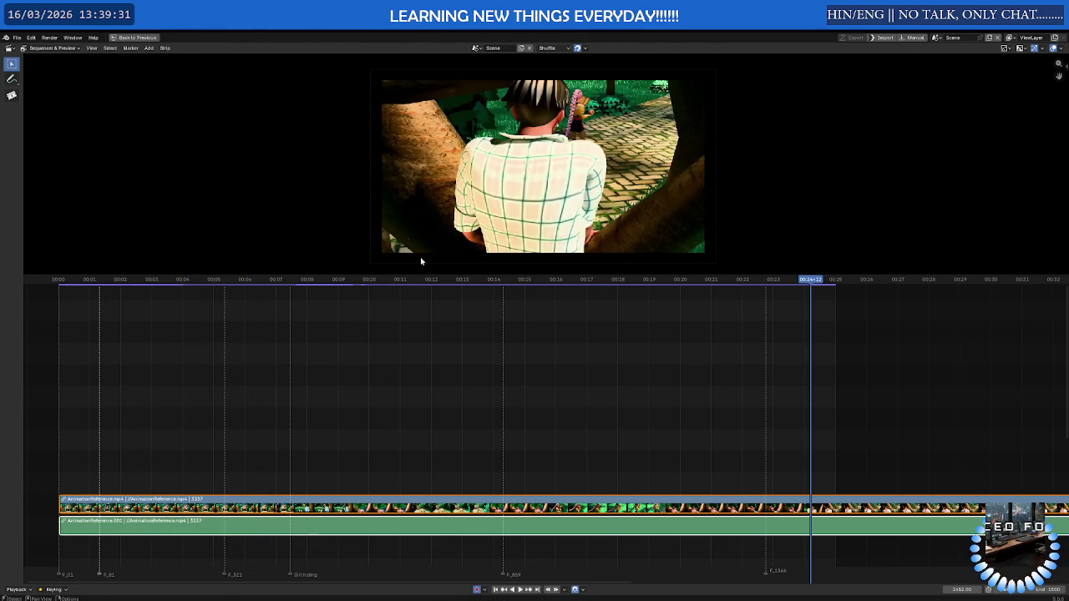
key("ctrl+space")
key("Home")
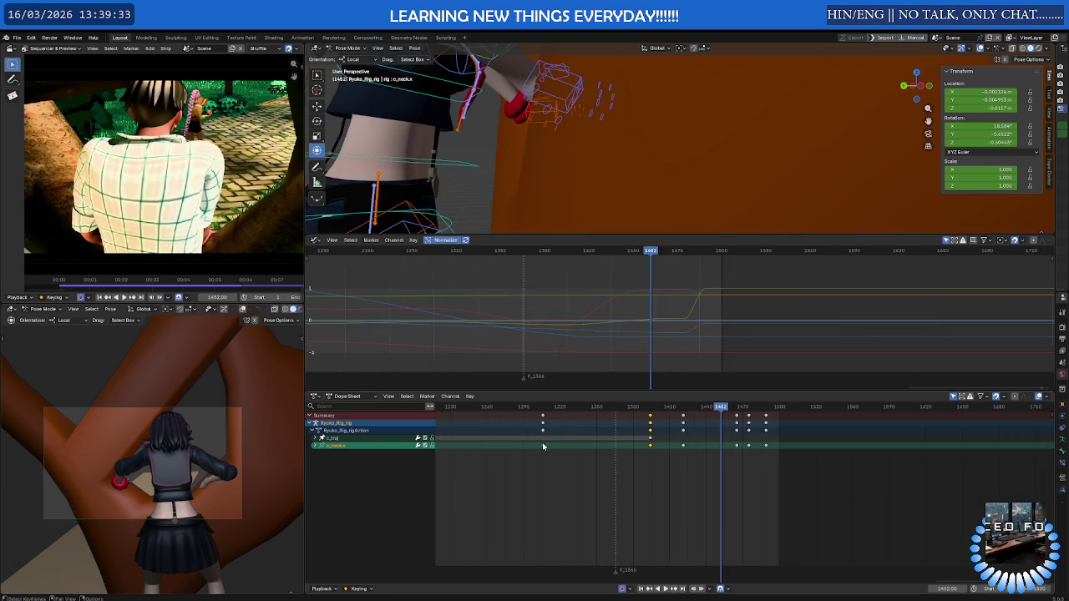
Zoom out the Dope Sheet, return the playhead to frame 299 and pull the view back to the character
scroll(583, 455, "up", 3, "ctrl")
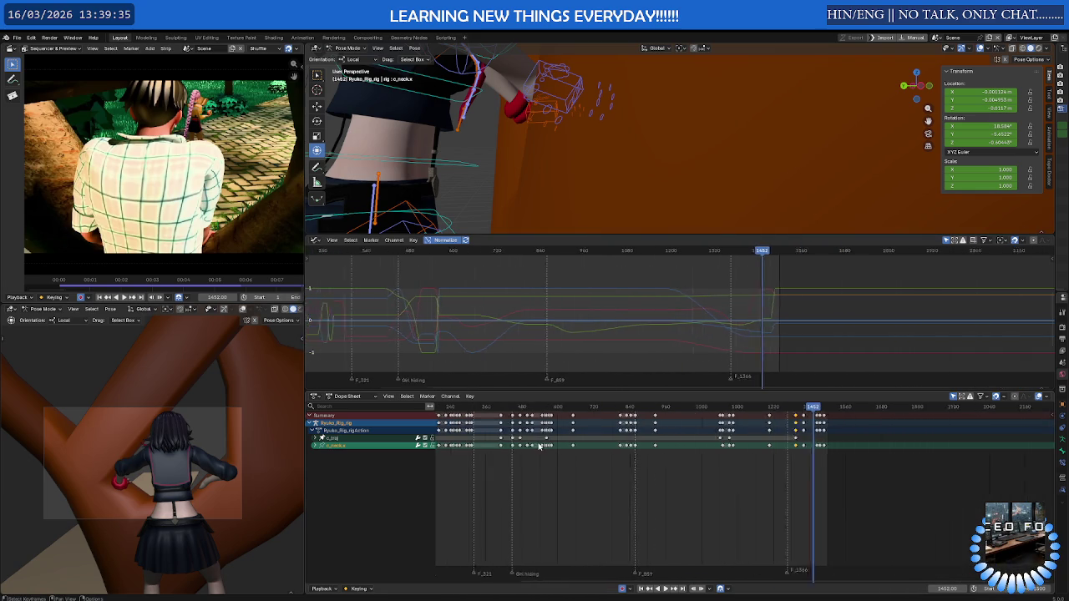
scroll(585, 442, "up", 3, "ctrl")
scroll(589, 426, "up", 3, "ctrl")
scroll(592, 415, "up", 2, "ctrl")
left_click_drag(592, 409, 695, 413)
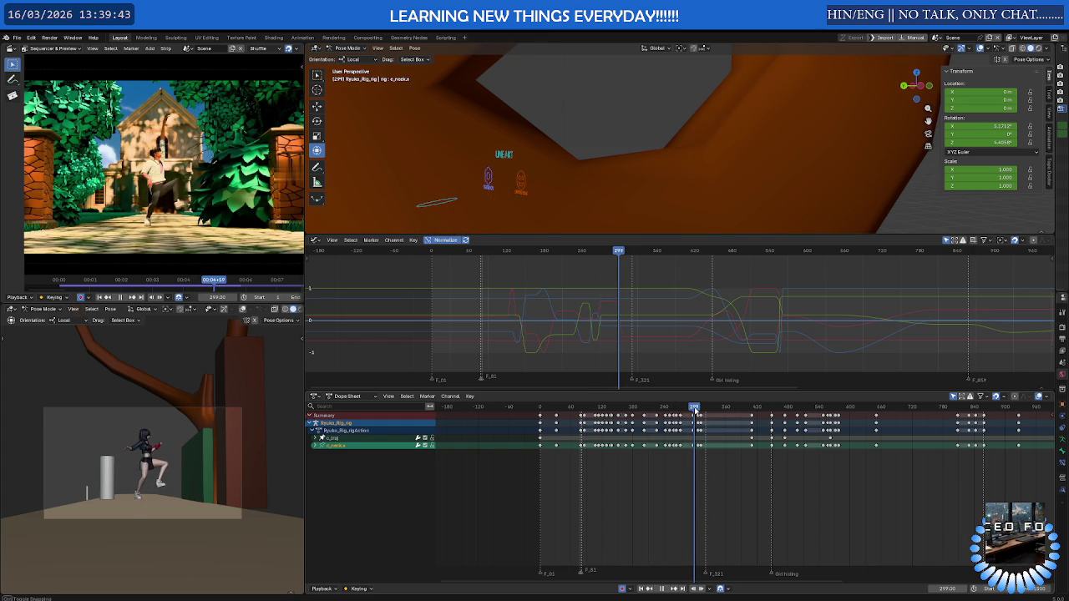
mouse_move(649, 227)
middle_mouse_down()
mouse_move(656, 134)
mouse_move(690, 166)
mouse_move(634, 181)
mouse_move(595, 120)
mouse_move(612, 113)
mouse_move(672, 160)
middle_mouse_up()
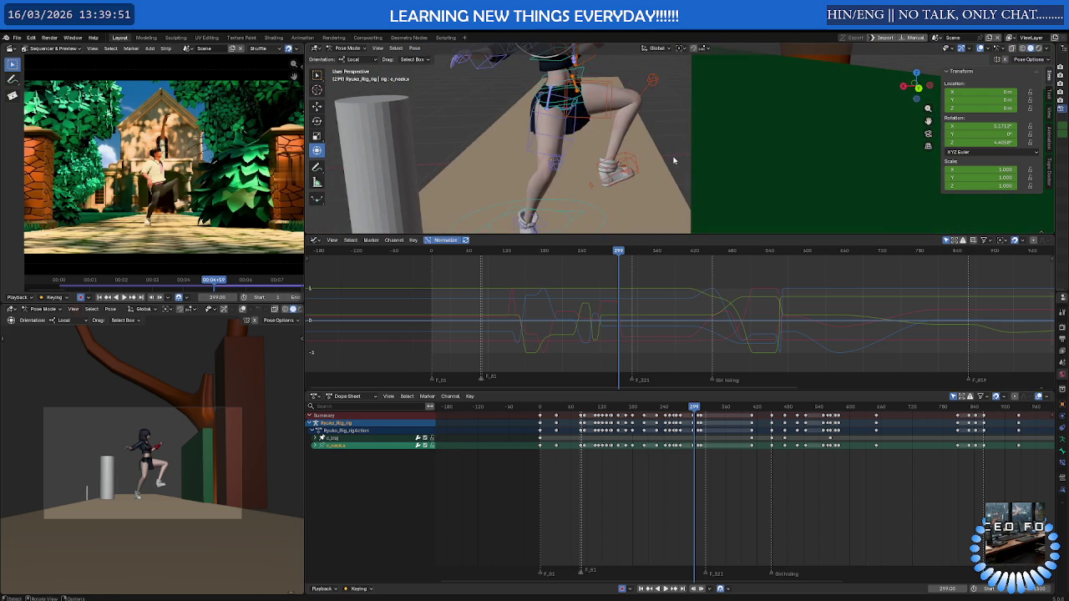
Select the foot IK control, scrub to about frame 268 and zoom in on the foot
left_click(636, 161)
scroll(576, 469, "up", 2)
scroll(576, 469, "up", 2)
scroll(576, 470, "up", 2)
scroll(576, 469, "up", 2)
scroll(576, 469, "up", 1)
mouse_move(521, 409)
left_mouse_down()
mouse_move(620, 410)
mouse_move(496, 409)
mouse_move(566, 407)
left_mouse_up()
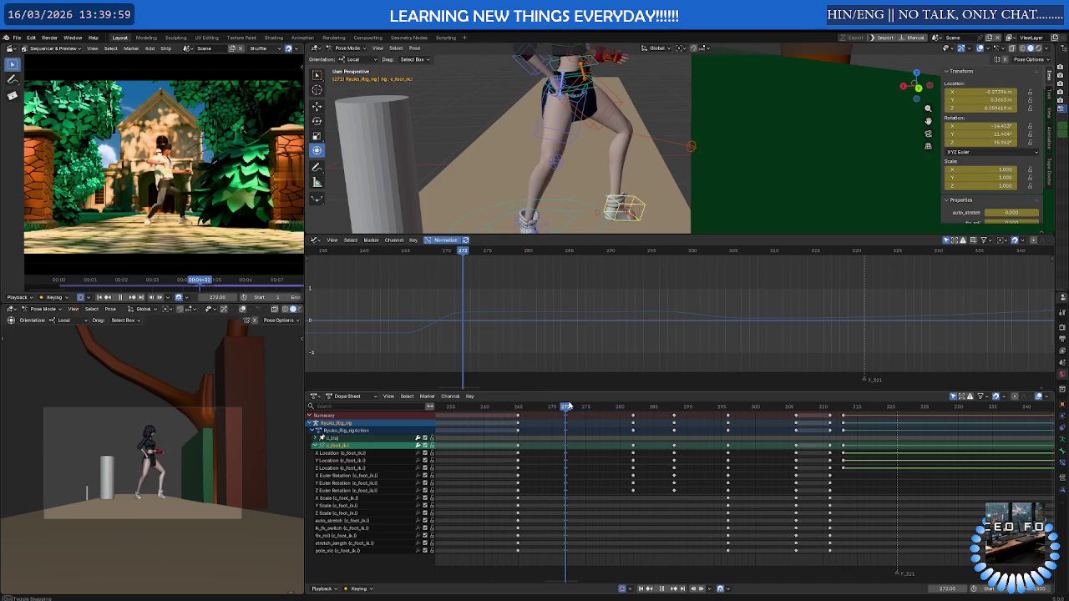
middle_click_drag(616, 225, 632, 170)
scroll(628, 193, "up", 2)
Select the foot keys up to frame 295, reselect the foot IK control and set frame 272
left_click(628, 194)
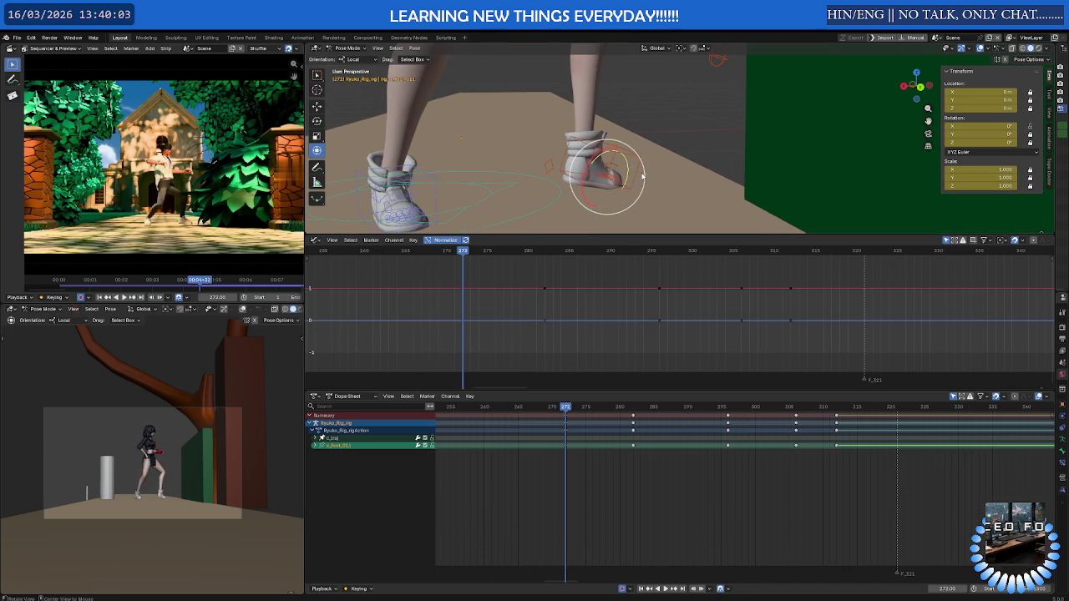
left_click(562, 434)
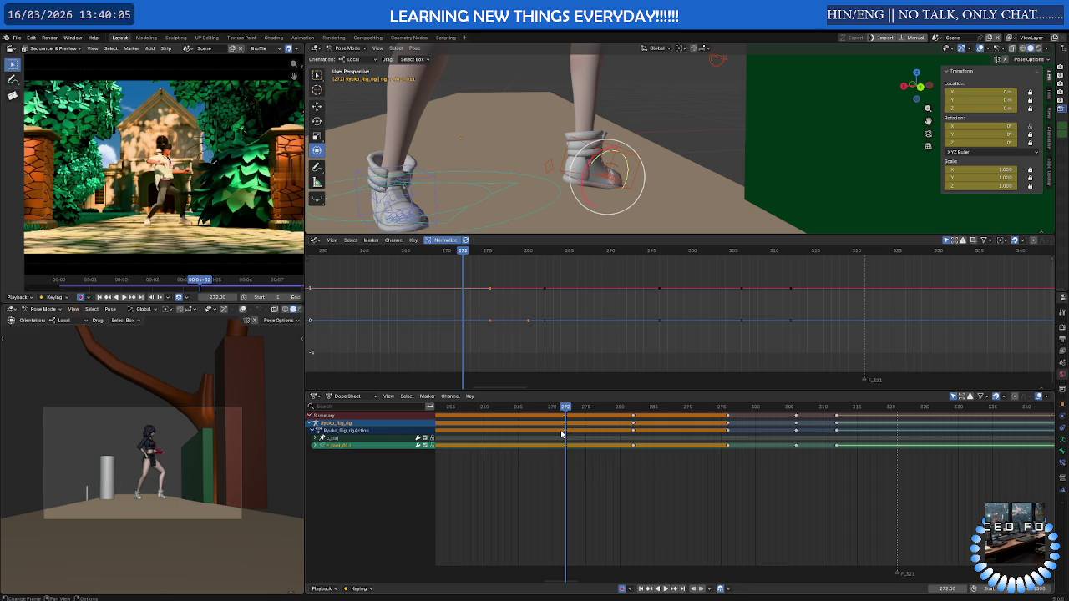
left_click_drag(587, 406, 648, 407)
mouse_move(640, 405)
left_mouse_down()
mouse_move(556, 408)
mouse_move(573, 408)
left_mouse_up()
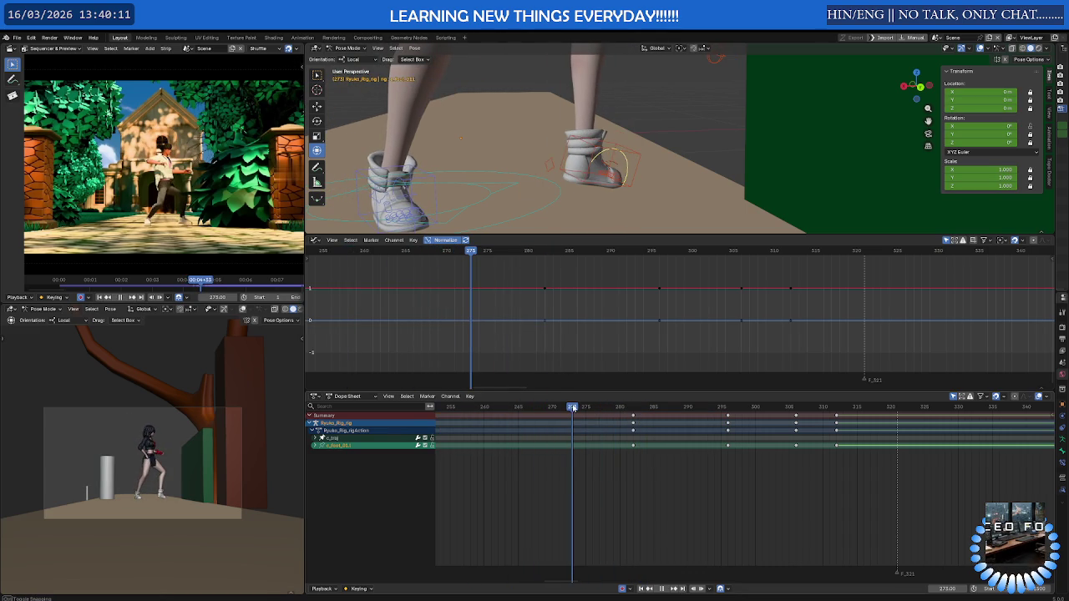
left_click(626, 165)
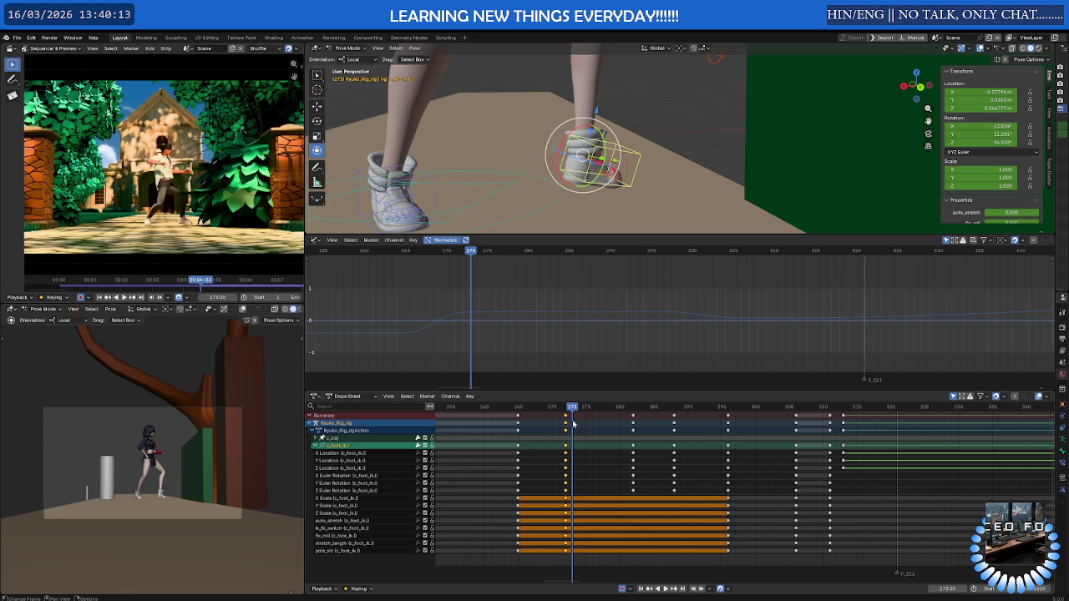
left_click(567, 407)
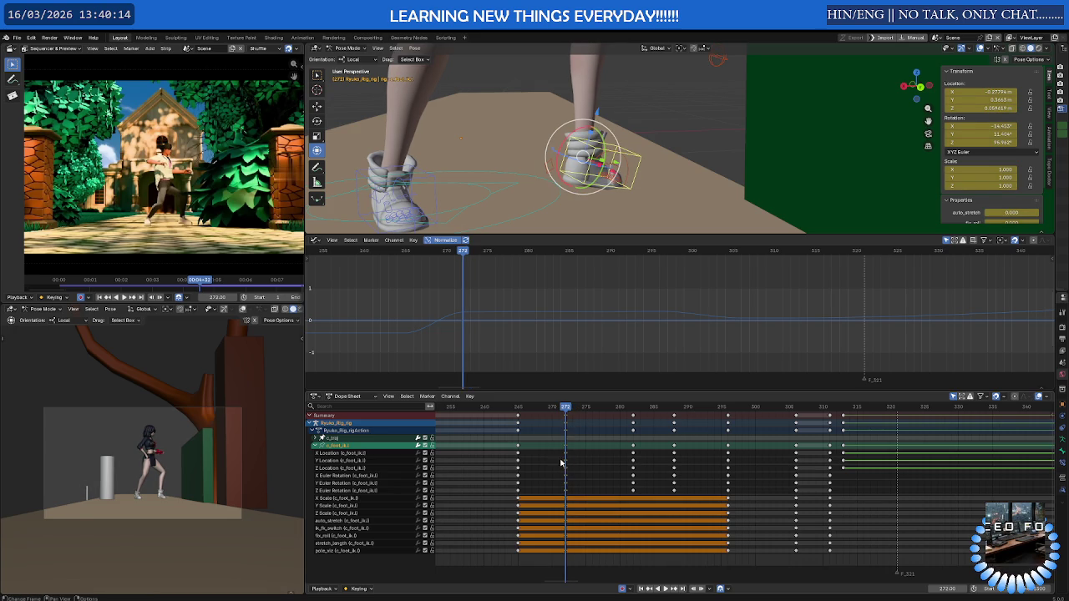
Delete the foot IK keys around frame 284 and replay the animation
key("space")
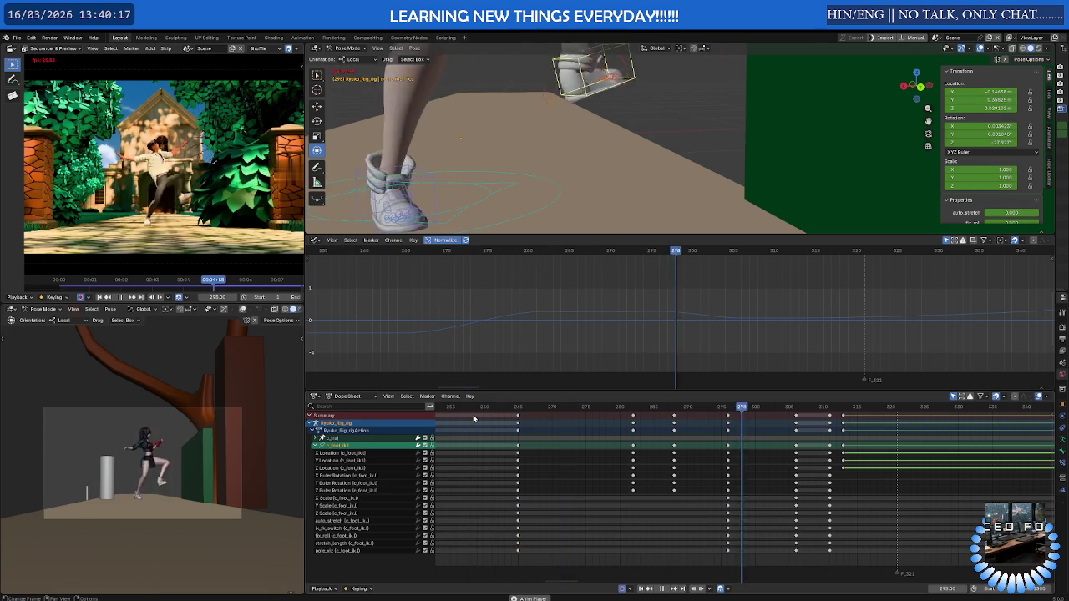
left_click(572, 407)
mouse_move(573, 406)
left_mouse_down()
mouse_move(755, 407)
mouse_move(635, 414)
left_mouse_up()
key("Delete")
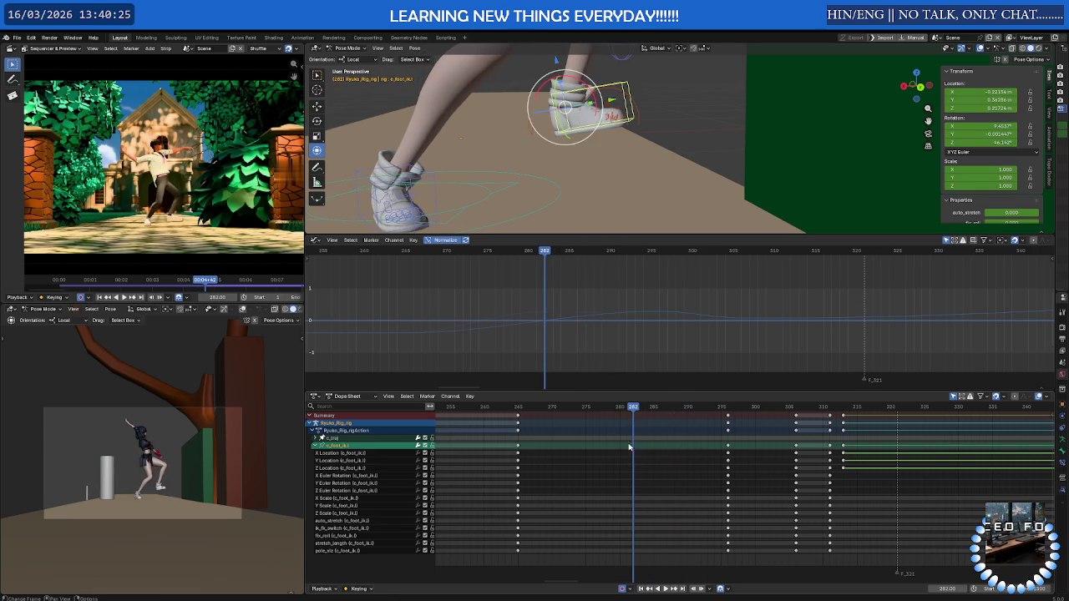
key("space")
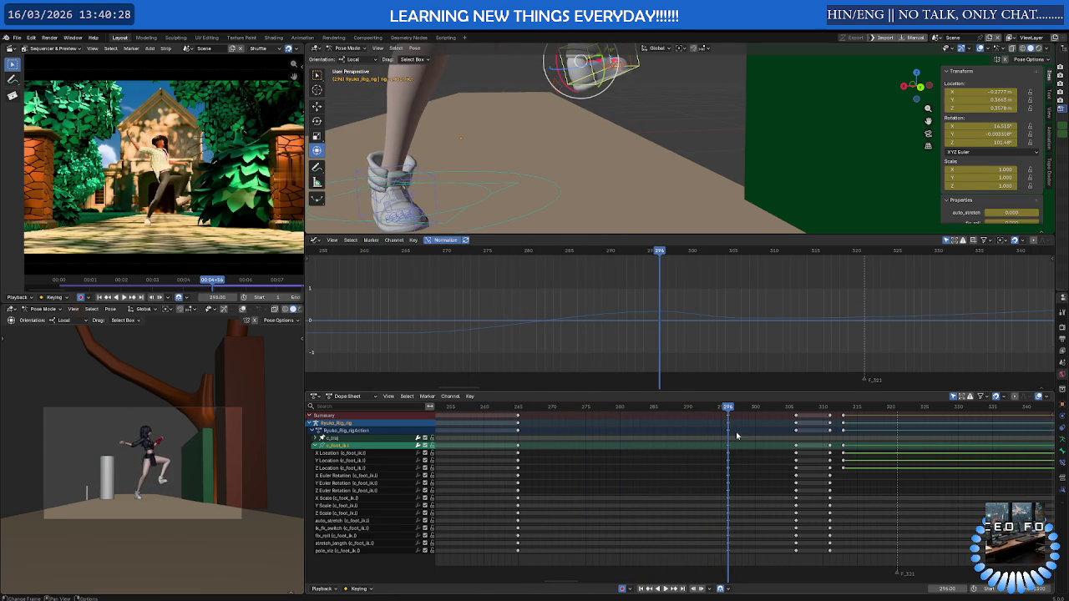
Duplicate the frame-296 foot keys, move them to about frame 271, and play
key("a")
key("g")
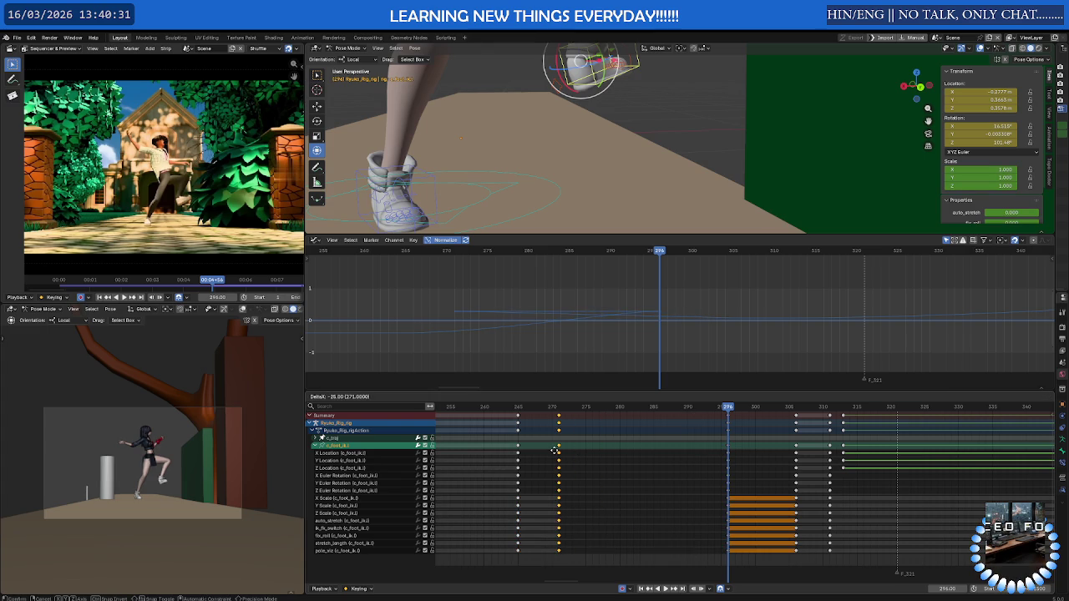
left_click(590, 450)
key("space")
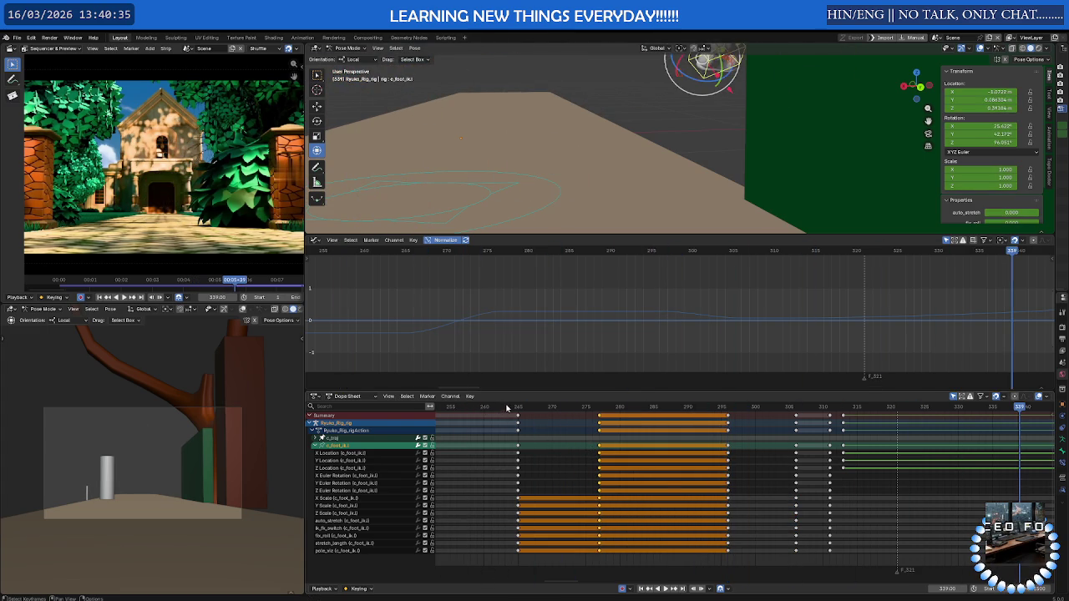
Scrub frames 263–274, undo and redo the key move, then return to frame 272
left_click(504, 408)
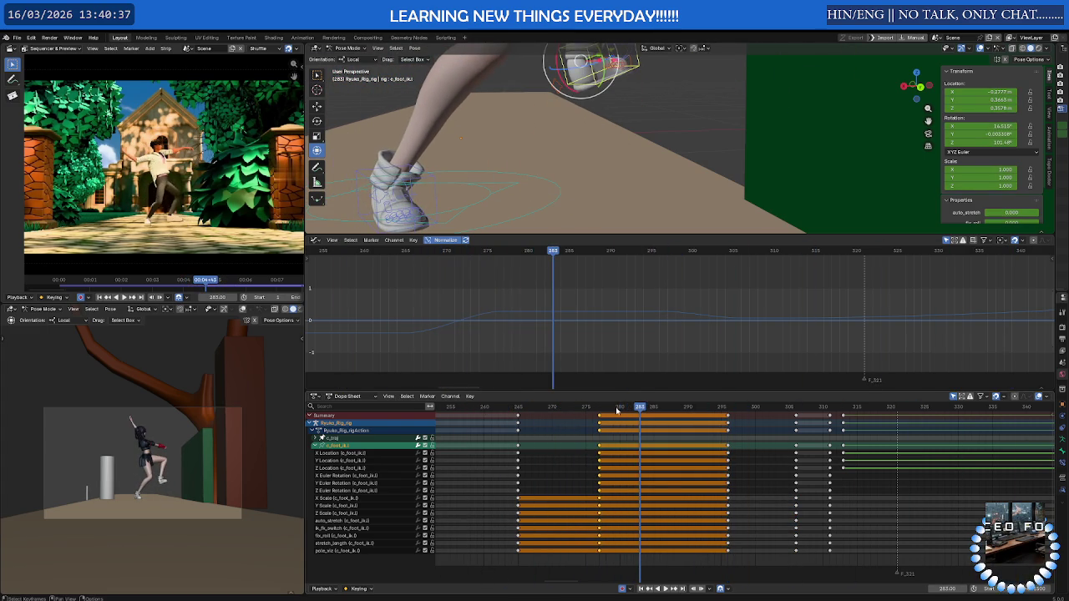
left_click_drag(524, 408, 594, 412)
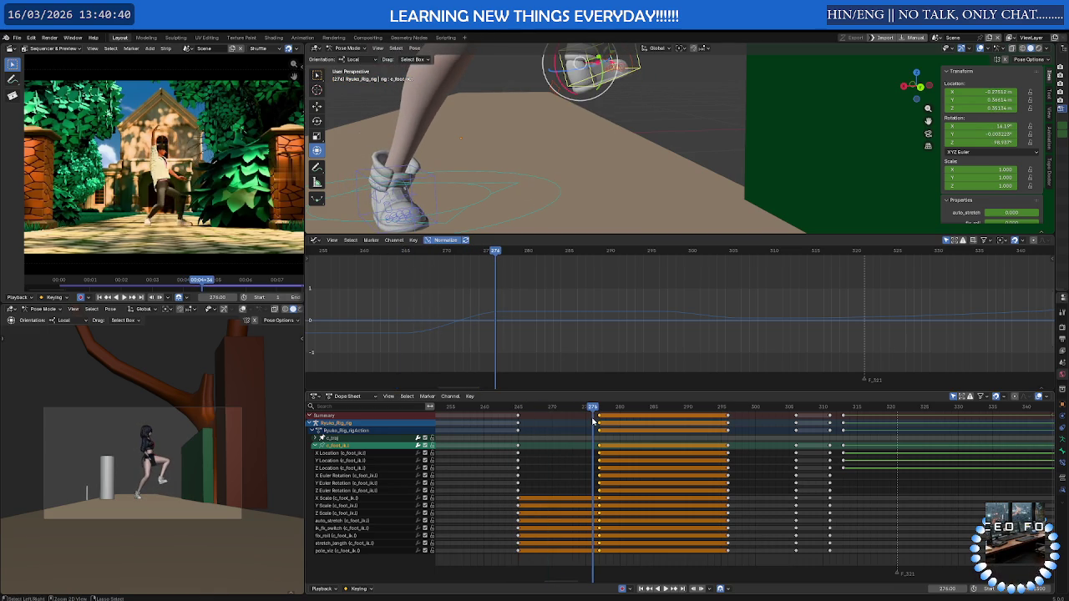
key("ctrl+z")
key("ctrl+shift+z")
key("ctrl+shift+z")
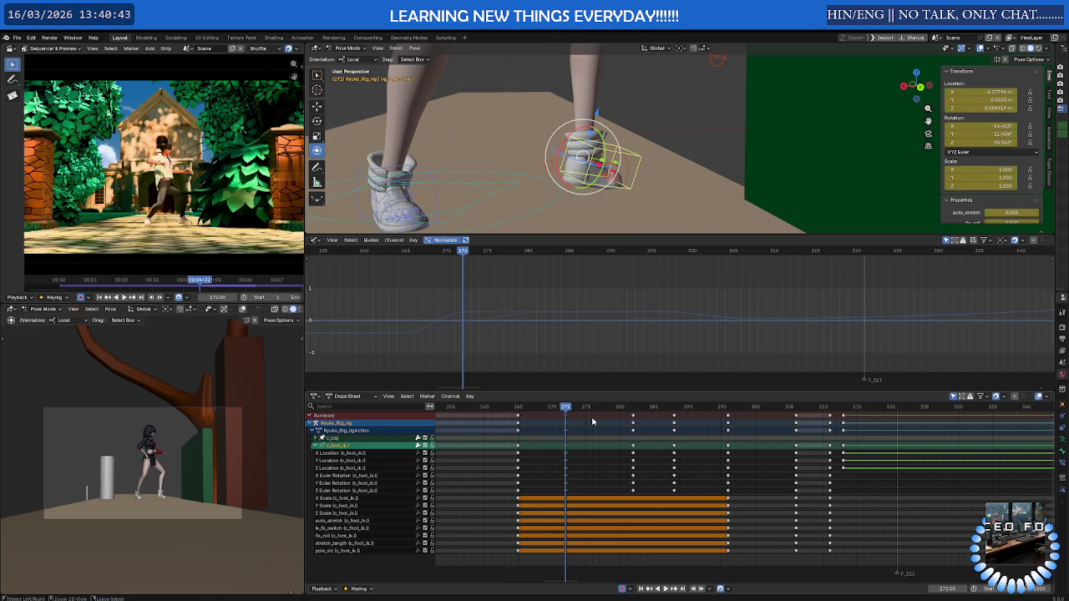
key("space")
mouse_move(595, 408)
left_mouse_down()
mouse_move(520, 409)
mouse_move(566, 410)
left_mouse_up()
Clear the foot IK rotation at frame 272 and turn it about 82° around Z
key("alt+r")
middle_click_drag(591, 157, 606, 158)
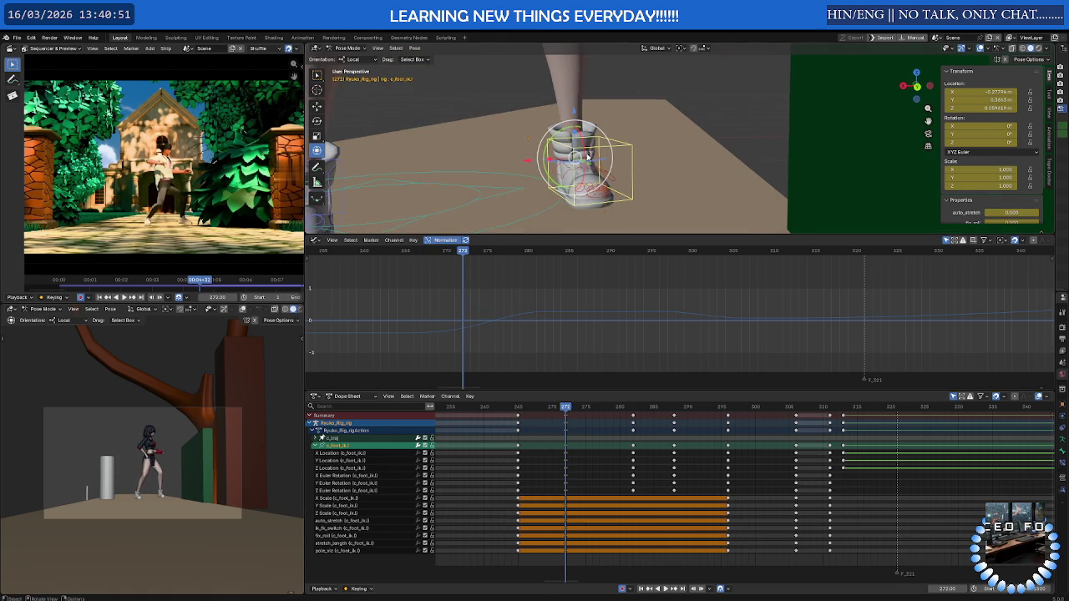
key("r")
key("z")
key("z")
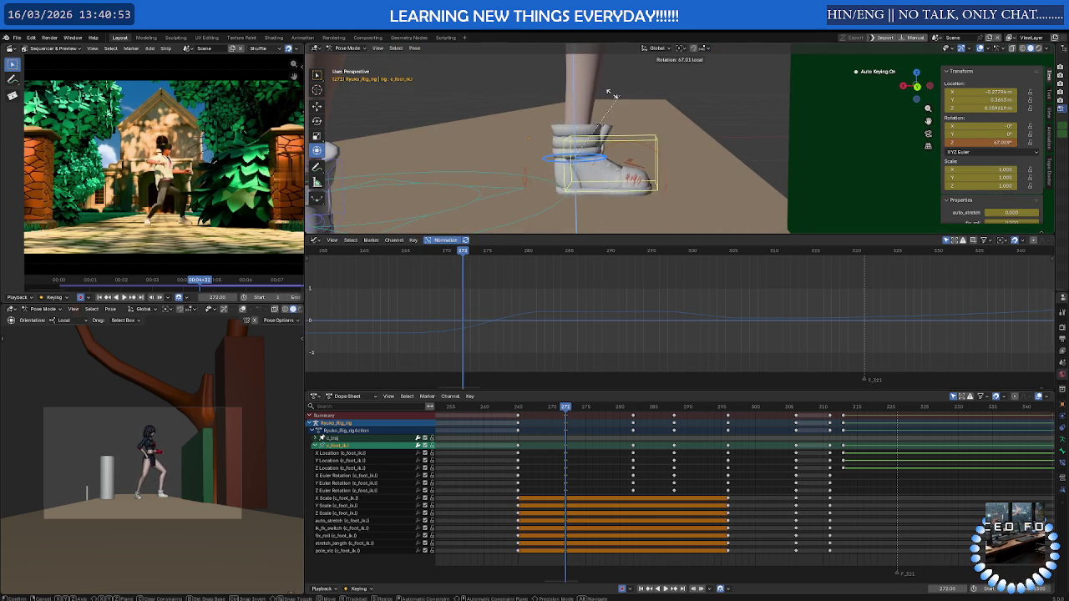
left_click(596, 95)
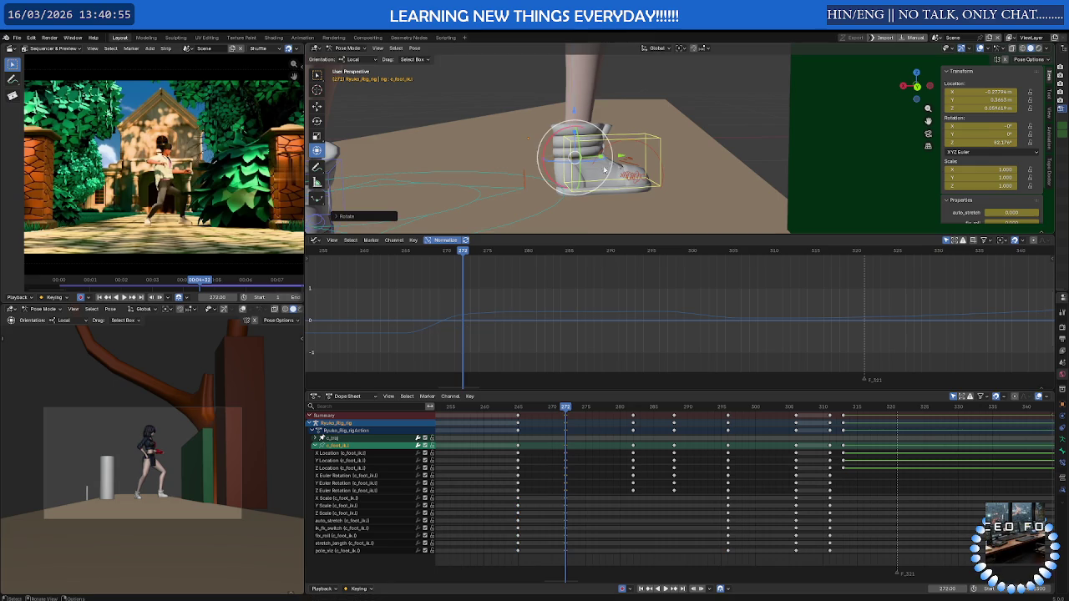
left_click_drag(566, 407, 544, 408)
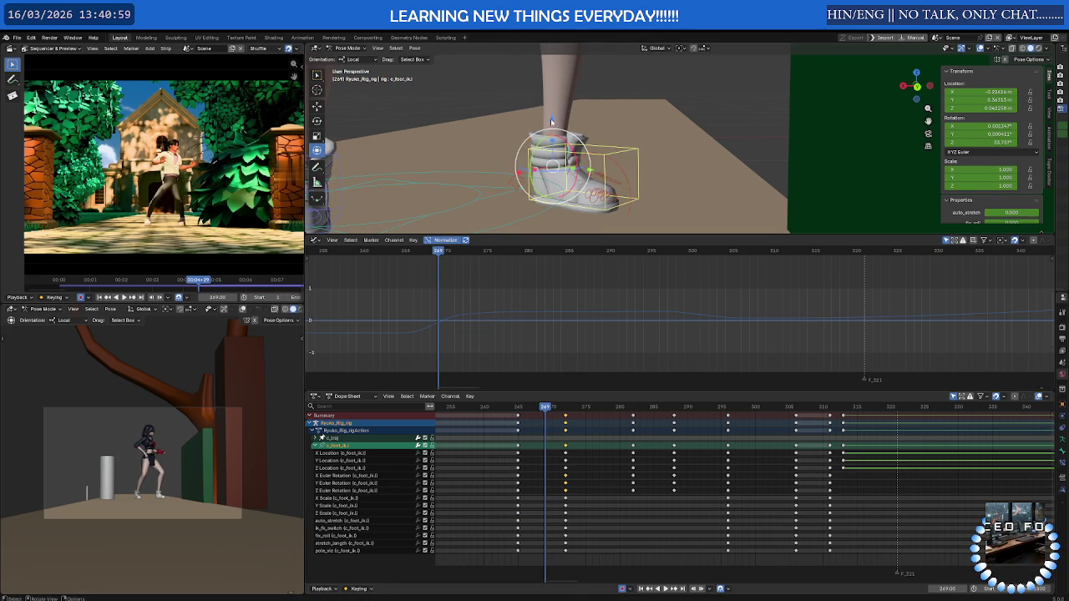
Lift the foot control along Z, key its location, and play back
key("g")
key("z")
left_click(560, 83)
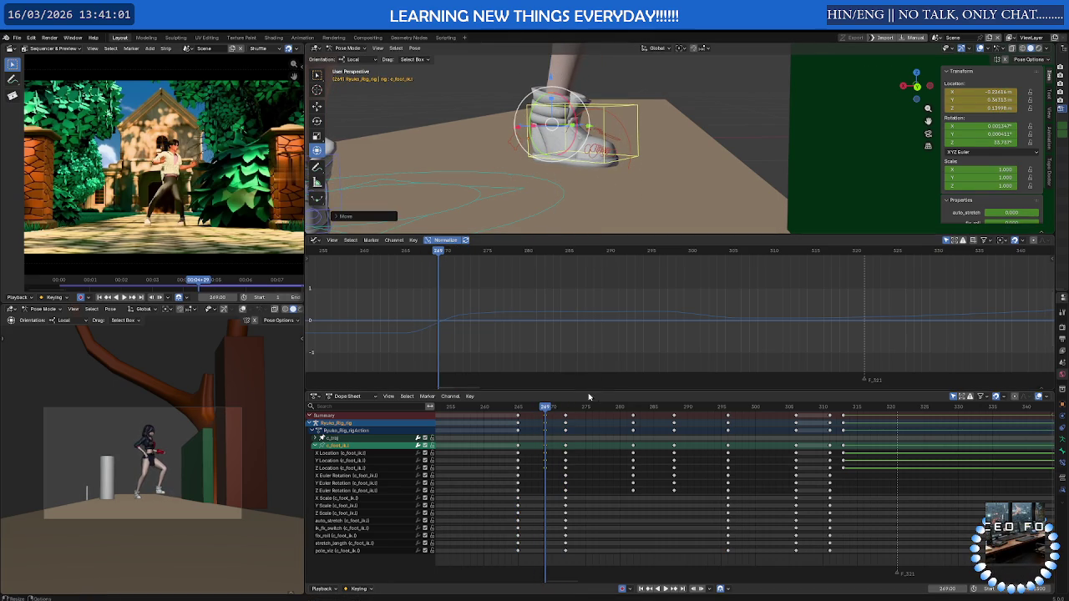
key("i")
key("space")
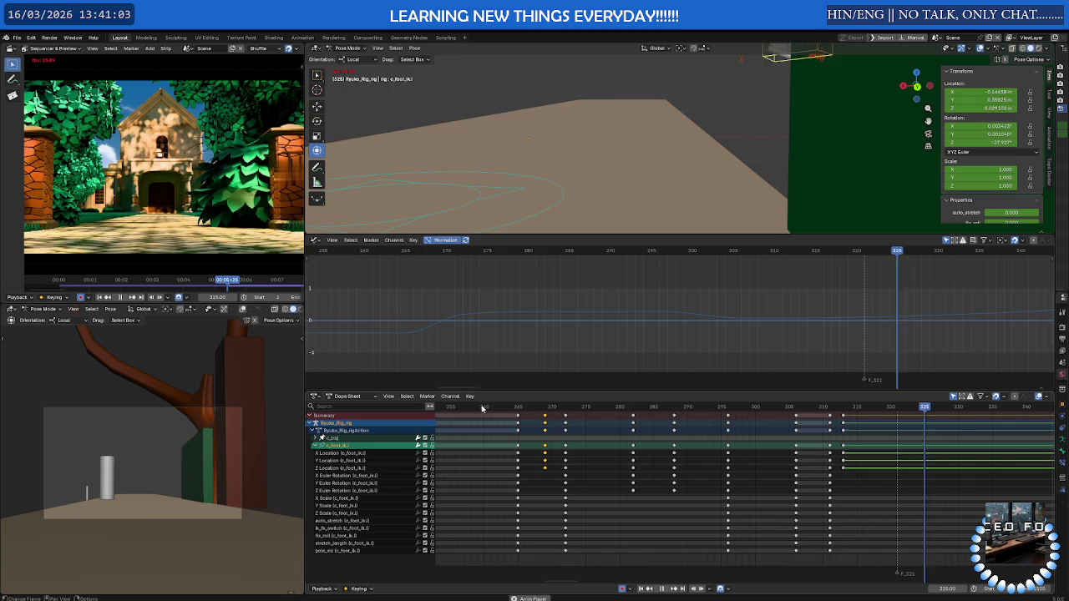
Duplicate the frame-272 keys to around frame 282, then scrub to about frame 289
left_click(565, 433, "alt")
key("shift+d")
left_click(637, 415)
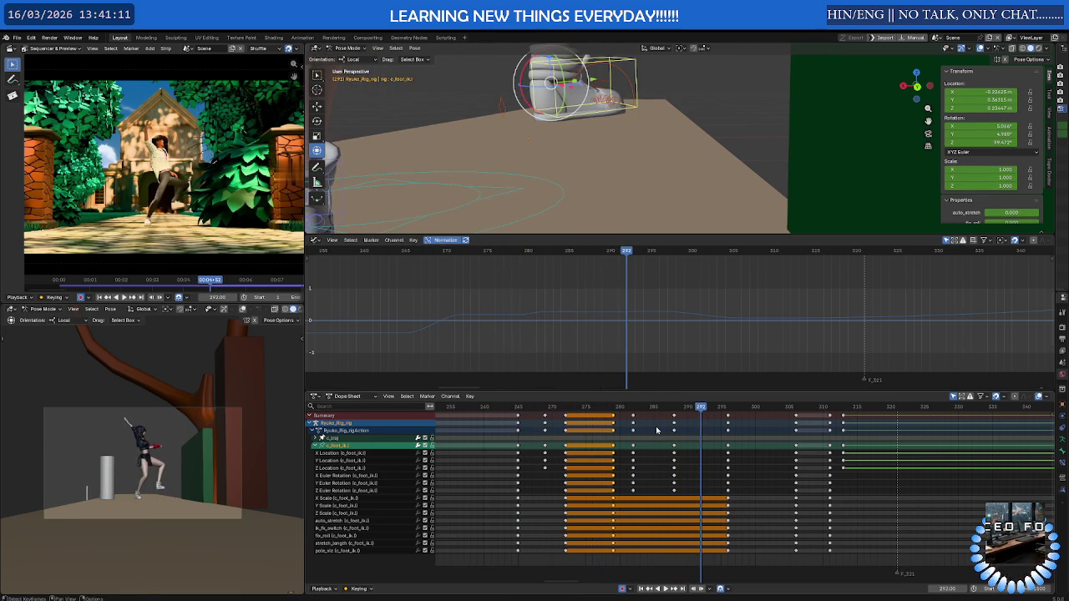
left_click(625, 476)
mouse_move(599, 406)
left_mouse_down()
mouse_move(683, 406)
mouse_move(571, 414)
mouse_move(739, 410)
left_mouse_up()
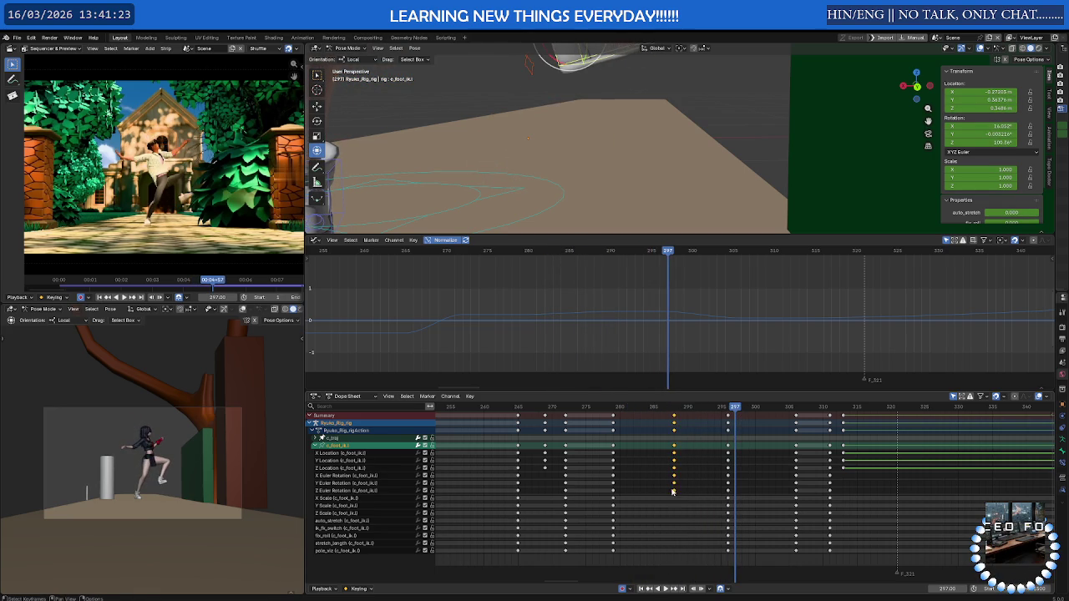
Duplicate the frame-297 keys and play the animation to check them
left_click_drag(688, 456, 732, 464)
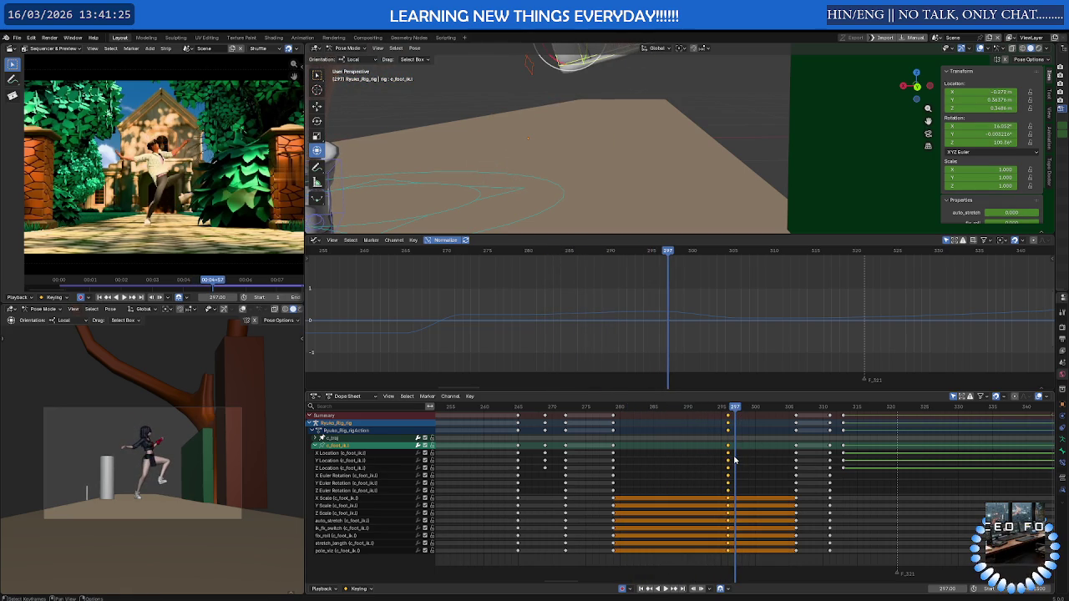
key("shift+d")
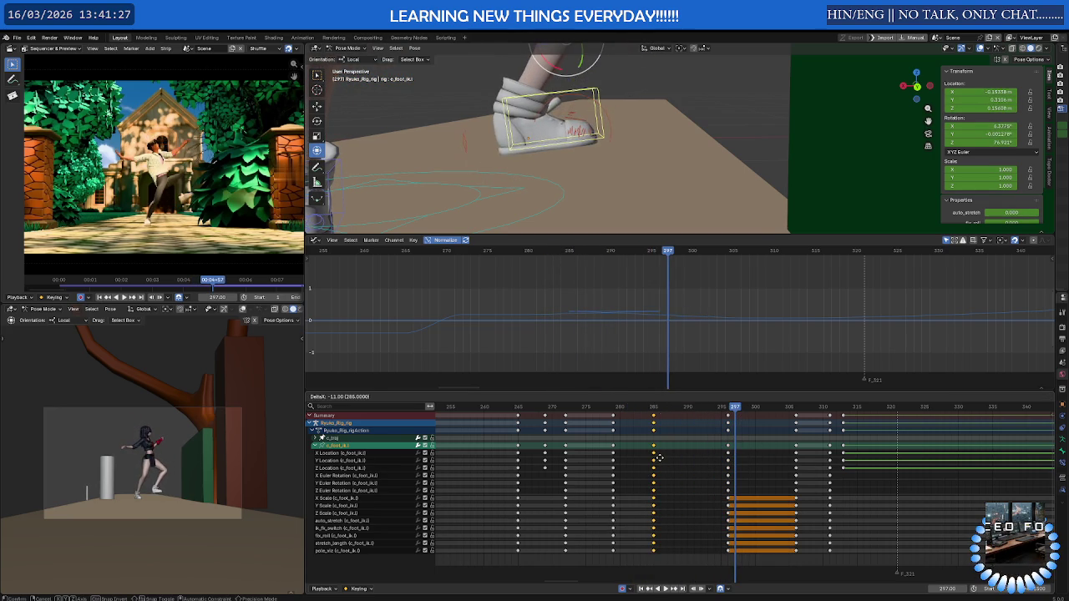
key("space")
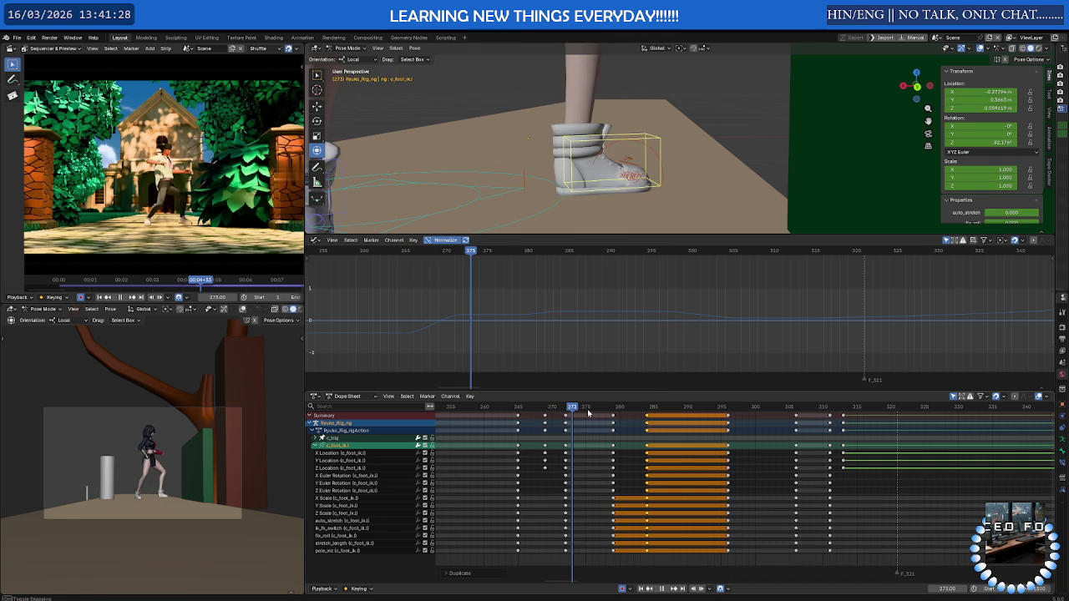
key("space")
Lower the foot control along Z at frame 272 and play it back
mouse_move(634, 171)
middle_mouse_down()
mouse_move(656, 176)
mouse_move(620, 323)
middle_mouse_up()
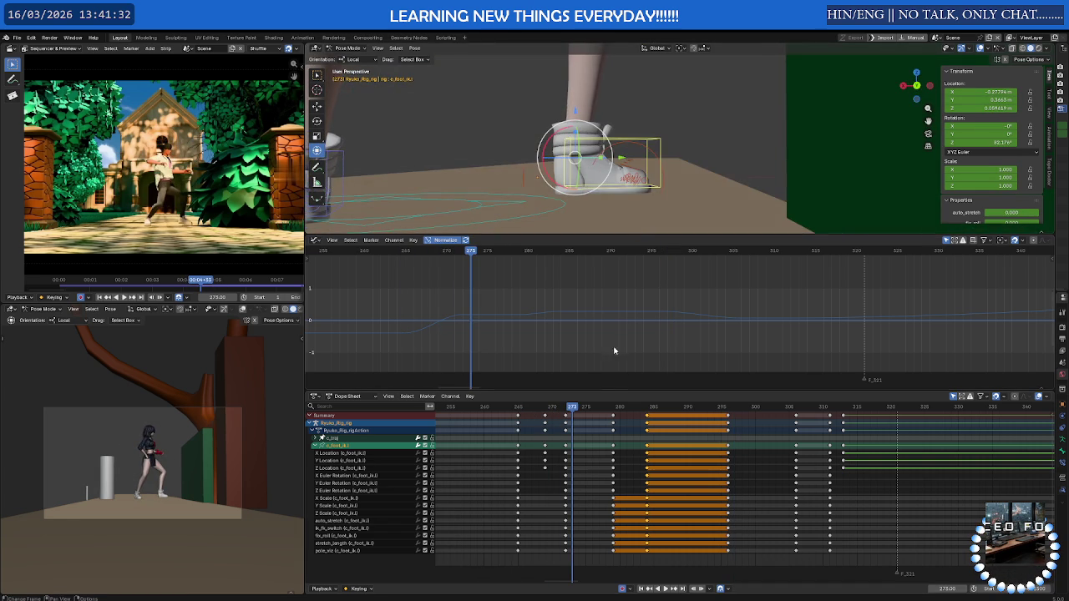
left_click_drag(571, 408, 564, 414)
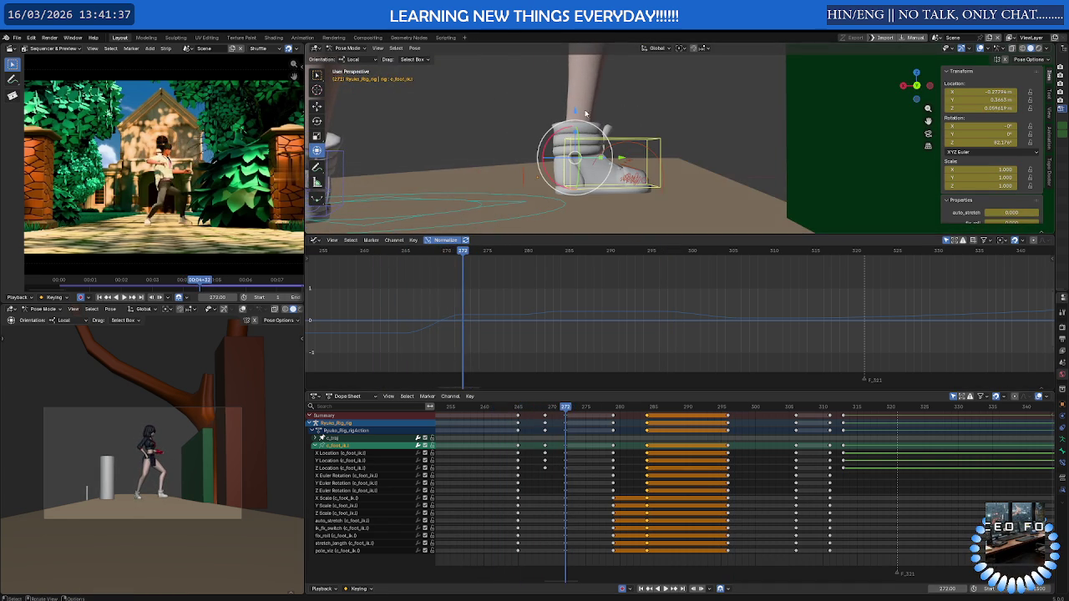
left_click_drag(574, 112, 585, 139)
key("space")
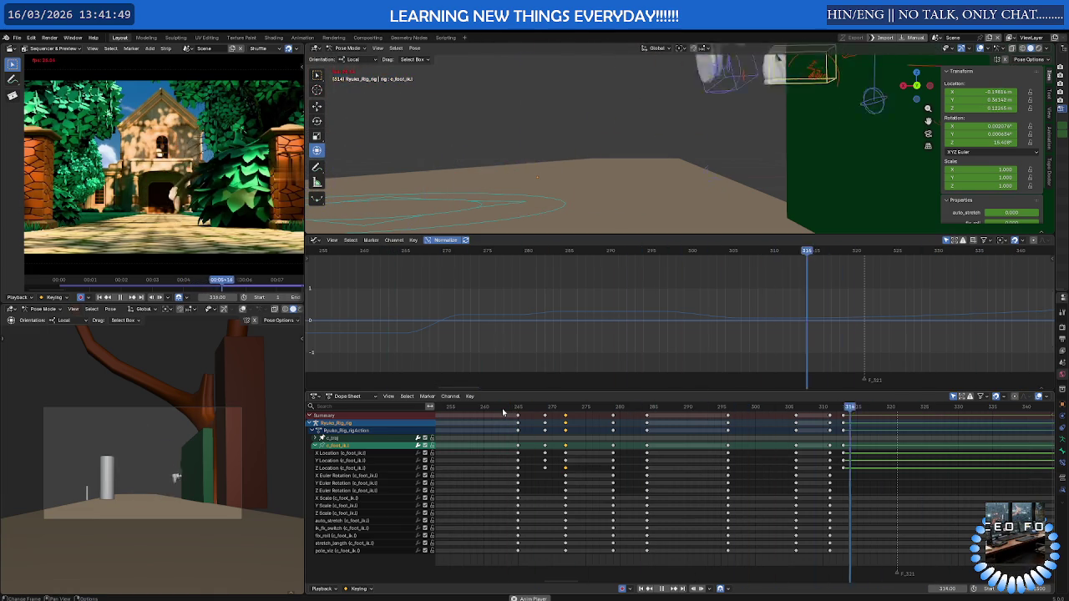
Review the crouch from frame 275 to 314, settling on frame 308 against the reference
left_click_drag(503, 411, 837, 393)
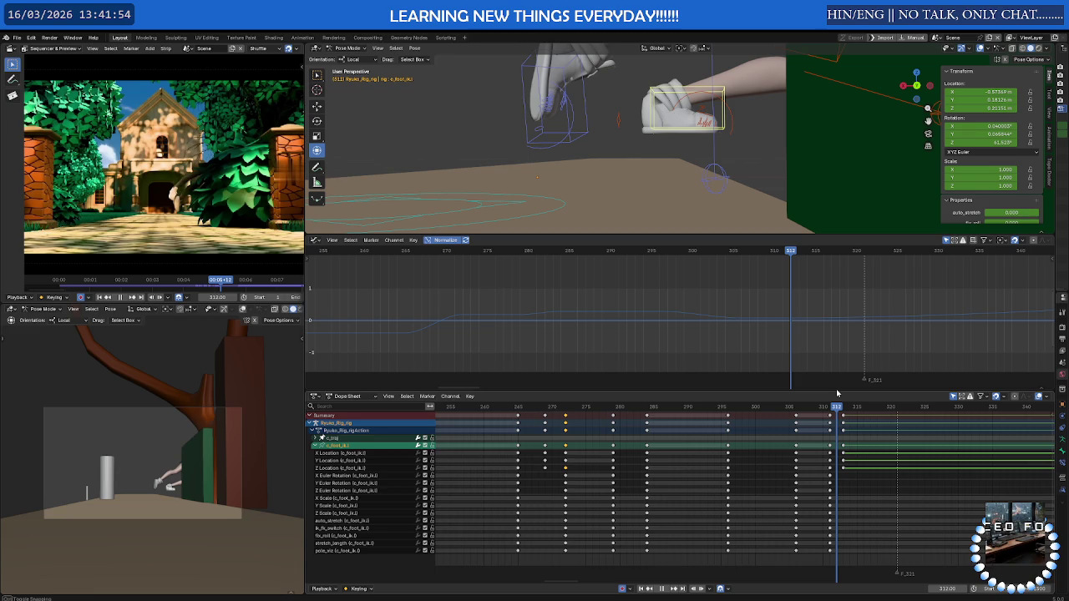
left_click_drag(833, 393, 831, 399)
scroll(604, 136, "down", 3)
mouse_move(605, 136)
middle_mouse_down()
mouse_move(598, 118)
mouse_move(605, 139)
middle_mouse_up()
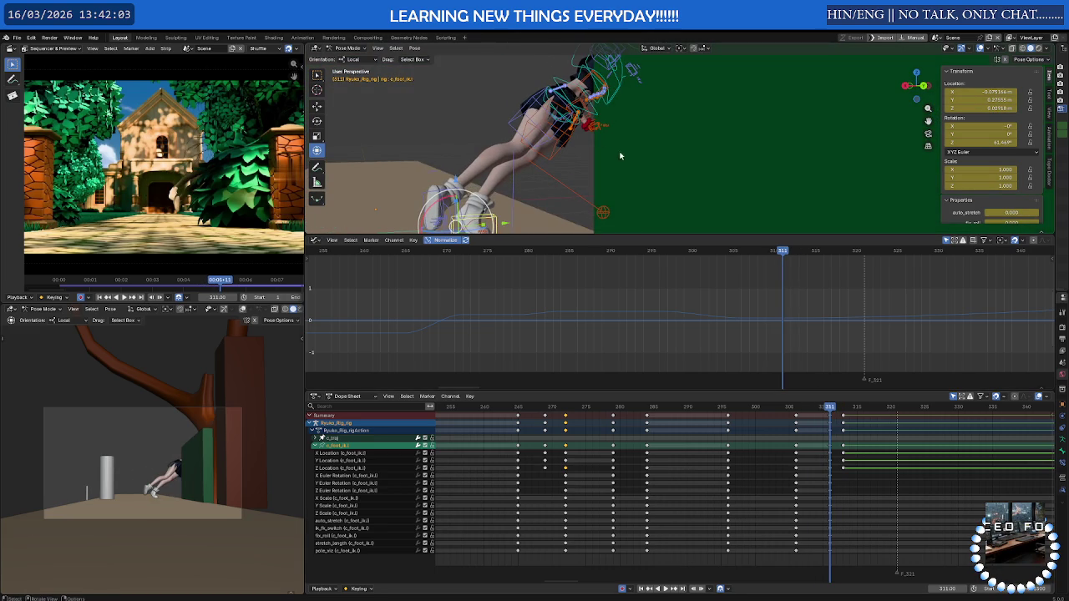
mouse_move(828, 407)
left_mouse_down()
mouse_move(853, 402)
mouse_move(738, 412)
mouse_move(843, 406)
left_mouse_up()
mouse_move(846, 370)
left_mouse_down()
mouse_move(788, 382)
mouse_move(807, 389)
left_mouse_up()
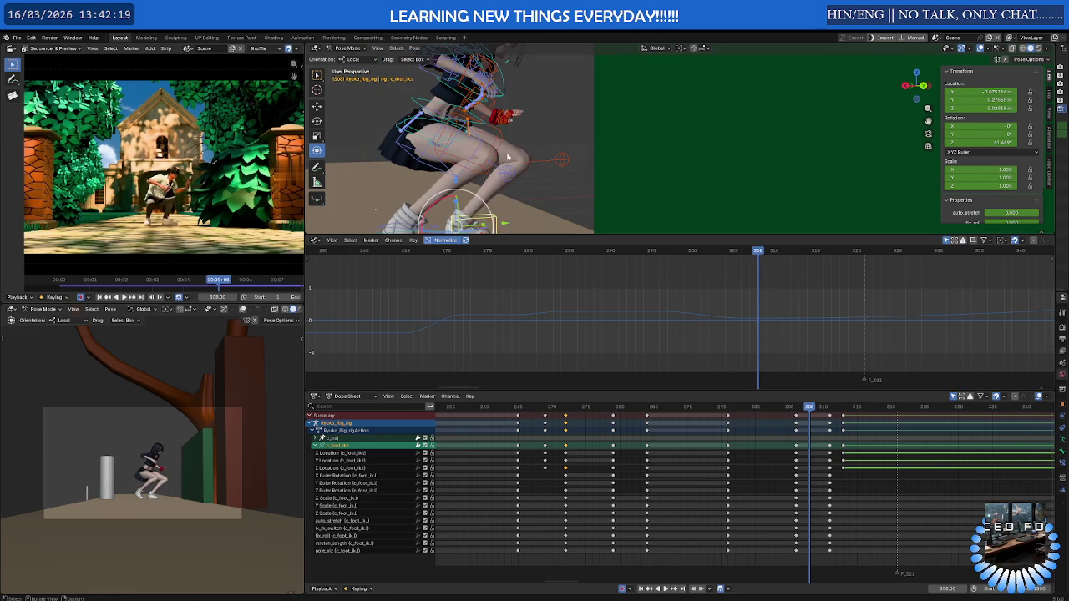
left_click(451, 122)
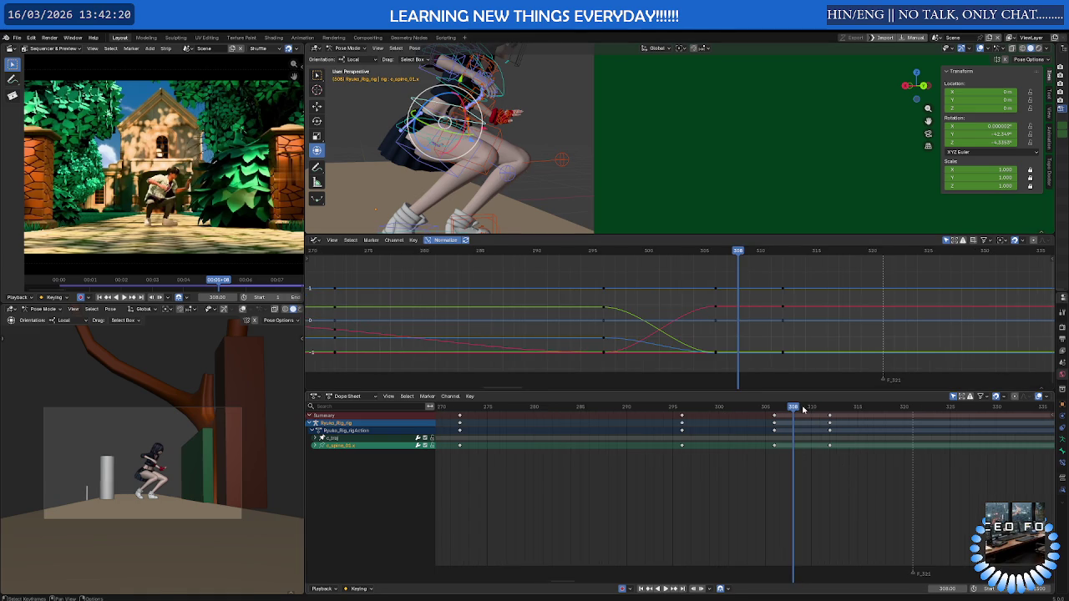
At frame 304, try moving the spine control along local and global Z, then cancel
mouse_move(809, 418)
left_mouse_down()
mouse_move(756, 421)
mouse_move(829, 415)
left_mouse_up()
middle_click_drag(584, 134, 588, 177)
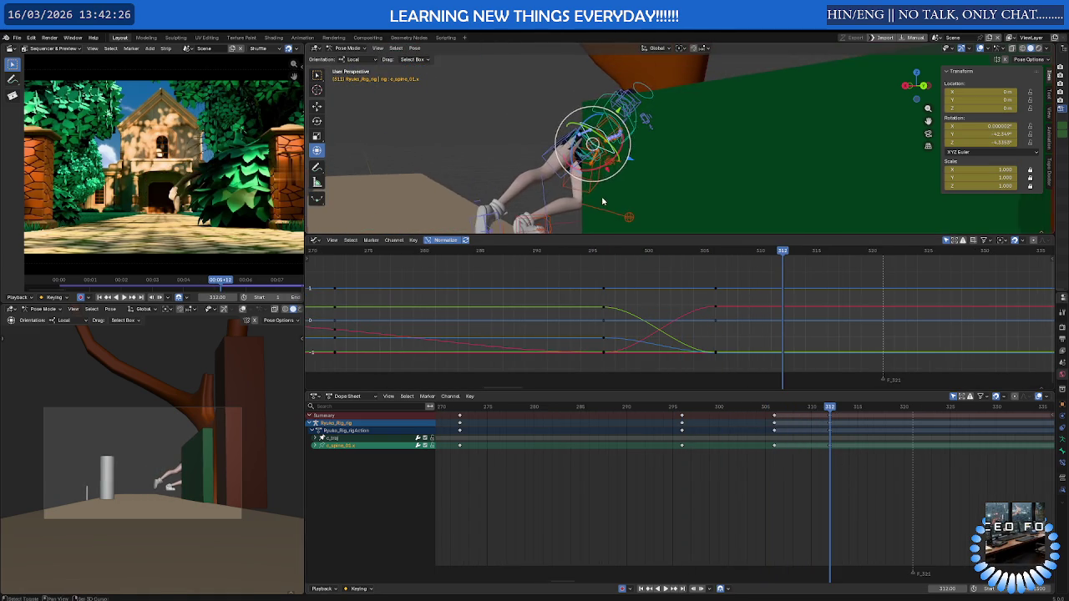
key("g")
key("z")
key("z")
right_click(622, 157)
key("g")
key("z")
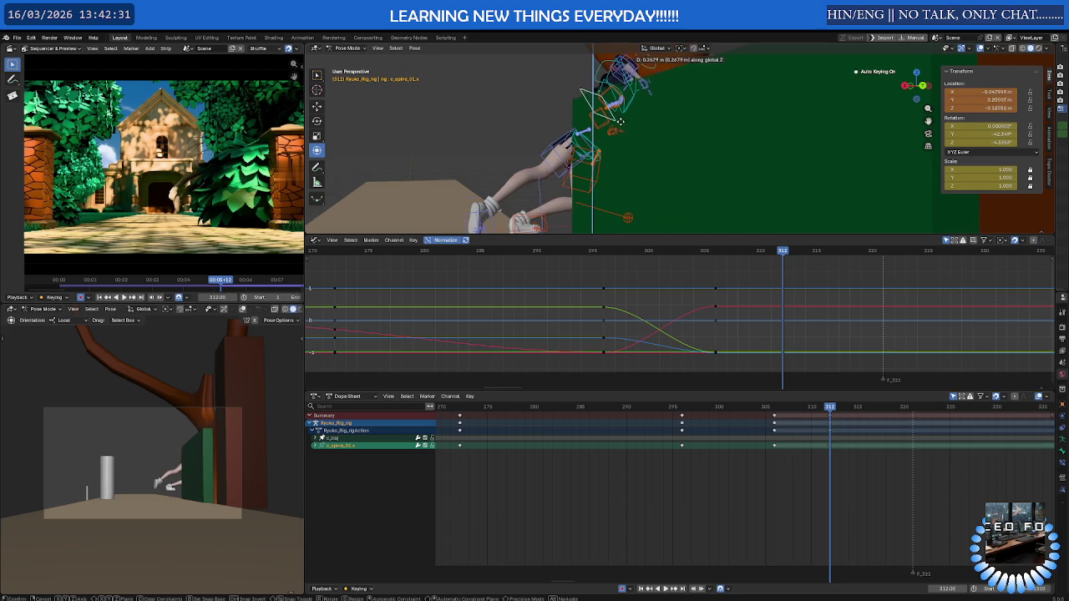
right_click(619, 123)
Select c_root_master.x and compare frames 306 and 312
mouse_move(619, 123)
middle_mouse_down()
mouse_move(627, 140)
mouse_move(587, 143)
middle_mouse_up()
left_click(587, 143)
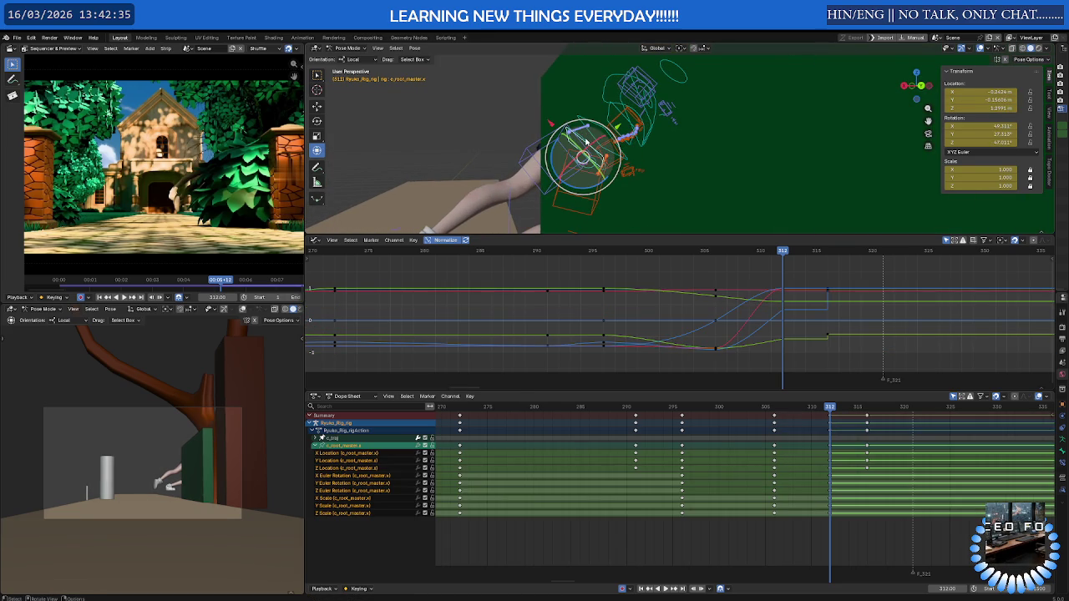
left_click(588, 144)
middle_click_drag(586, 144, 608, 144)
left_click(591, 145)
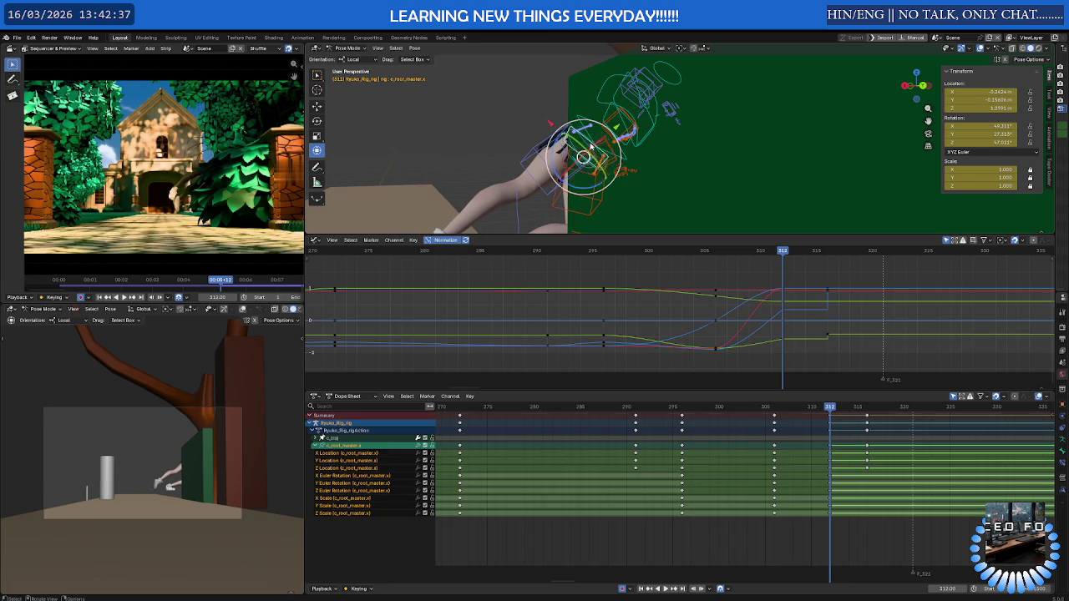
left_click_drag(823, 414, 775, 415)
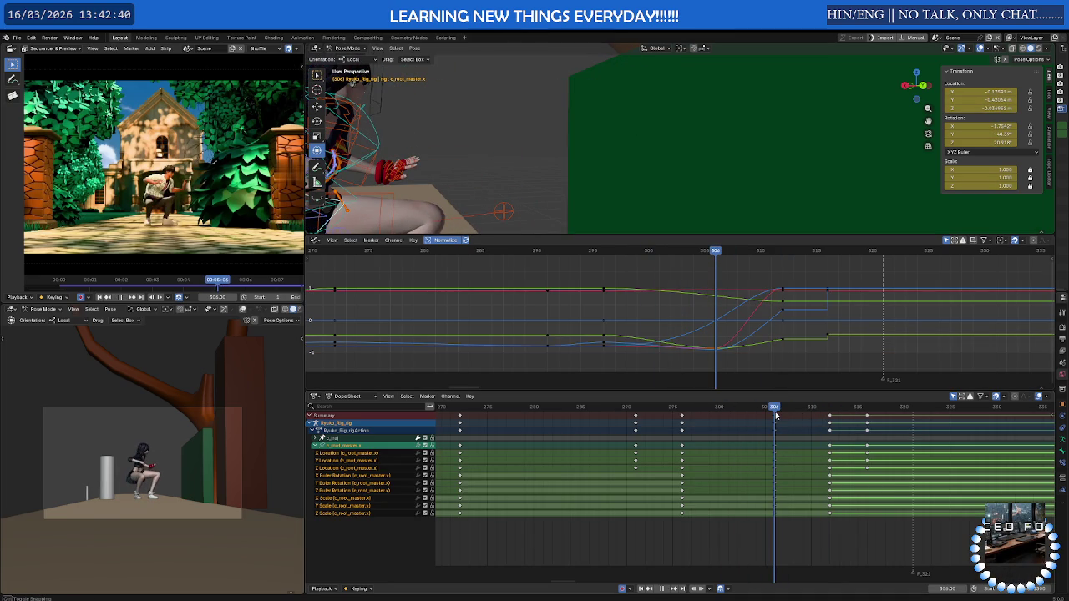
left_click_drag(775, 415, 829, 415)
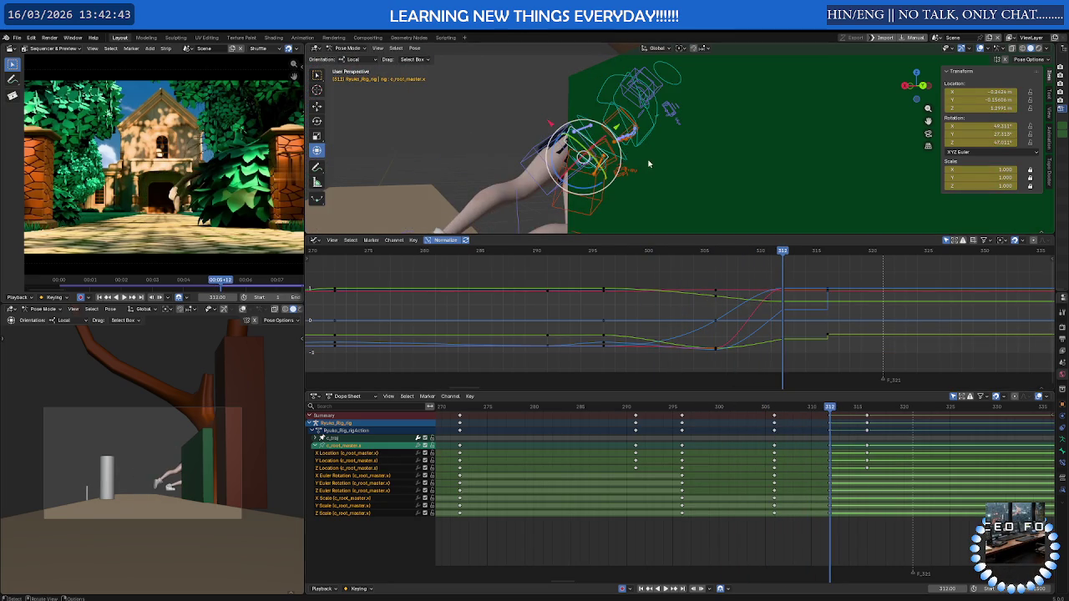
Raise c_root_master.x along global Z at frame 312 so the legs lift beside the block
key("g")
key("z")
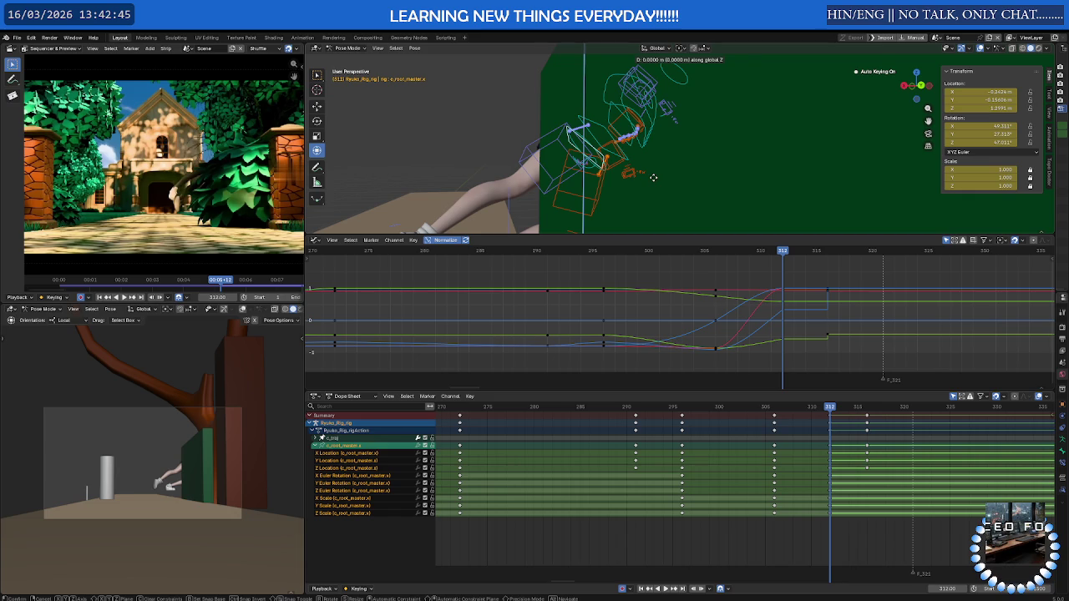
left_click(676, 125)
mouse_move(586, 154)
middle_mouse_down()
mouse_move(635, 167)
mouse_move(472, 143)
middle_mouse_up()
left_click(470, 145)
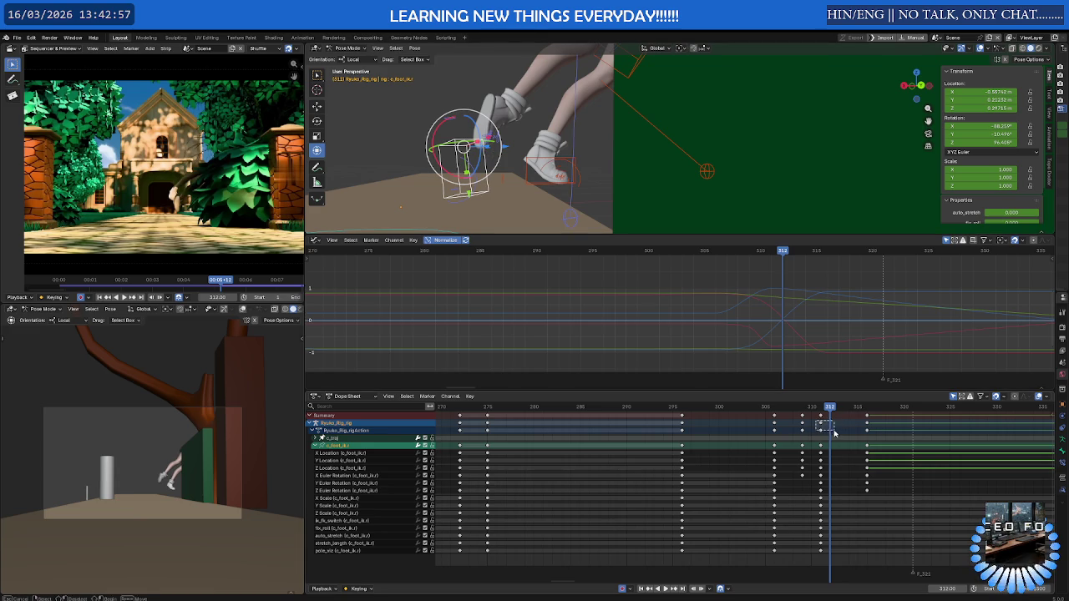
left_click_drag(816, 421, 834, 432)
key("g")
left_click(842, 435)
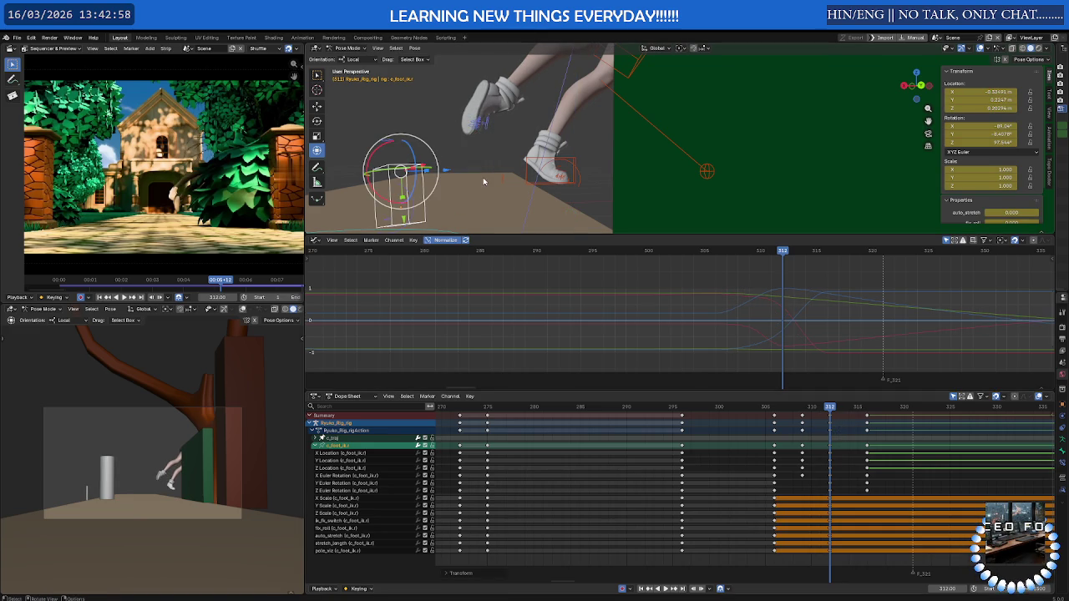
key("g")
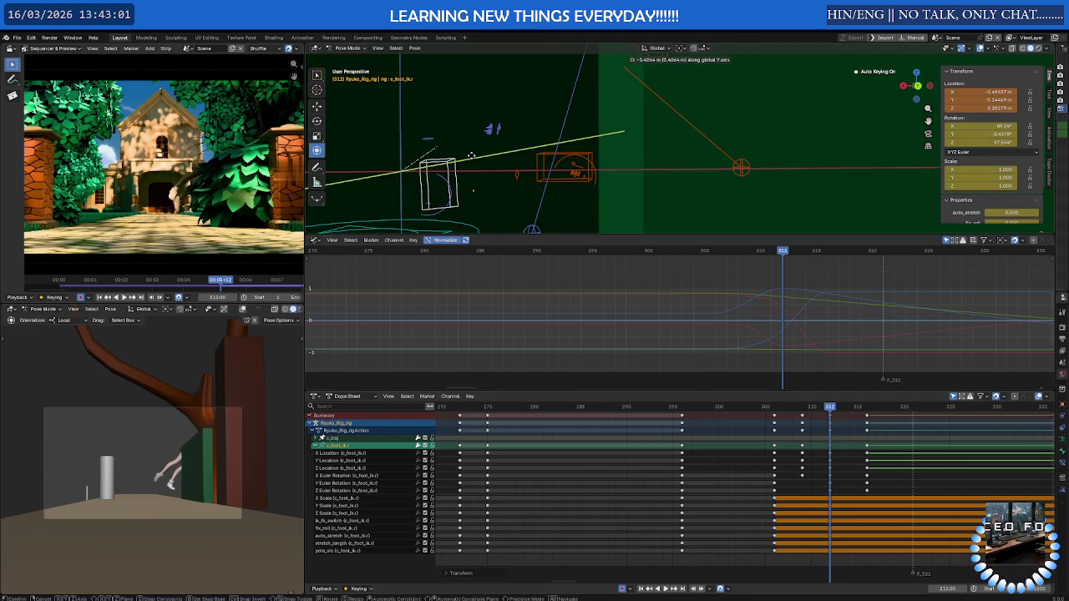
left_click(471, 158)
key("g")
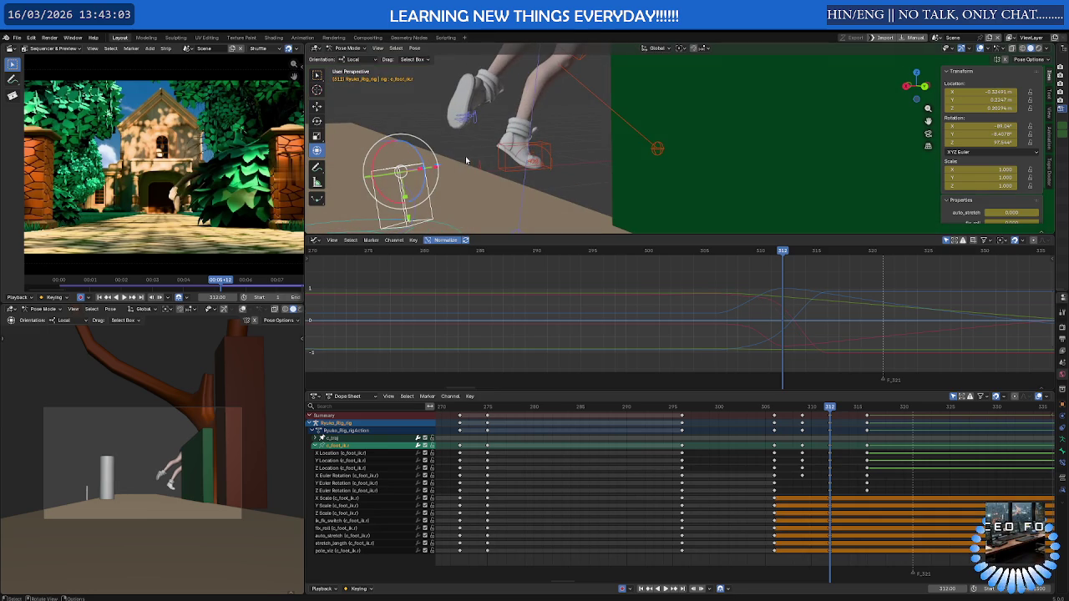
left_click(514, 93)
mouse_move(514, 94)
middle_mouse_down()
mouse_move(652, 84)
mouse_move(580, 116)
mouse_move(620, 154)
middle_mouse_up()
key("g")
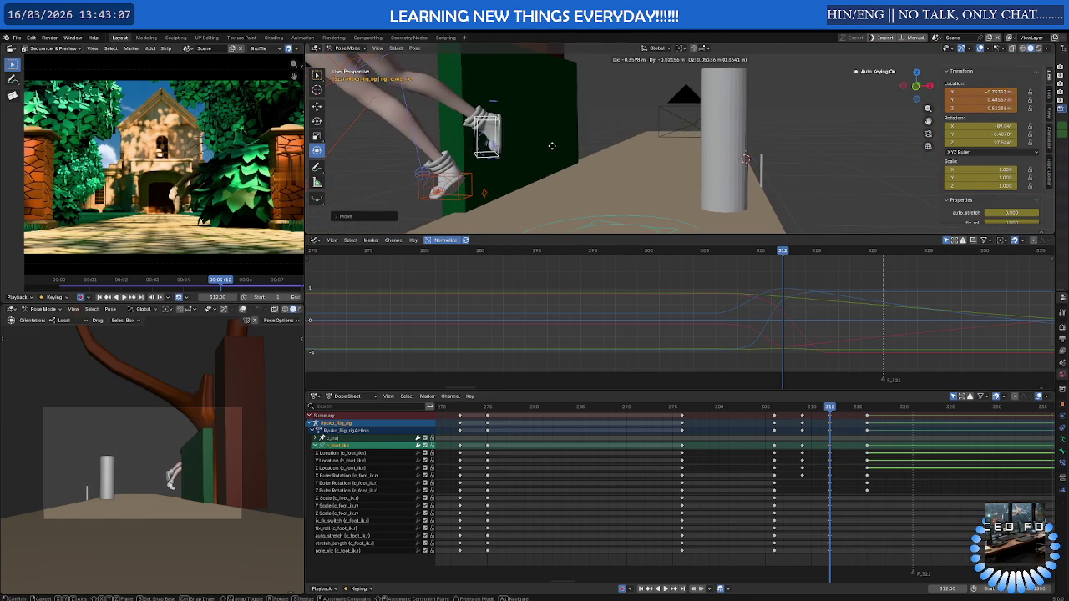
left_click(528, 144)
left_click_drag(468, 92, 486, 90)
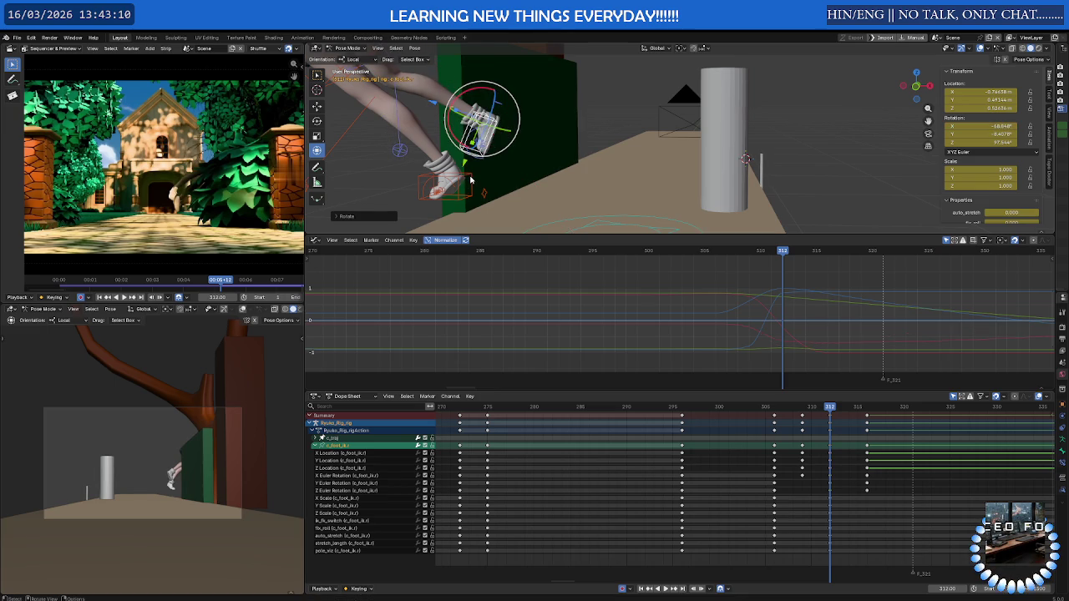
key("ctrl+z")
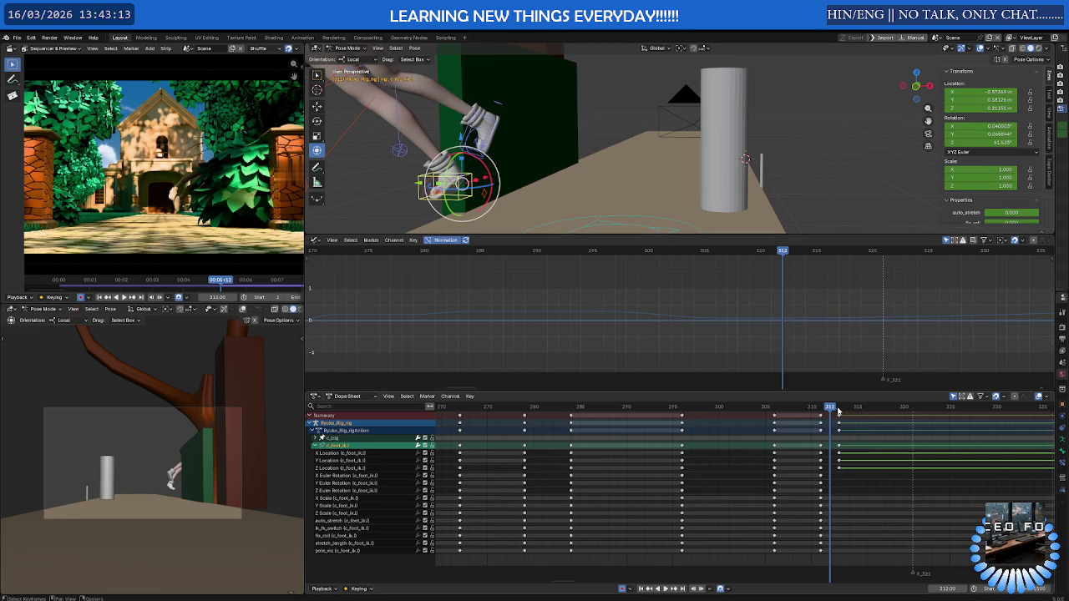
At frame 313, shift the left foot keyframes near frame 311 slightly later
left_click_drag(831, 409, 840, 409)
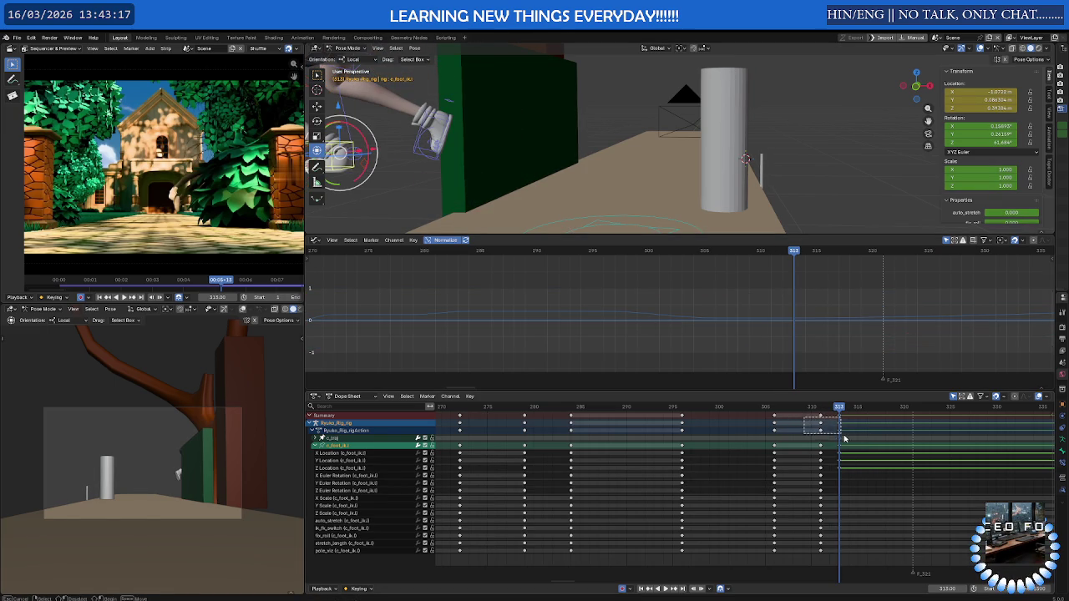
left_click_drag(842, 437, 844, 438)
key("g")
left_click(865, 441)
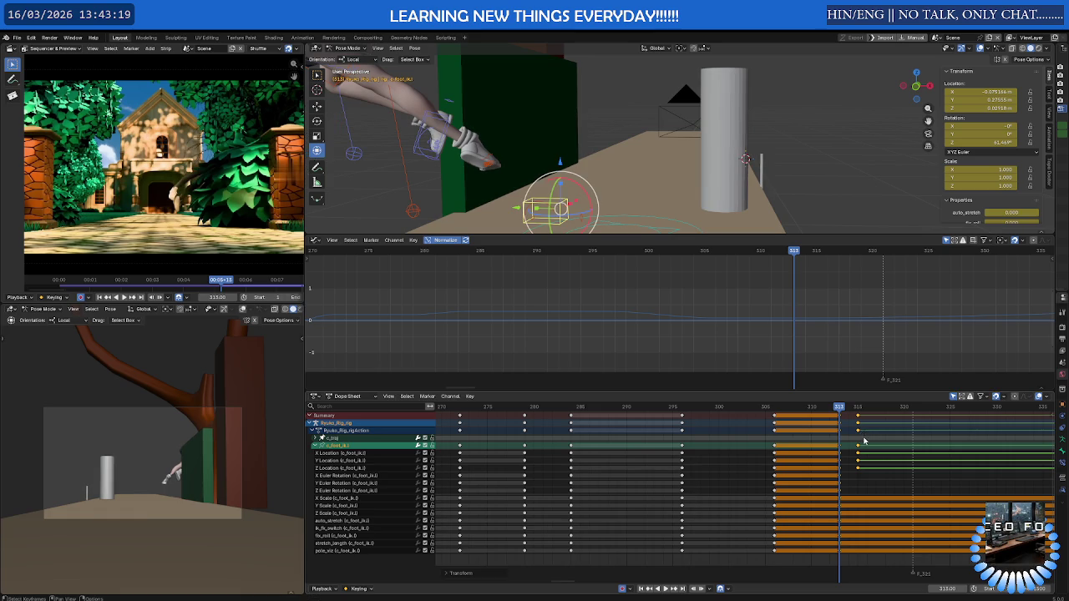
Move and tilt c_foot_ik.l so it braces against the green block
left_click(585, 194)
left_click(549, 205)
key("g")
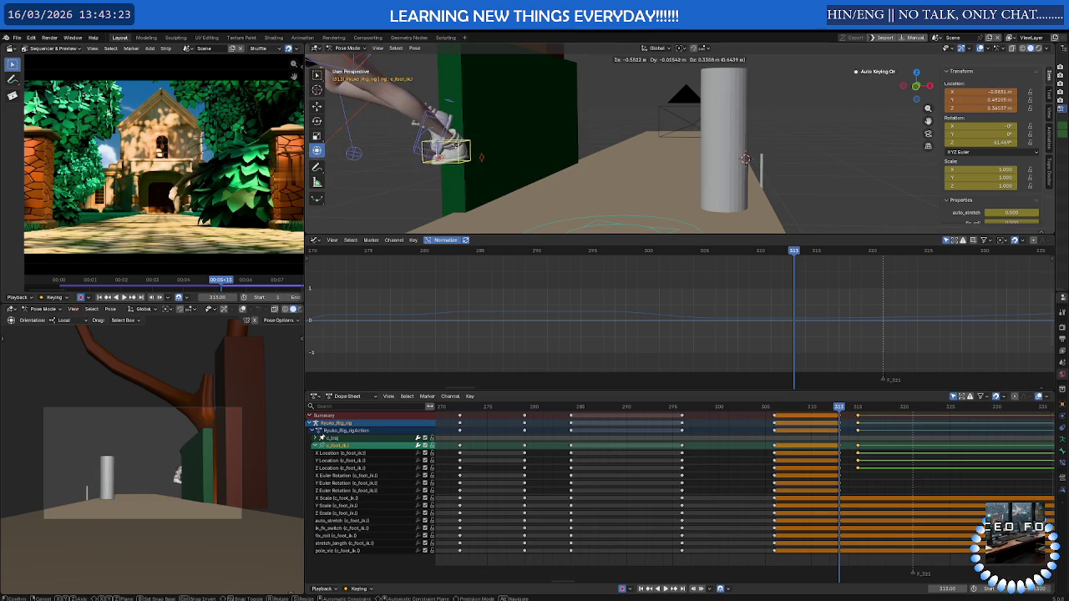
middle_click_drag(455, 147, 407, 149)
left_click(406, 150)
key("g")
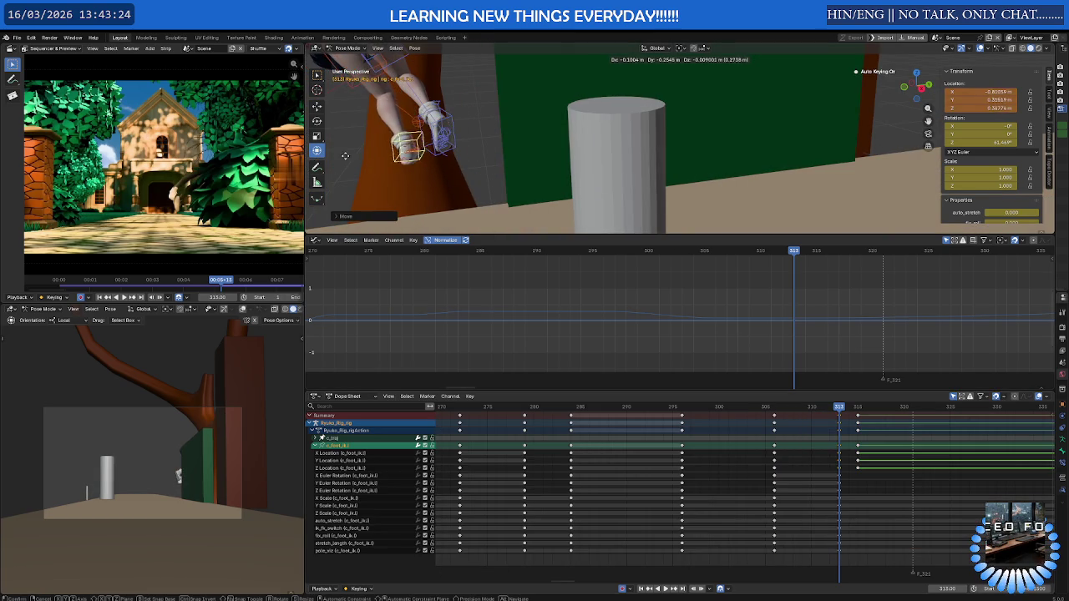
left_click(339, 169)
middle_click_drag(351, 169, 487, 165)
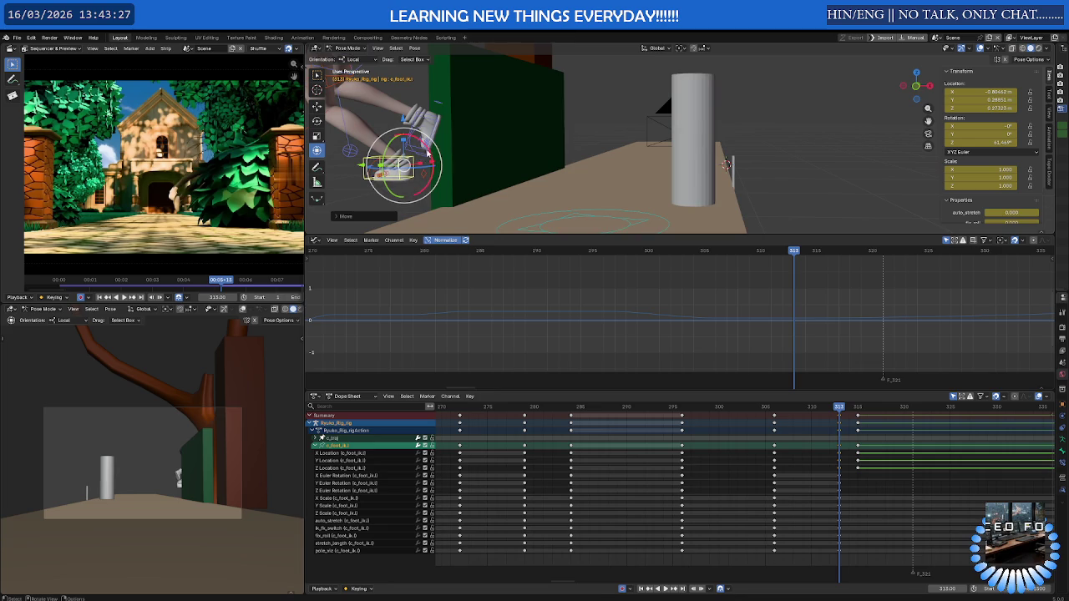
left_click_drag(428, 152, 418, 133)
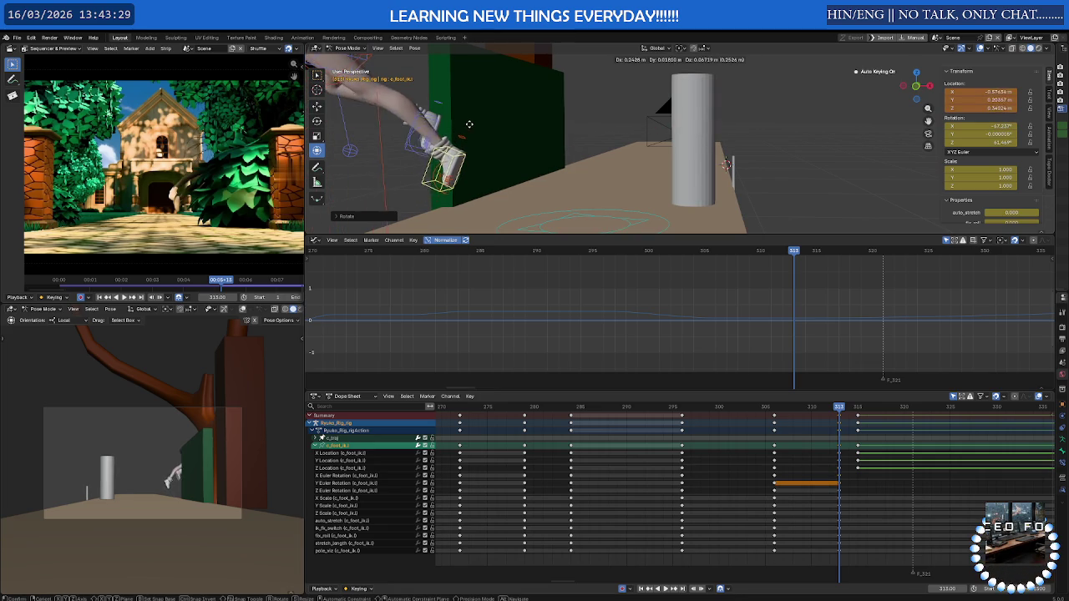
left_click(486, 127)
Nudge the left foot again and rotate it around its local Y axis
middle_click_drag(485, 126, 468, 134)
key("g")
left_click(493, 163)
key("r")
key("y")
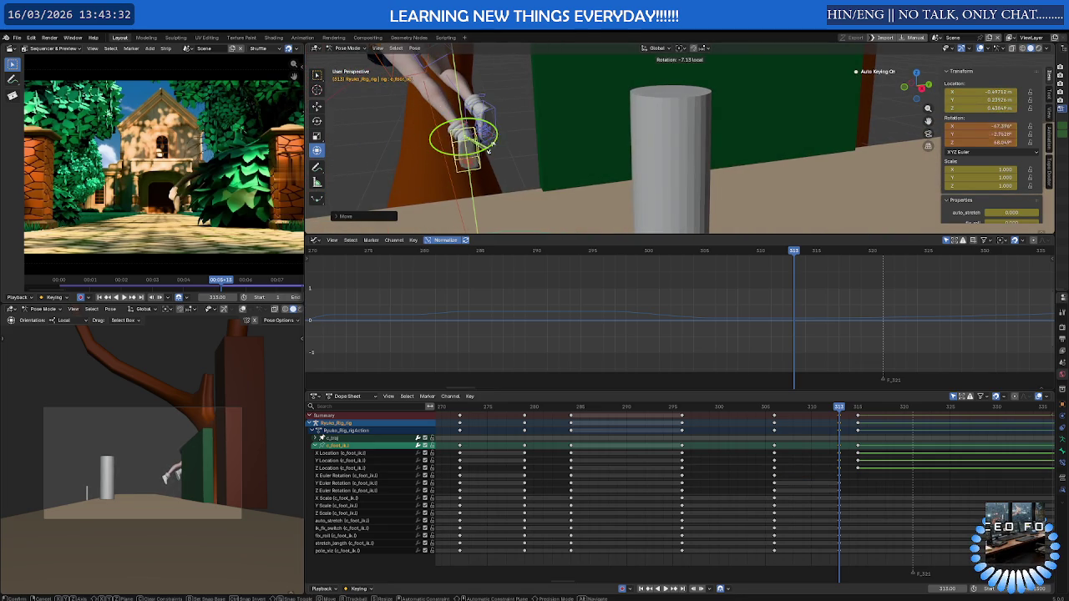
left_click(502, 140)
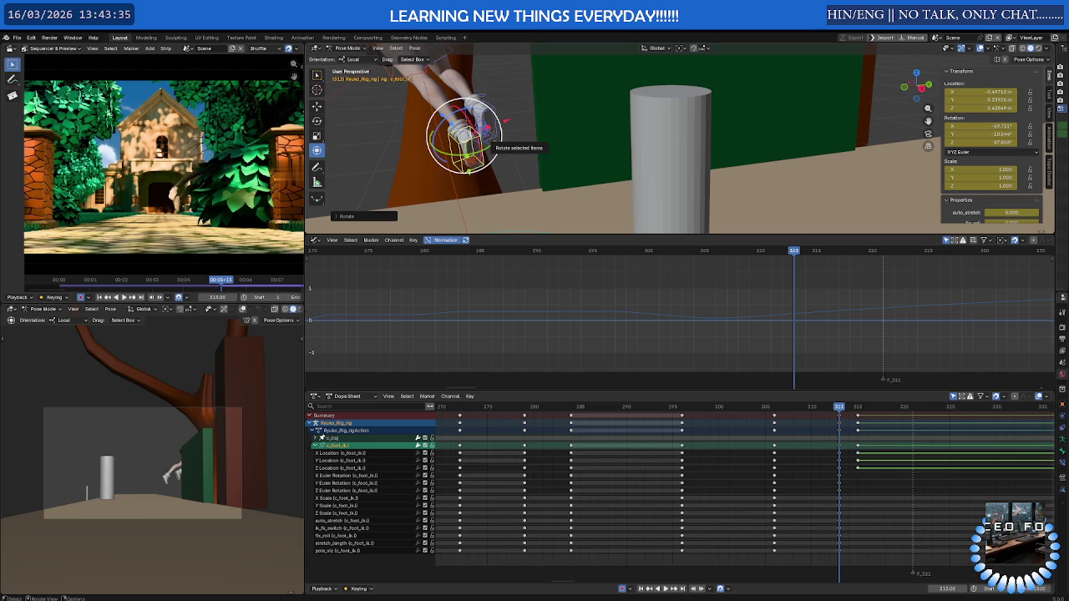
Drag the viewport border down and maximize the 3D view
mouse_move(581, 157)
middle_mouse_down()
mouse_move(524, 194)
mouse_move(547, 232)
middle_mouse_up()
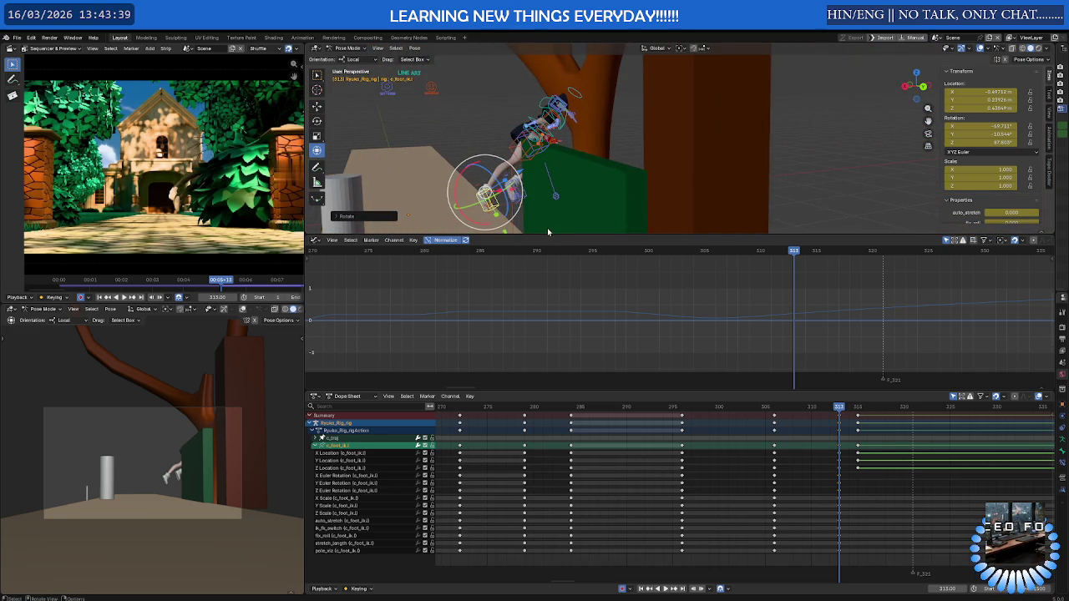
left_click_drag(547, 237, 547, 391)
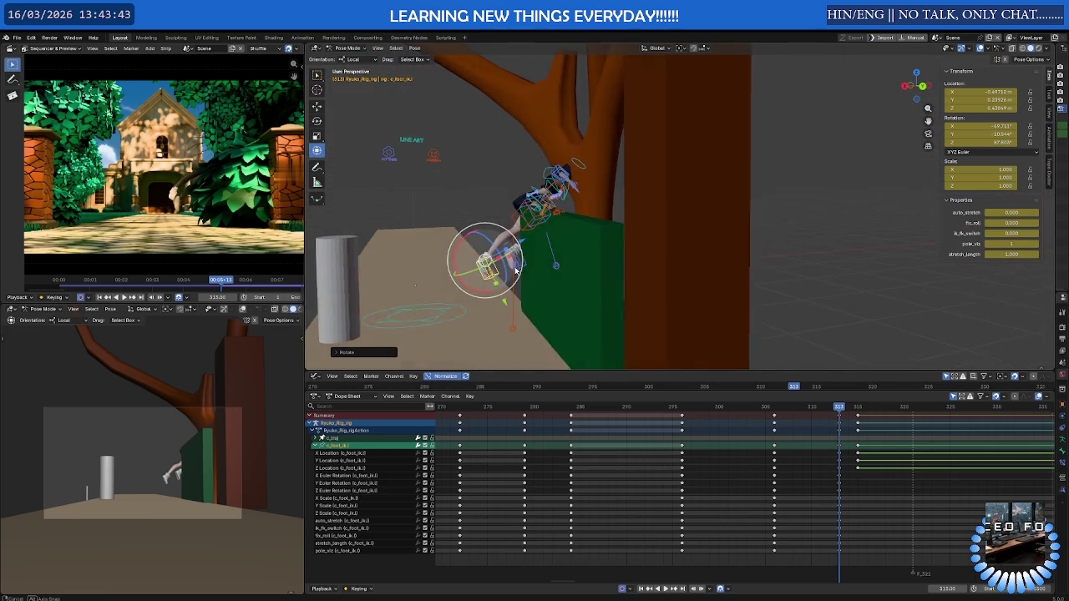
key("ctrl+space")
mouse_move(516, 270)
middle_mouse_down()
mouse_move(579, 272)
mouse_move(364, 312)
mouse_move(382, 304)
mouse_move(356, 337)
mouse_move(447, 294)
mouse_move(431, 426)
middle_mouse_up()
Move c_leg_pole.l twice to re-aim the left knee
left_click(366, 380)
key("g")
left_click(346, 432)
mouse_move(346, 432)
middle_mouse_down()
mouse_move(483, 362)
mouse_move(499, 385)
middle_mouse_up()
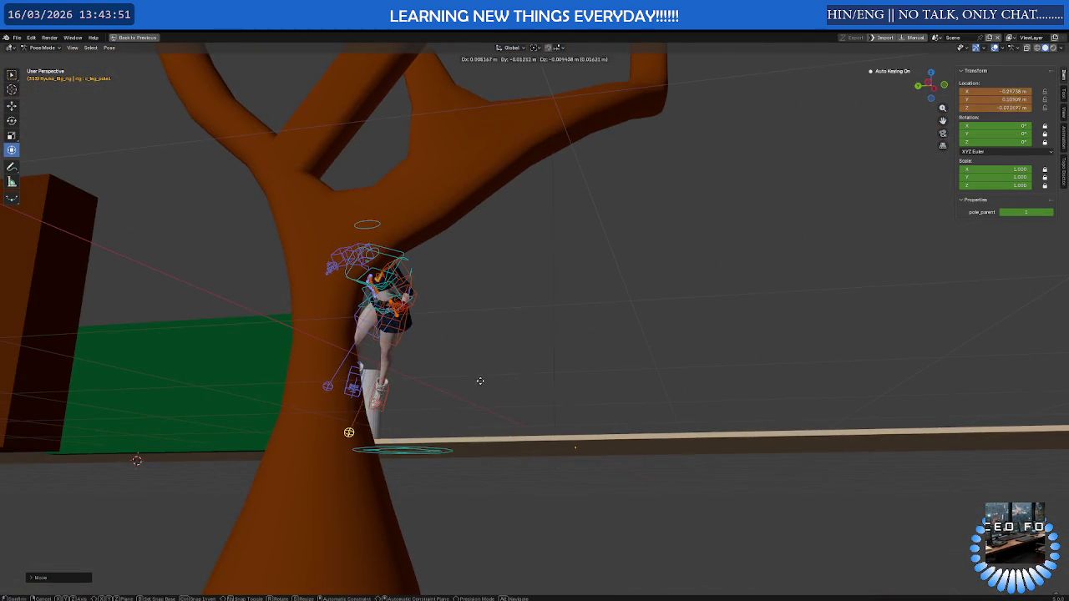
key("g")
left_click(348, 394)
mouse_move(348, 394)
middle_mouse_down()
mouse_move(107, 393)
mouse_move(303, 375)
mouse_move(236, 375)
mouse_move(198, 350)
mouse_move(247, 360)
mouse_move(234, 366)
middle_mouse_up()
Play the climb in the maximized camera view, then restore the layout at frame 303
key("ctrl+space")
key("ctrl+space")
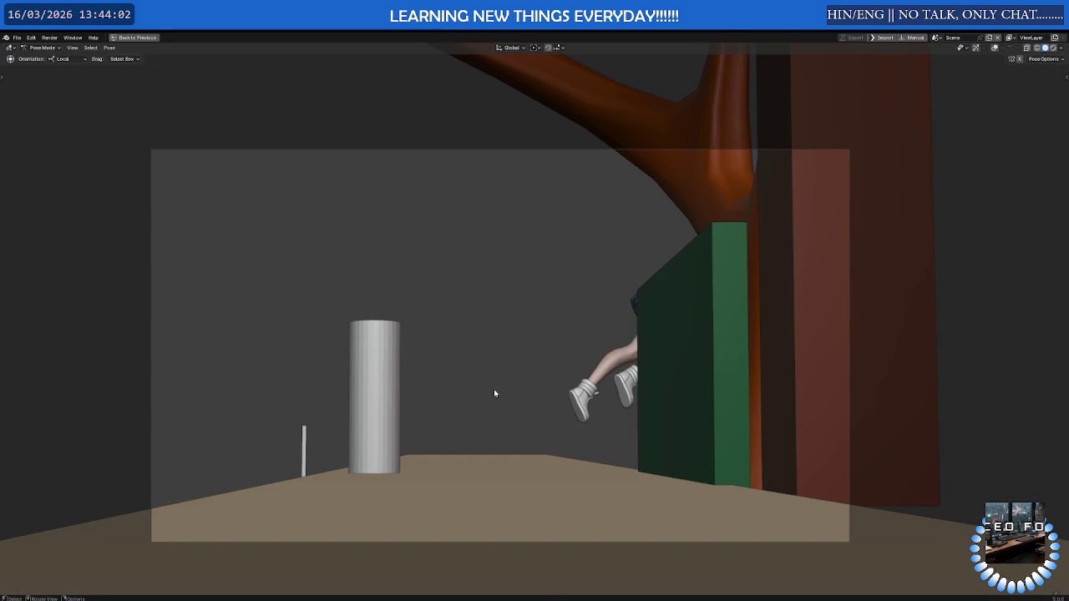
key("space")
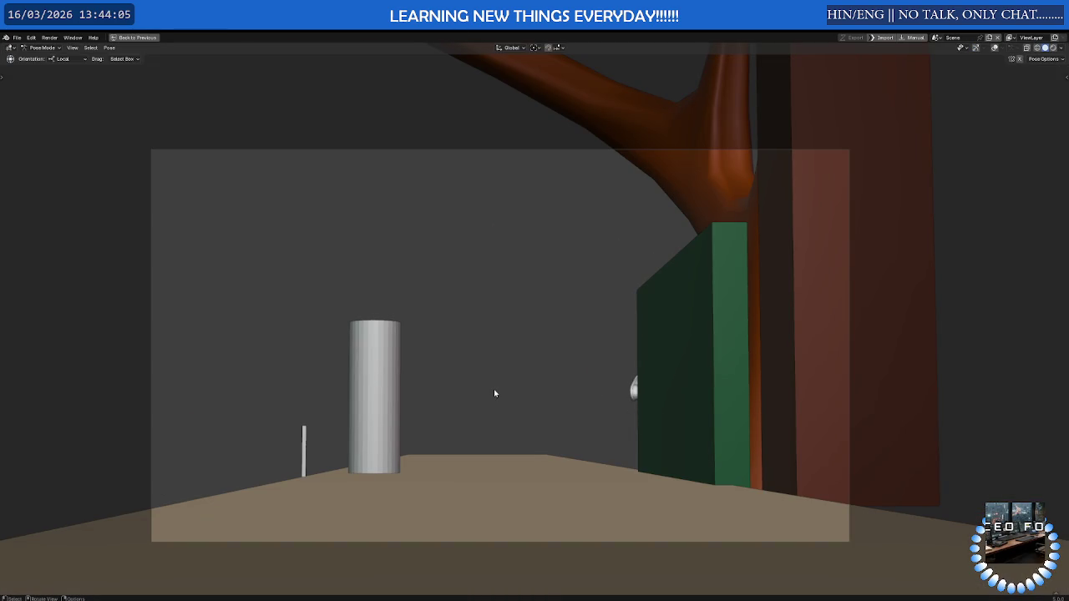
key("ctrl+space")
scroll(668, 484, "up", 3)
left_click(583, 408)
Select c_foot_ik.l and compare its pose across frames 302 to 310
mouse_move(595, 410)
left_mouse_down()
mouse_move(649, 416)
mouse_move(632, 418)
left_mouse_up()
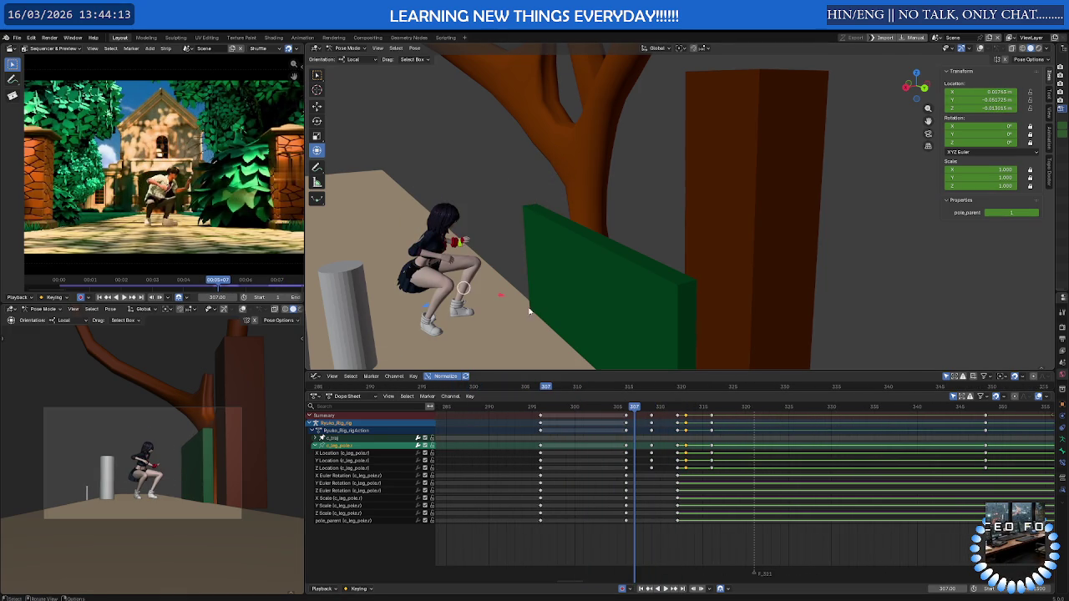
middle_click_drag(551, 334, 523, 255)
scroll(524, 254, "up", 5)
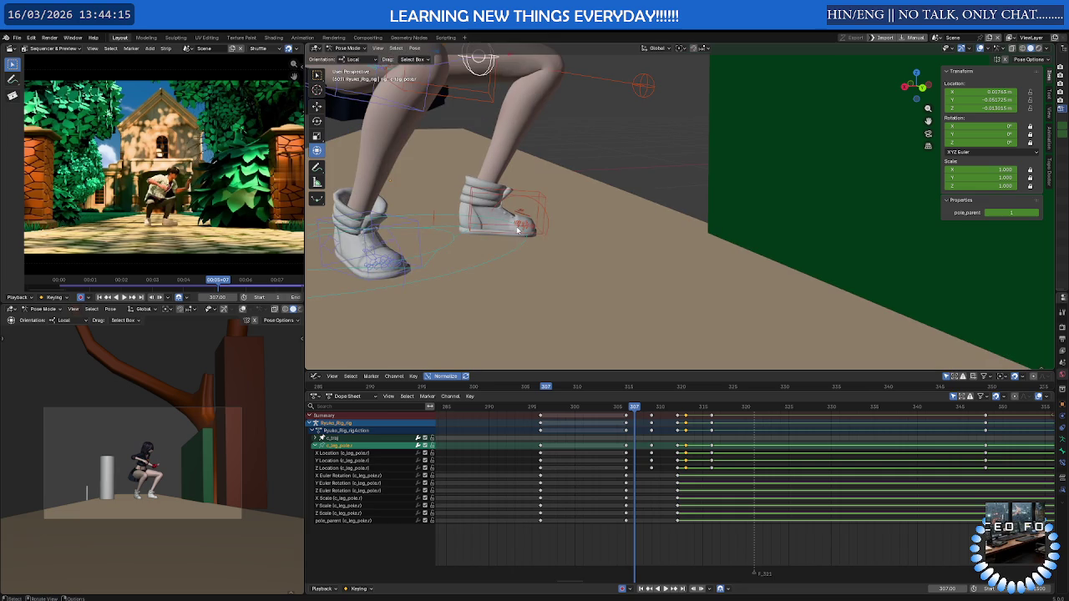
left_click(518, 227)
left_click(547, 219)
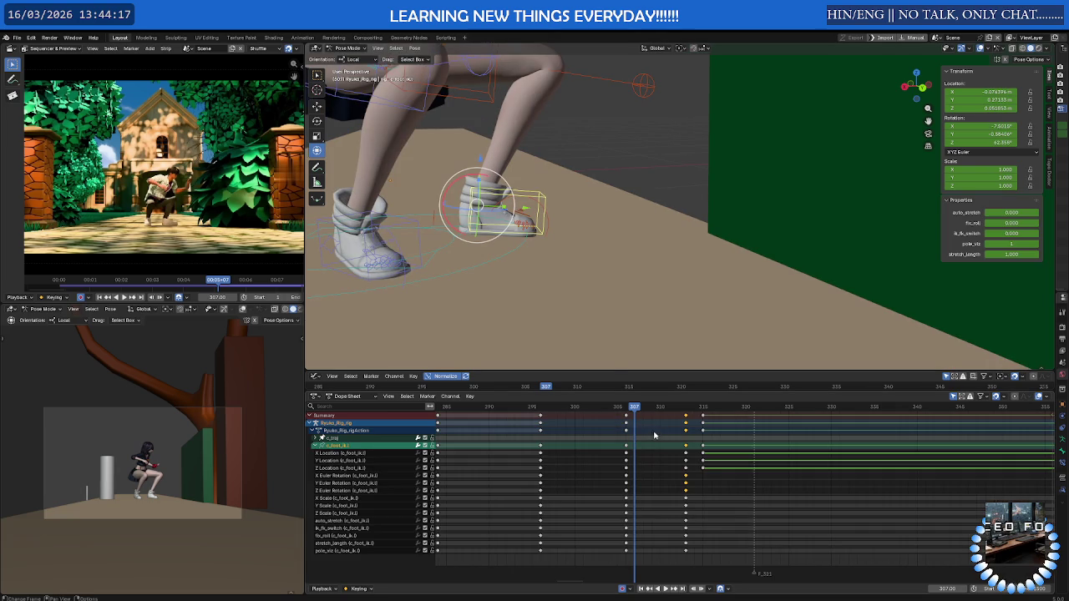
mouse_move(640, 410)
left_mouse_down()
mouse_move(575, 410)
mouse_move(623, 413)
left_mouse_up()
middle_click_drag(602, 275, 572, 292)
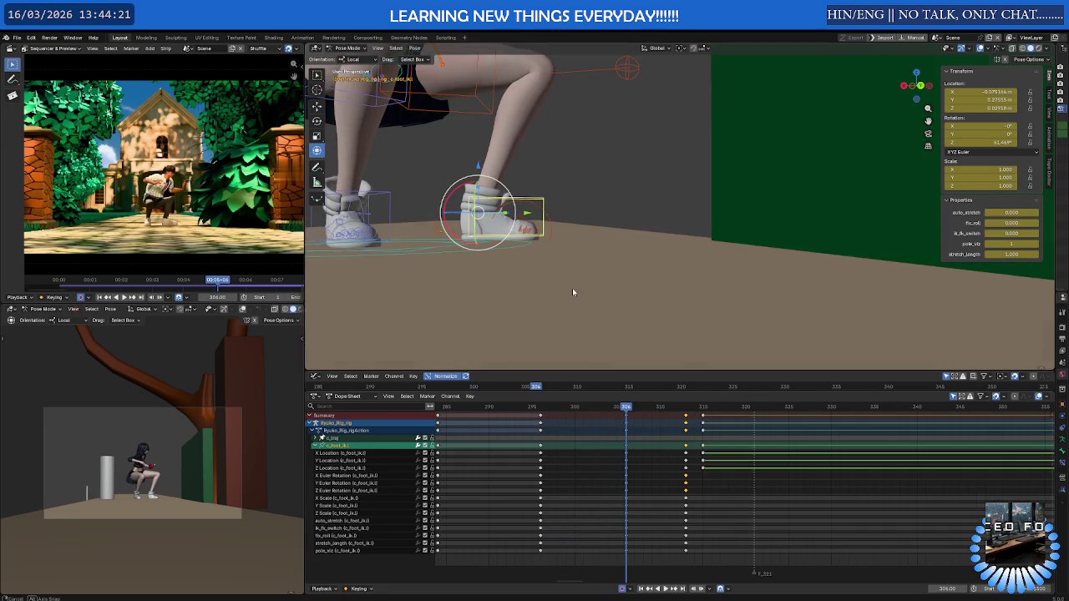
left_click_drag(626, 409, 661, 410)
Duplicate the frame-306 keys three frames later to about frame 309 and play back
left_click(626, 430)
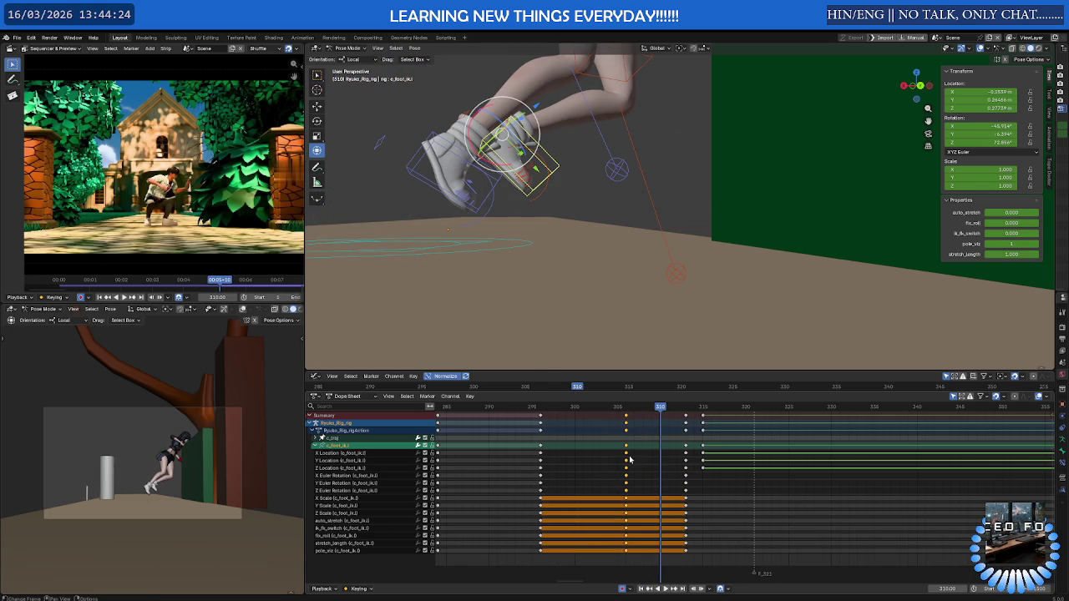
key("shift+d")
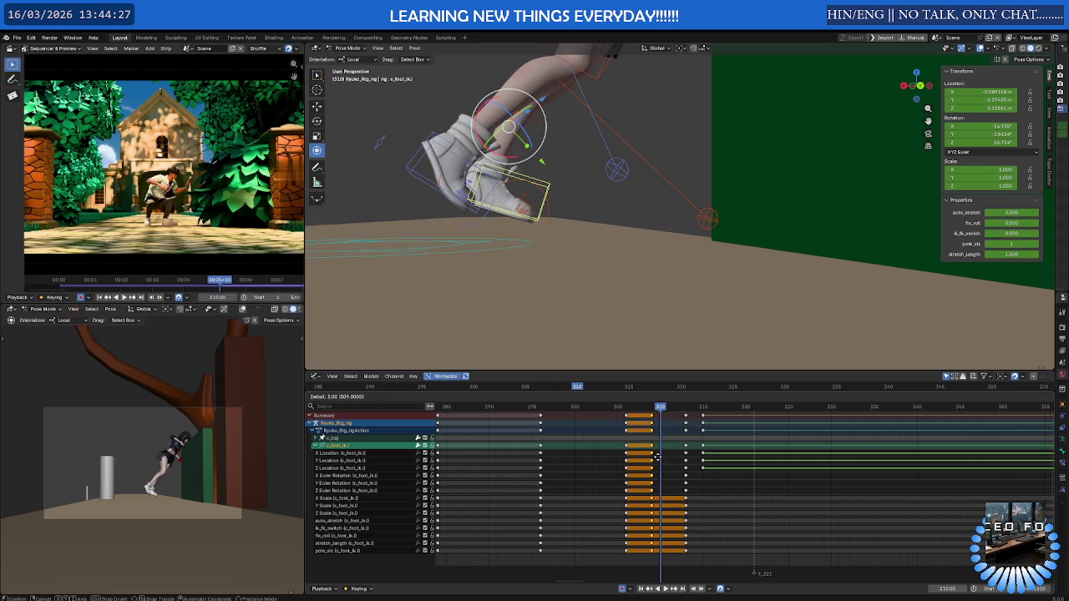
left_click(652, 458)
key("space")
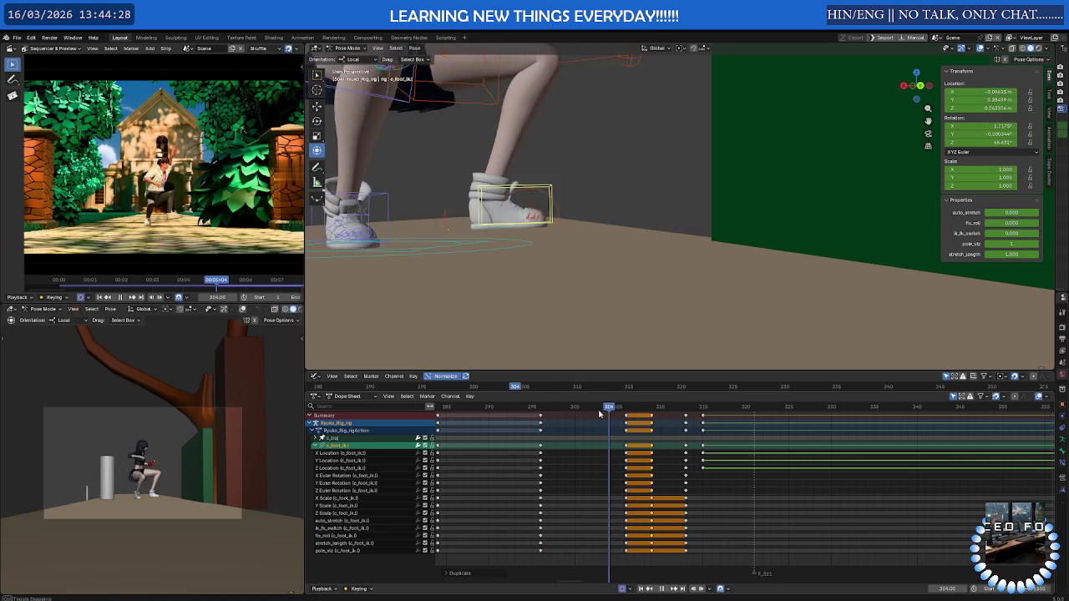
key("space")
middle_click_drag(637, 231, 677, 390)
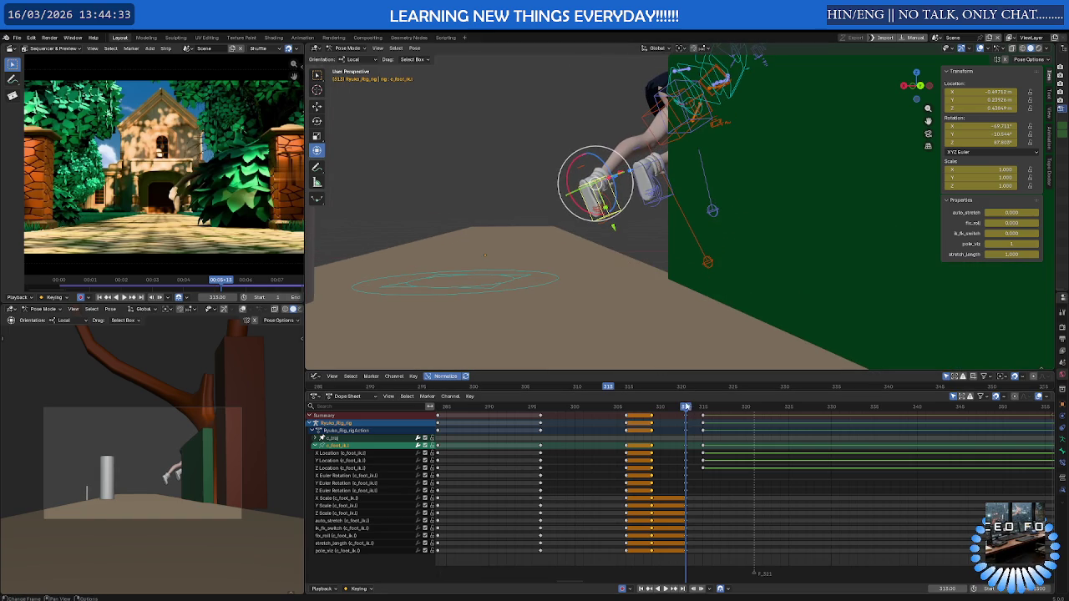
key("space")
Undo the last foot changes and shift the right foot keys near frame 309 one frame later
mouse_move(678, 406)
left_mouse_down()
mouse_move(654, 419)
mouse_move(662, 409)
left_mouse_up()
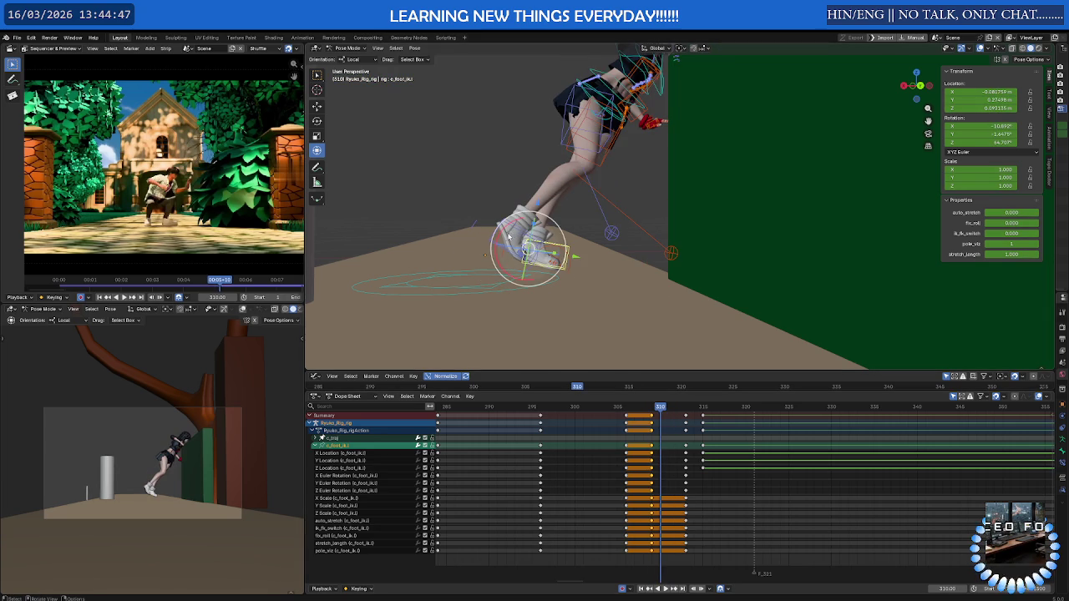
key("ctrl+z")
key("ctrl+z")
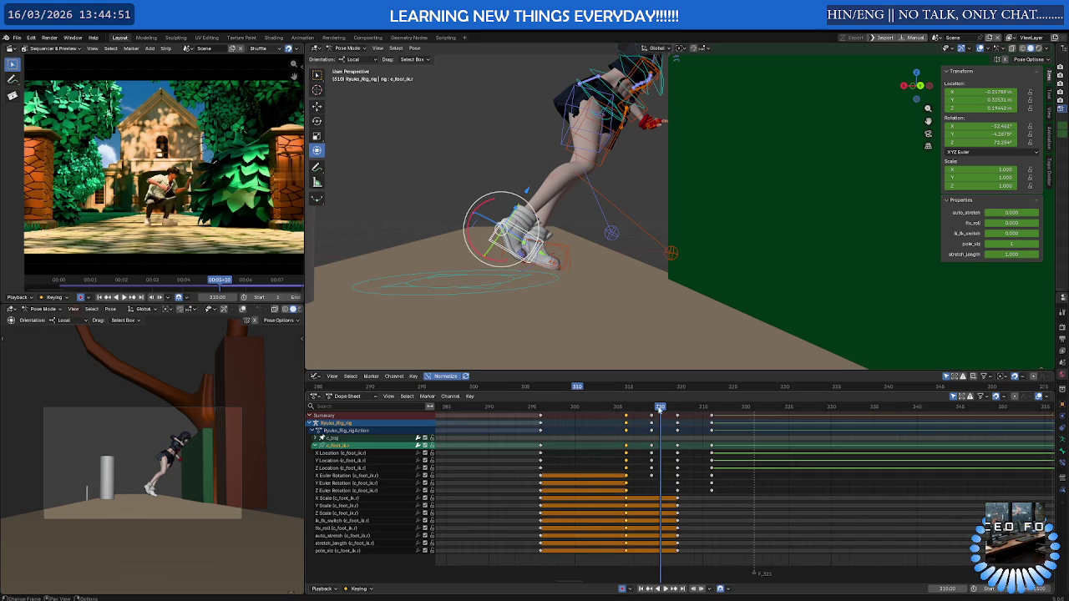
left_click_drag(653, 437, 654, 437)
key("g")
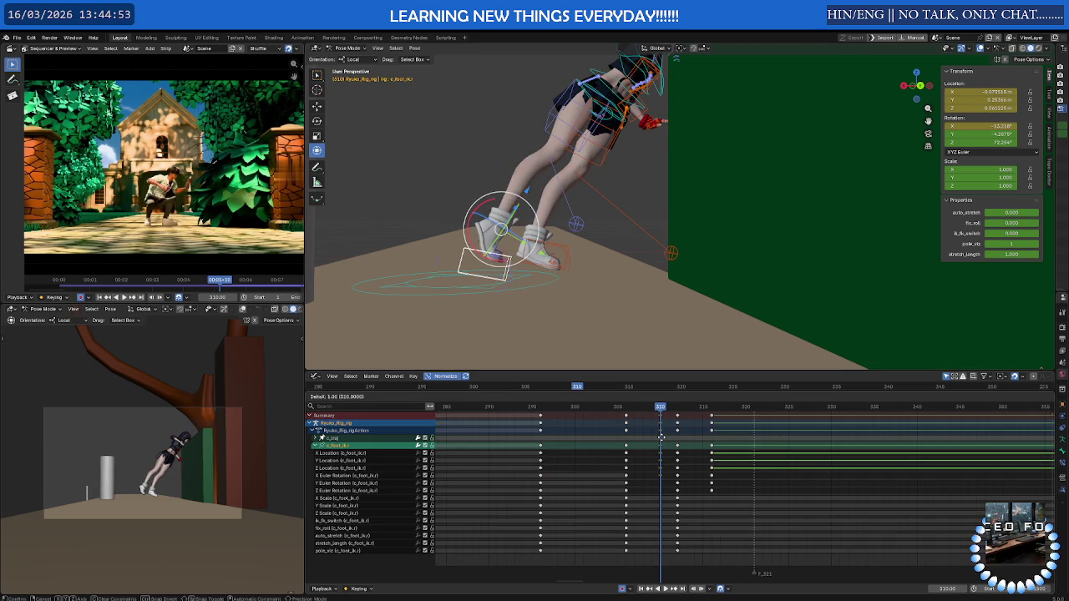
left_click(661, 437)
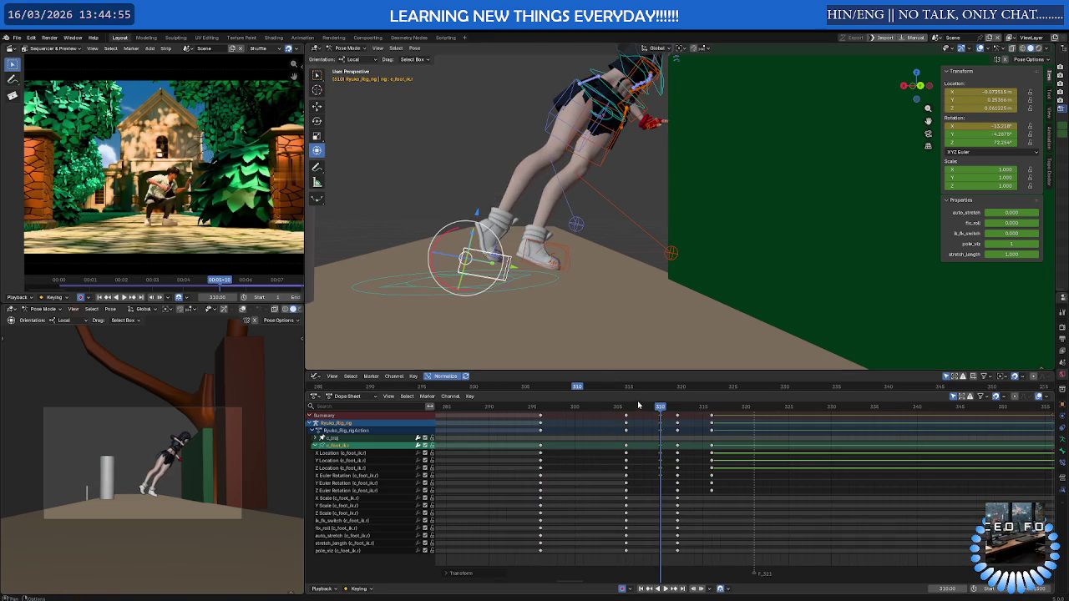
key("space")
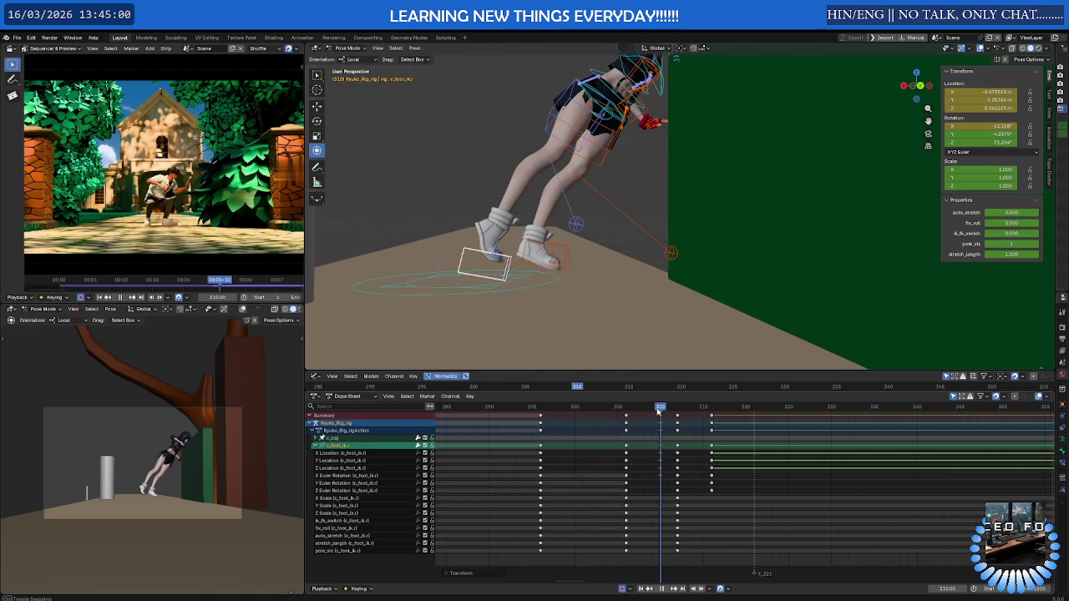
At frame 312, move the right foot controller up and left, then play it back
mouse_move(659, 411)
left_mouse_down()
mouse_move(677, 409)
mouse_move(639, 409)
mouse_move(683, 408)
mouse_move(673, 402)
left_mouse_up()
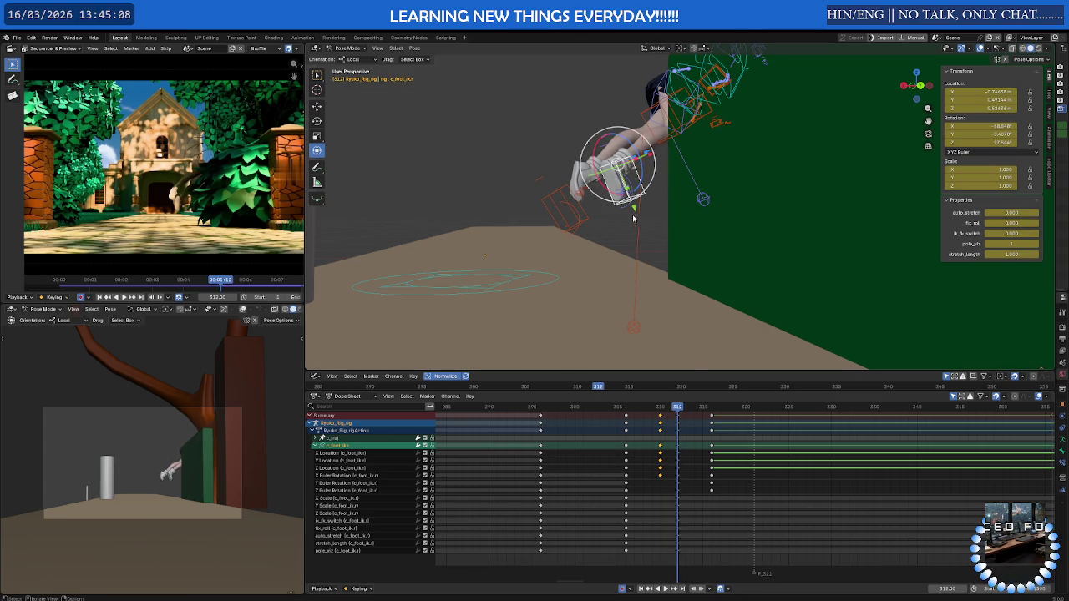
key("g")
left_click(636, 411)
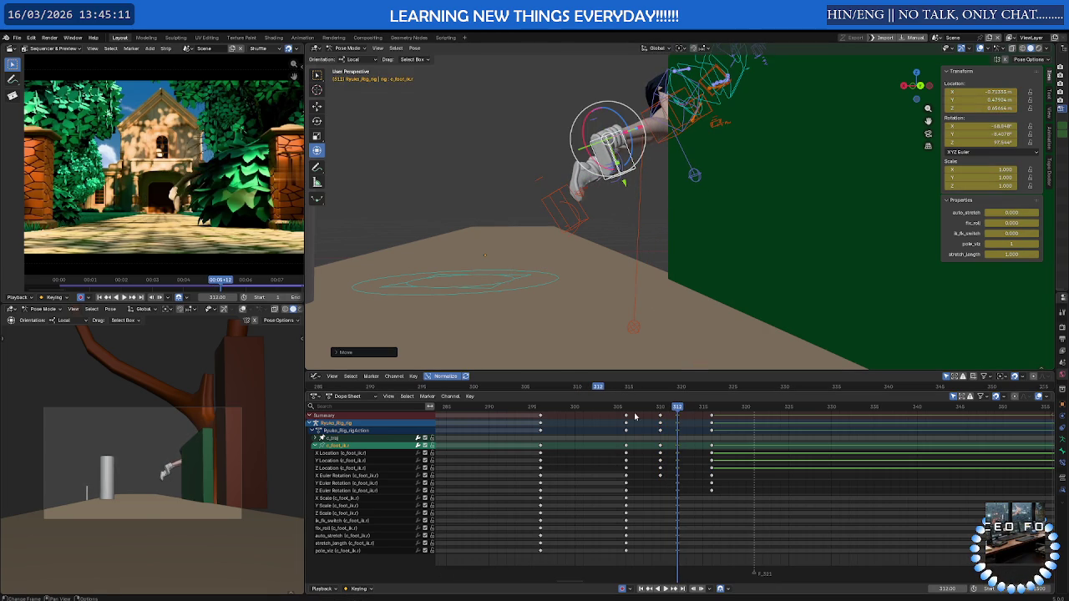
key("space")
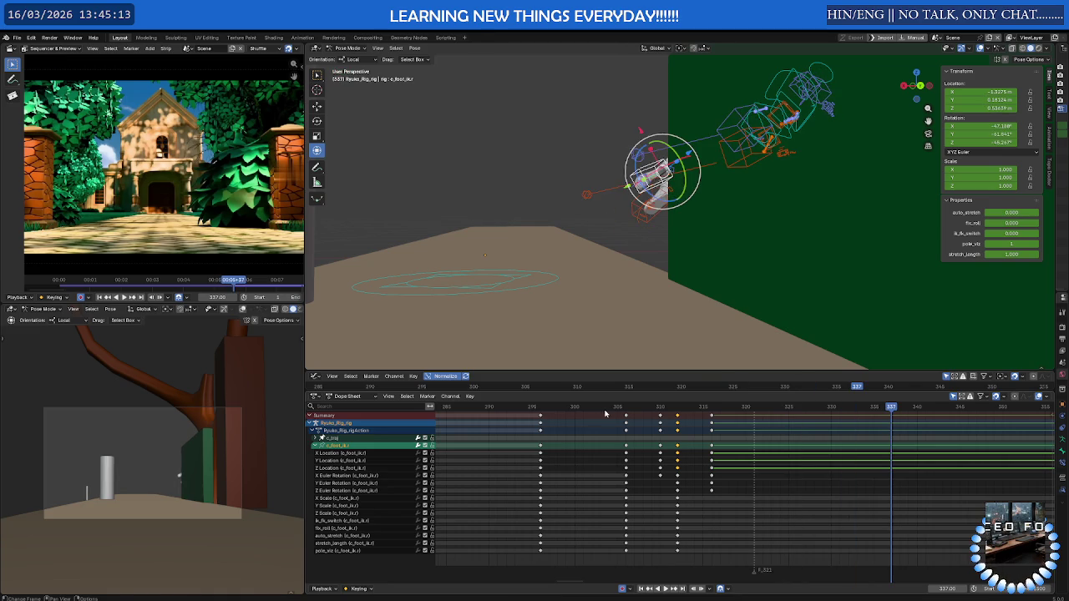
left_click_drag(620, 409, 679, 408)
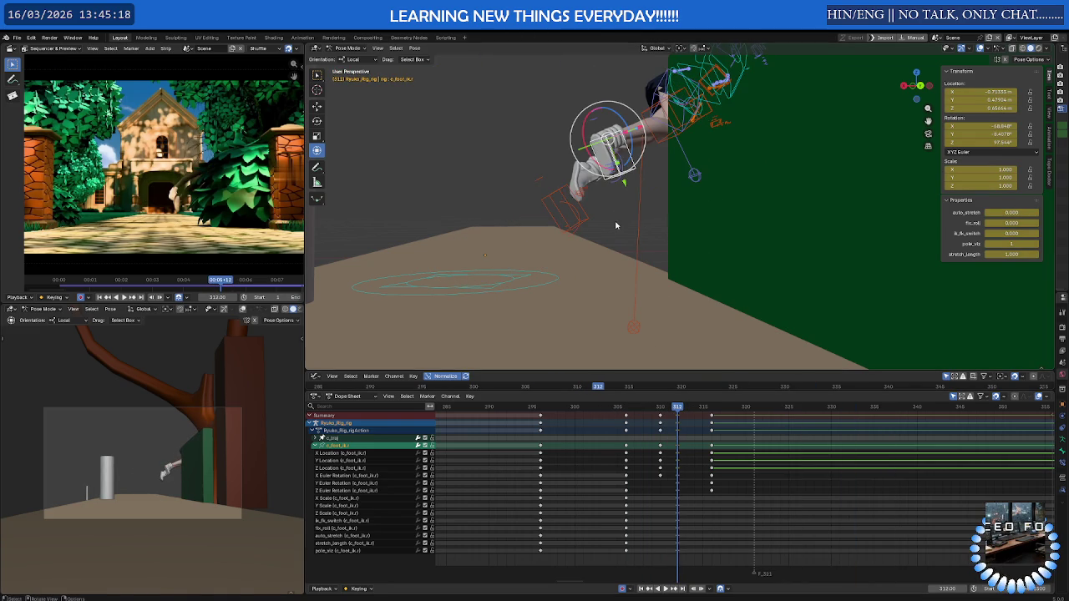
Raise the right foot further and tilt it upward about X, reviewing the step
key("g")
left_click(606, 155)
left_click_drag(576, 103, 565, 74)
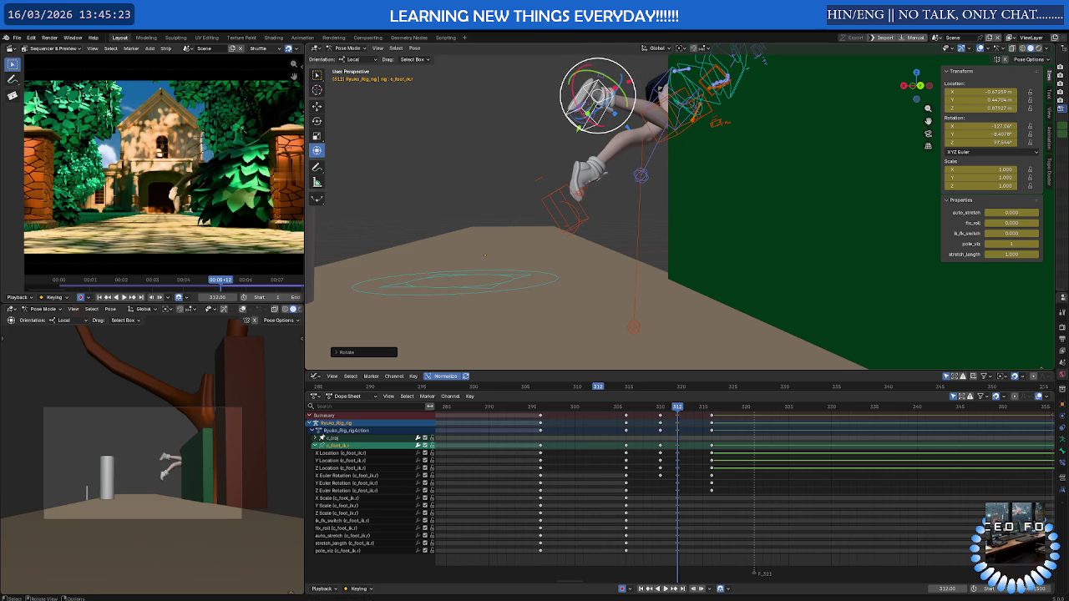
key("space")
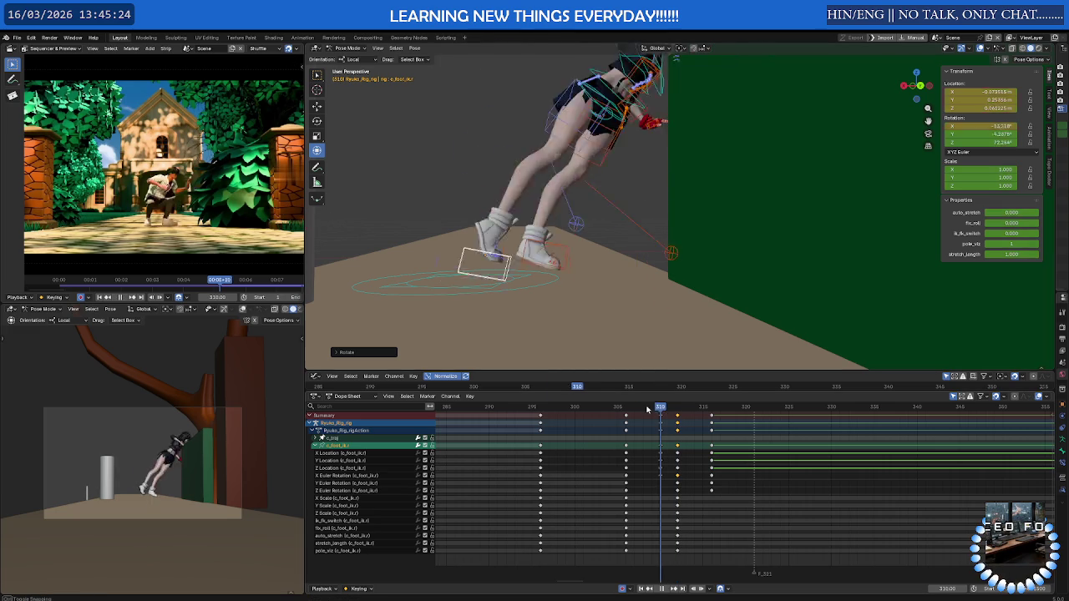
mouse_move(677, 406)
left_mouse_down()
mouse_move(660, 407)
mouse_move(687, 407)
left_mouse_up()
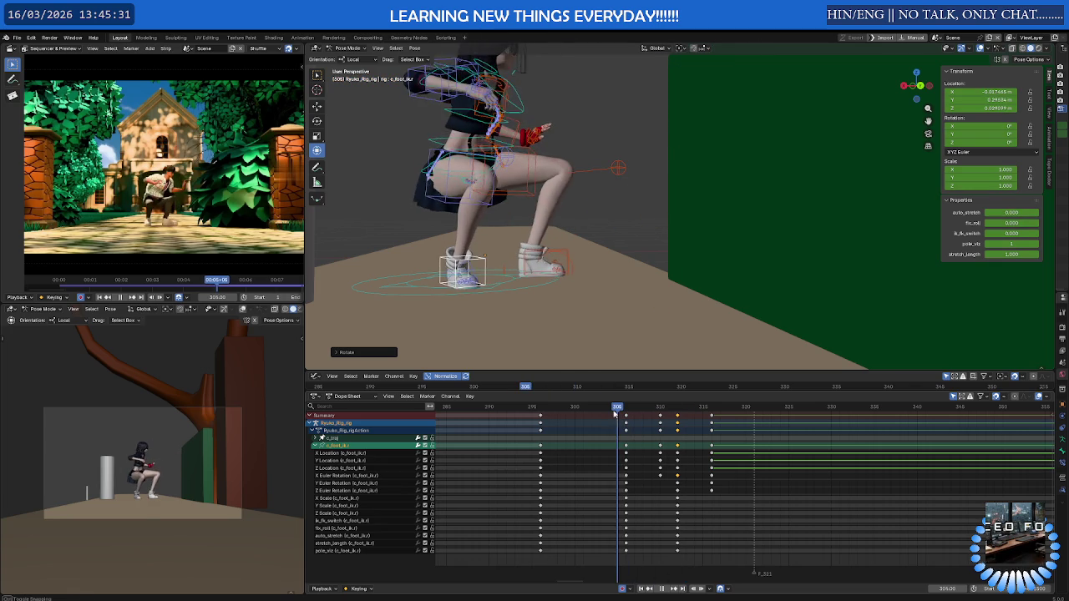
key("space")
left_click(563, 252)
Lift c_foot_ik.l up and left, rotate it about local X, and play back
left_click(565, 251)
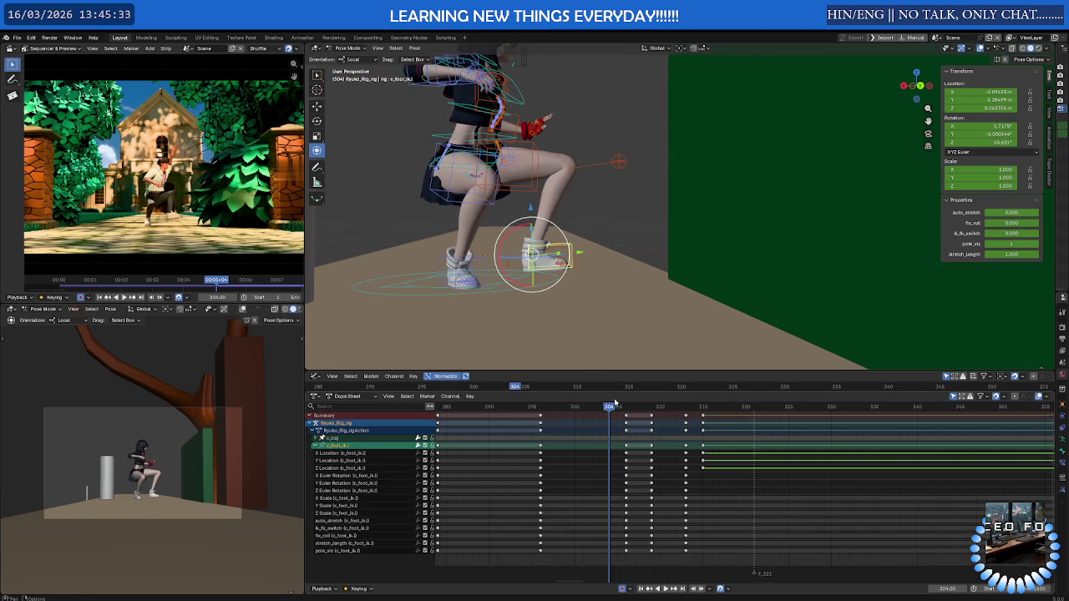
left_click_drag(610, 408, 685, 408)
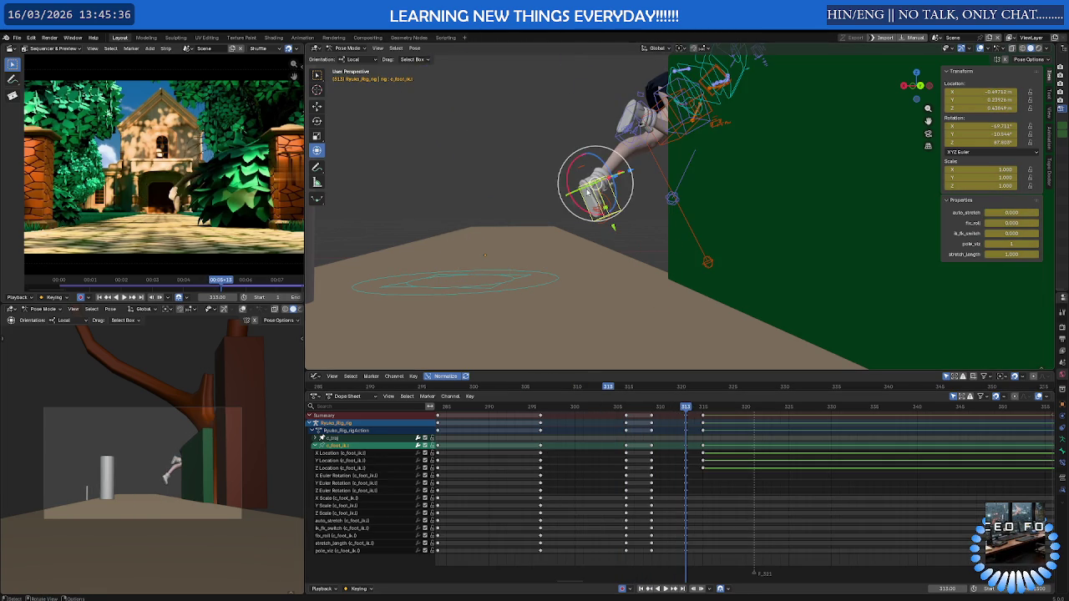
key("g")
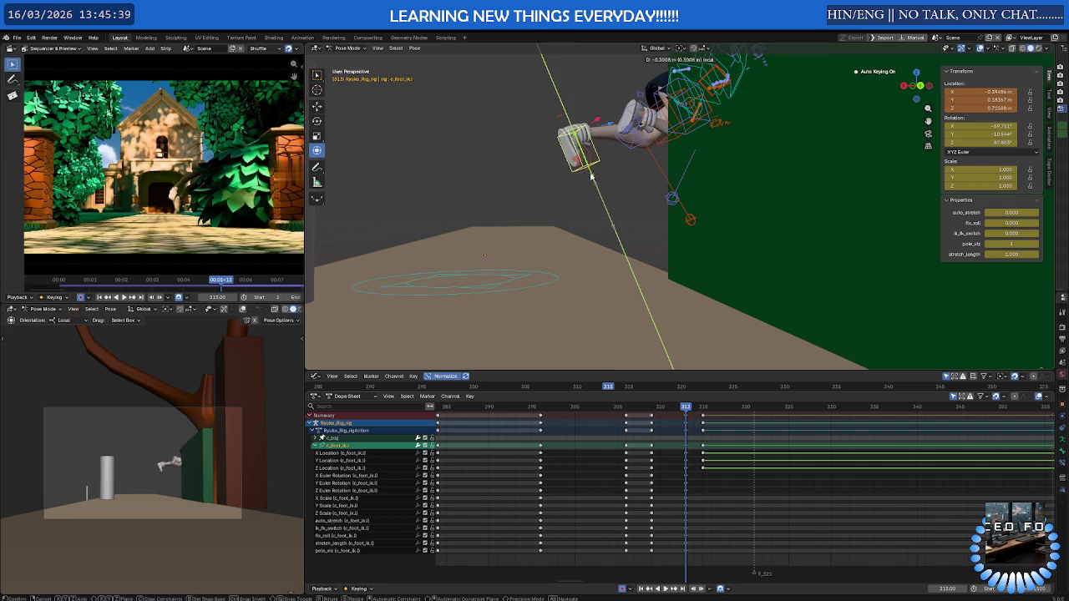
left_click(570, 159)
key("r")
key("x")
key("x")
left_click(673, 383)
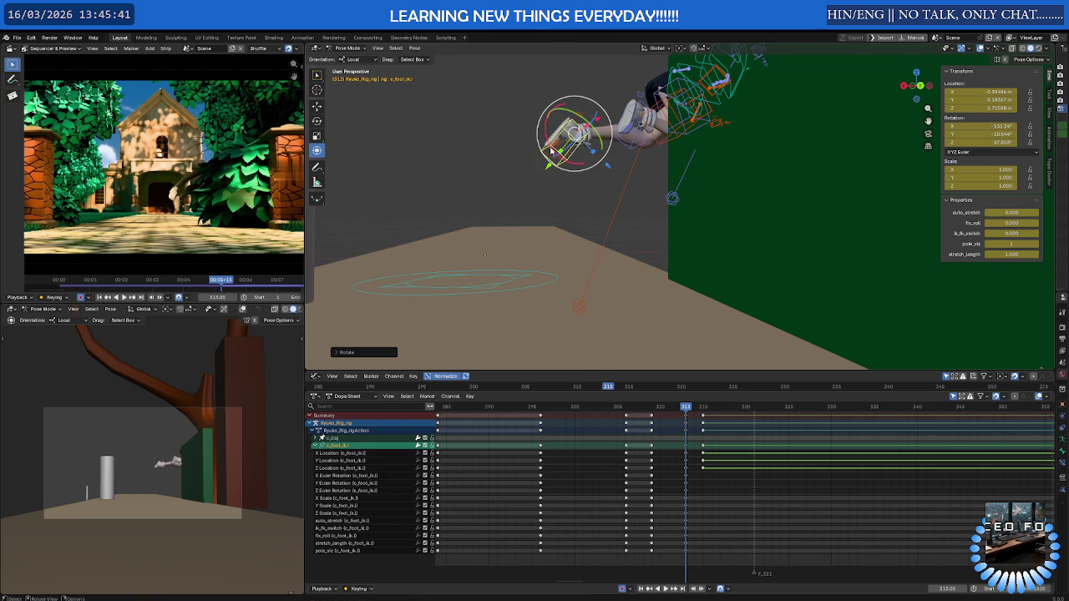
key("space")
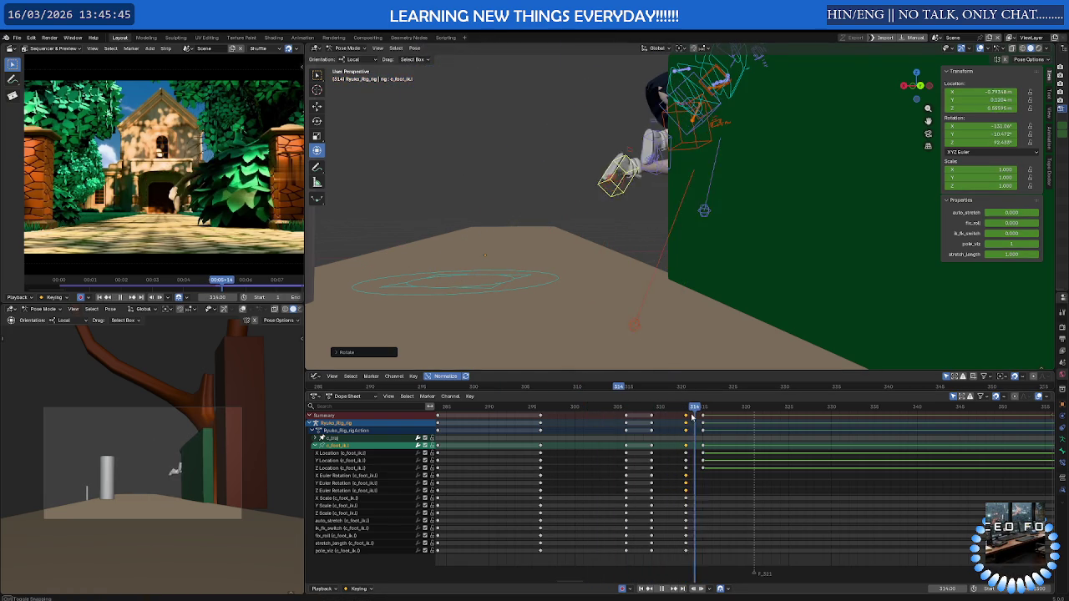
key("Escape")
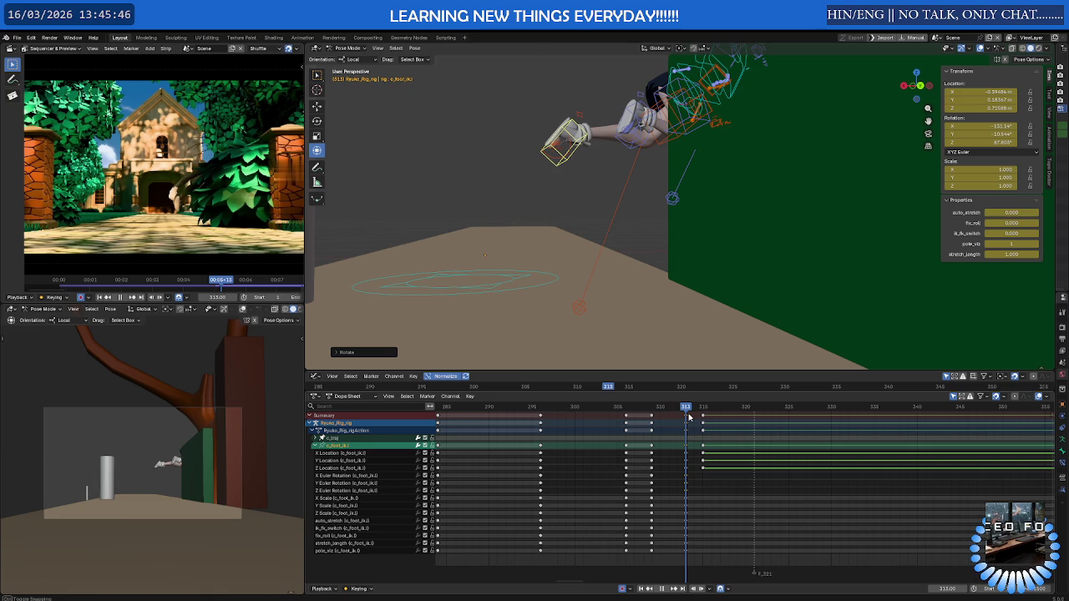
Test playback without the frame-315 keys, then undo to restore them
left_click(715, 478)
left_click_drag(701, 439, 702, 439)
key("Delete")
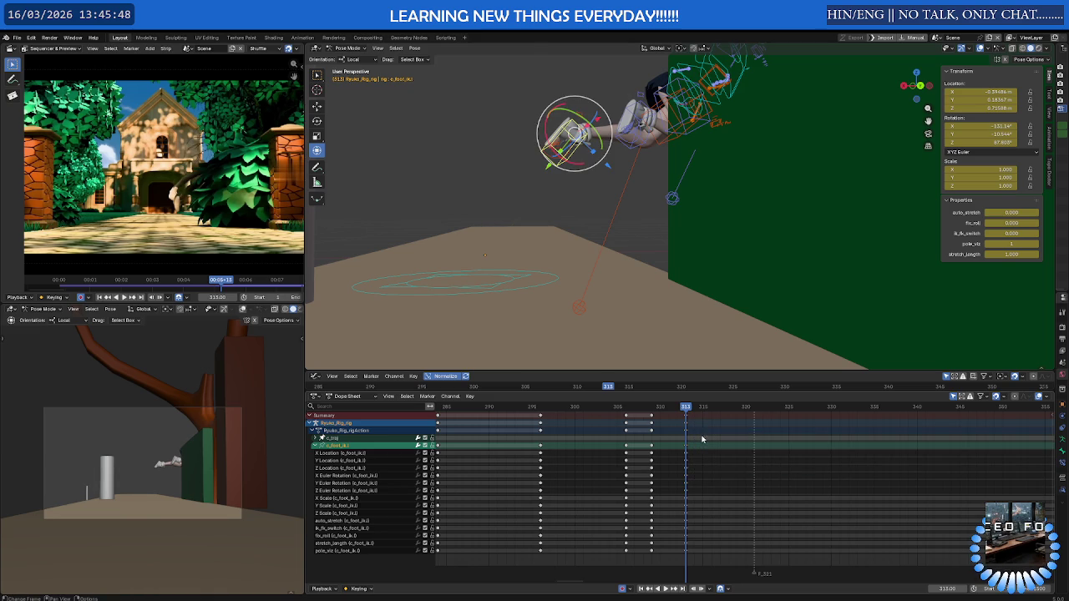
key("space")
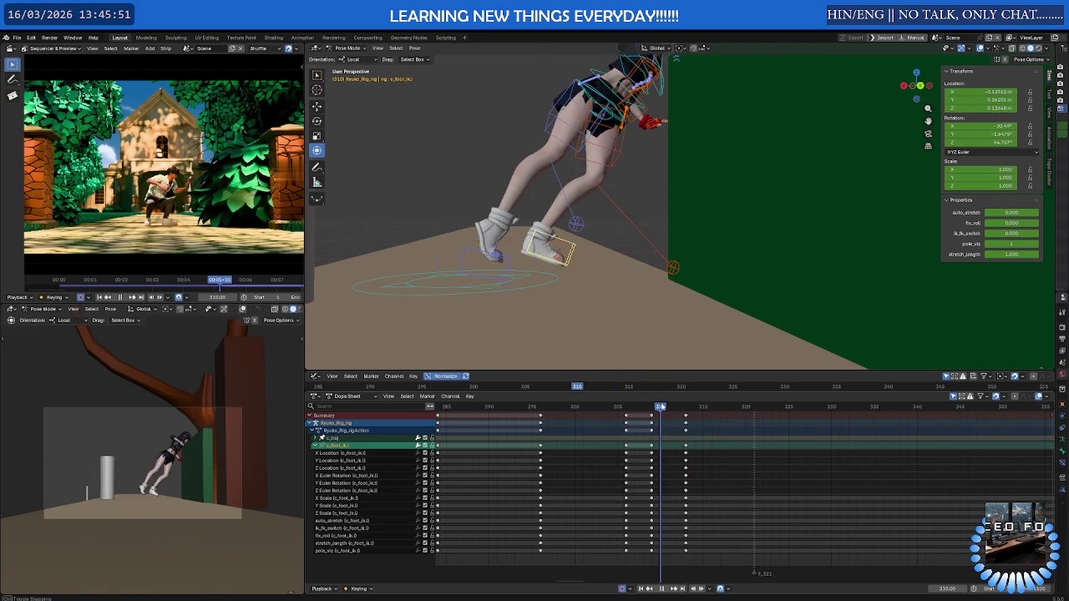
key("Escape")
key("ctrl+z")
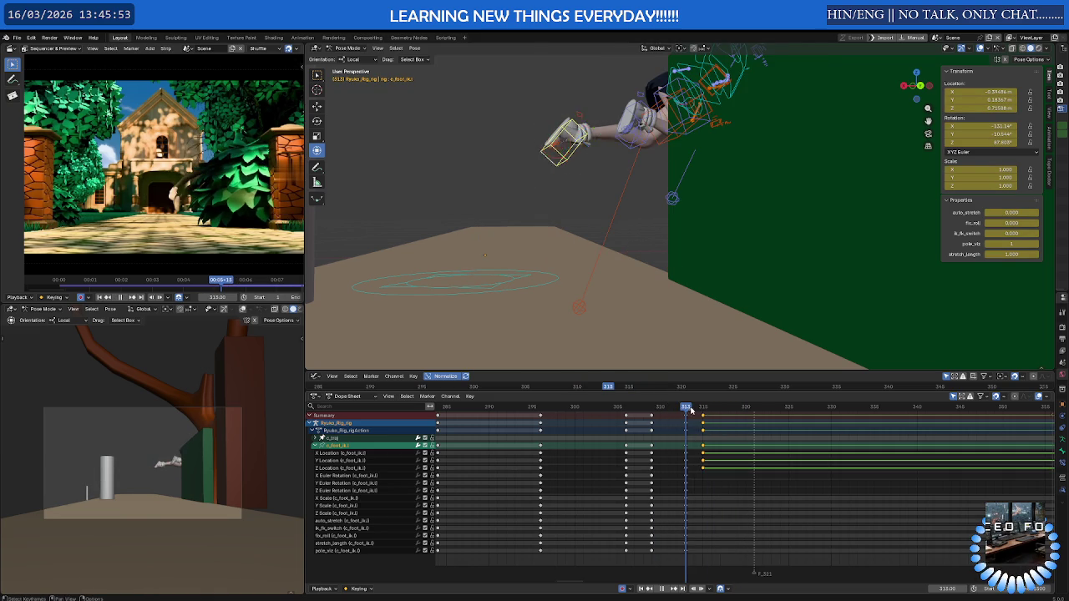
At frame 315, raise the left foot along its local Y to about 0.95 m and frame it
left_click_drag(688, 410, 702, 409)
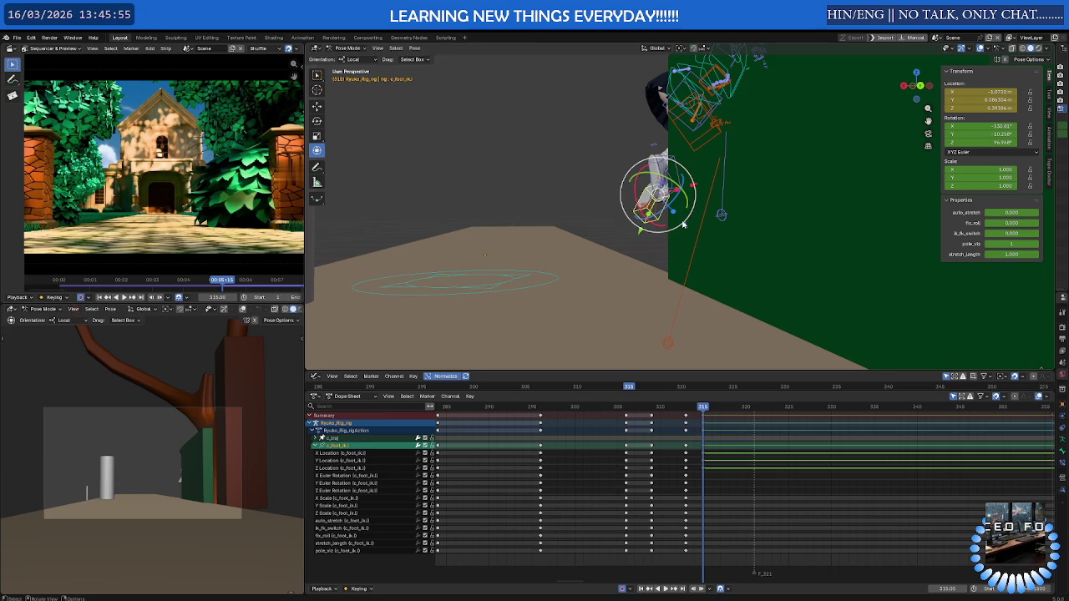
mouse_move(664, 224)
left_mouse_down()
mouse_move(659, 142)
mouse_move(641, 117)
left_mouse_up()
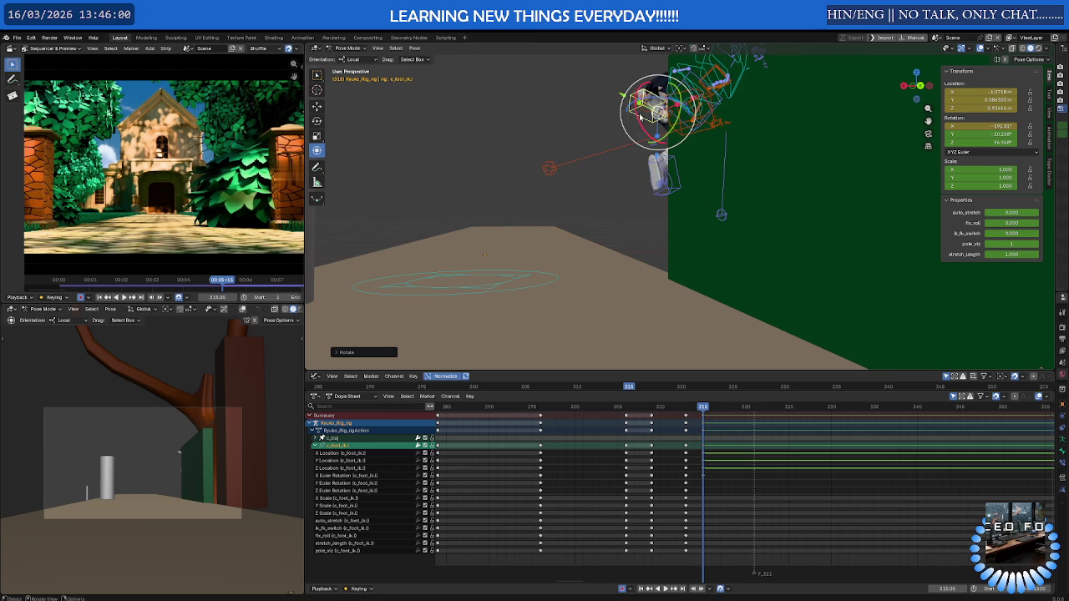
key("g")
key("y")
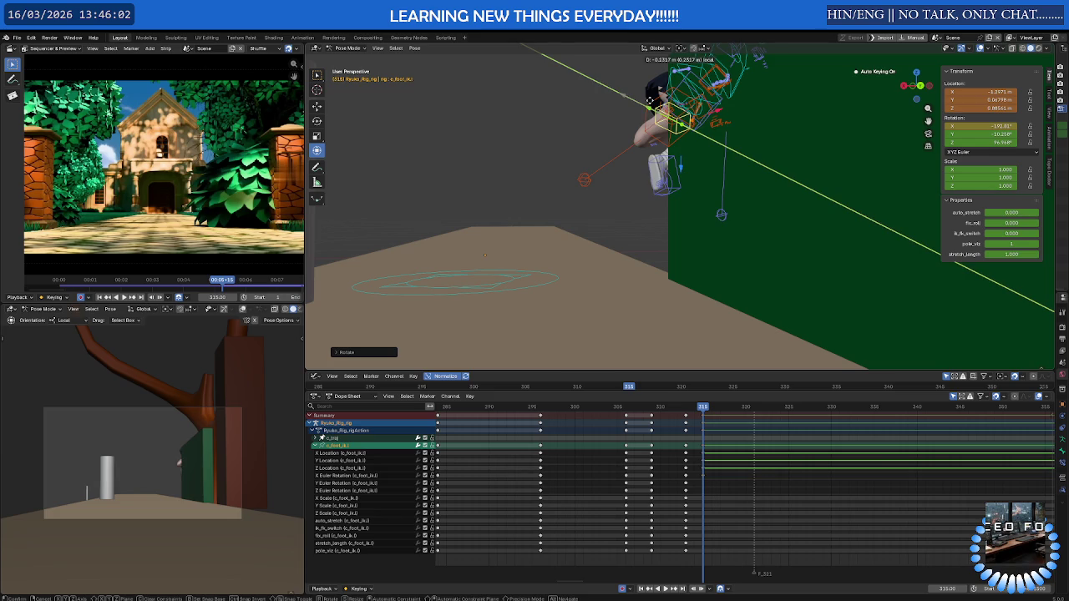
key("Escape")
key("g")
key("y")
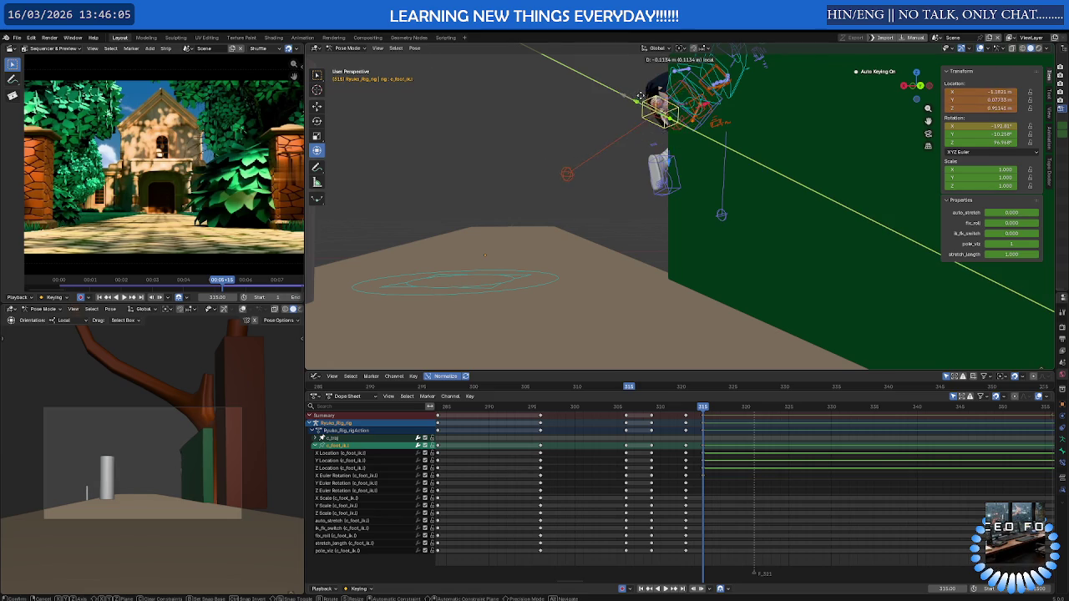
left_click(644, 96)
middle_click_drag(645, 97, 828, 167)
key("KP_Decimal")
scroll(738, 181, "down", 3)
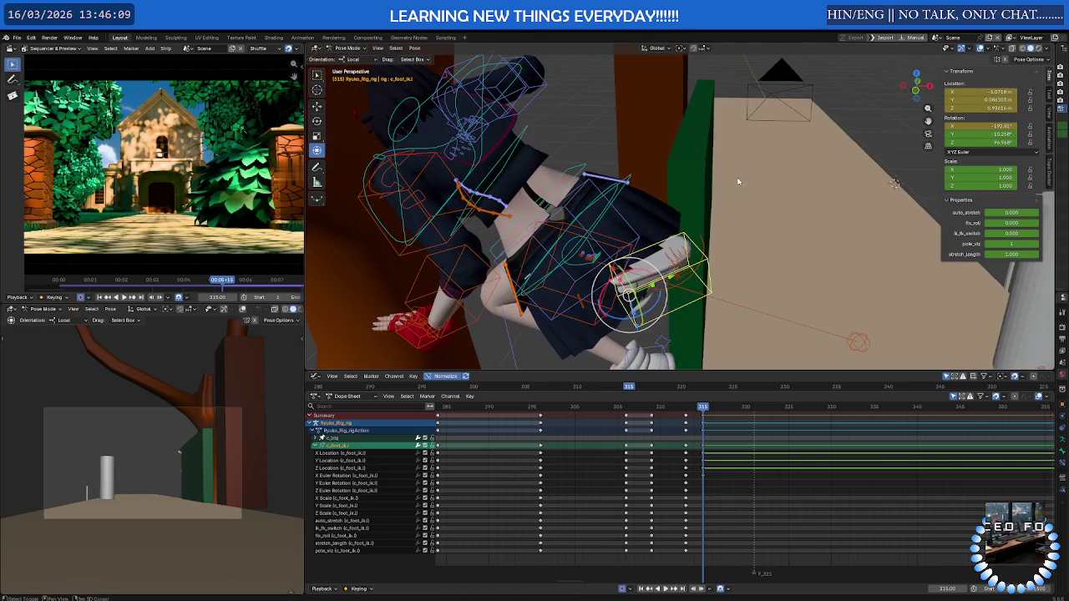
Shift the c_root_master.x keyframes one frame earlier in the Dope Sheet
left_click(602, 227)
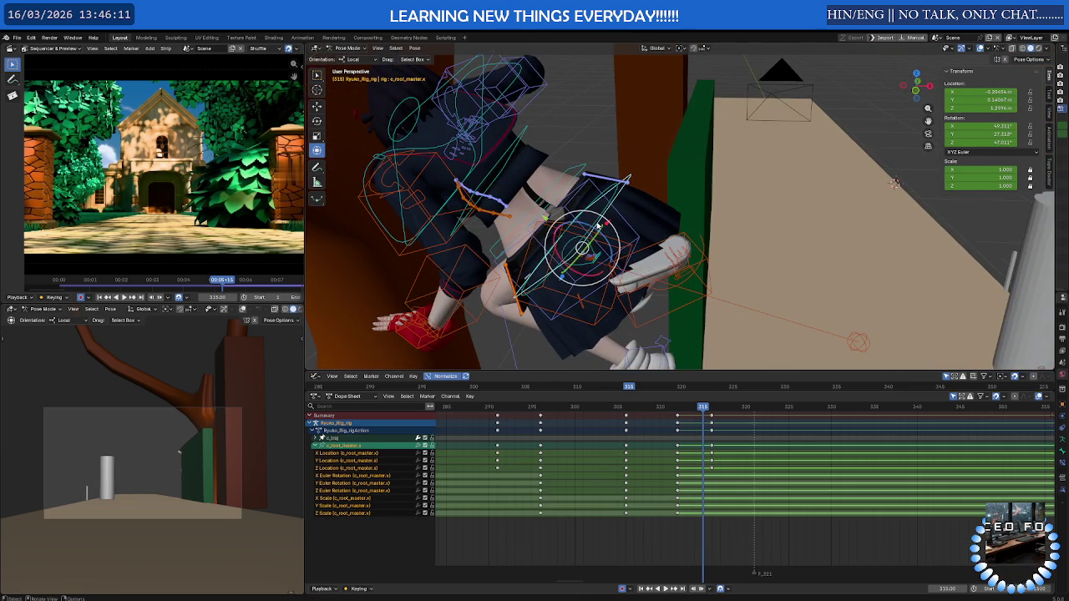
key("g")
left_click(703, 439)
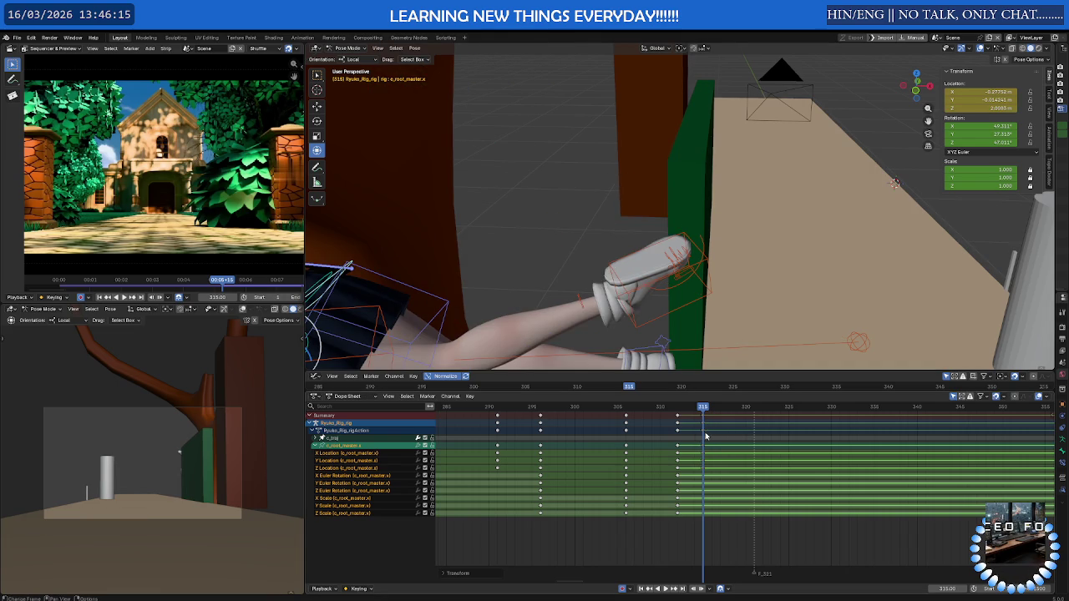
Play the climb and scrub through frames 313 and 311 to review the shifted motion
middle_click_drag(651, 242, 607, 257)
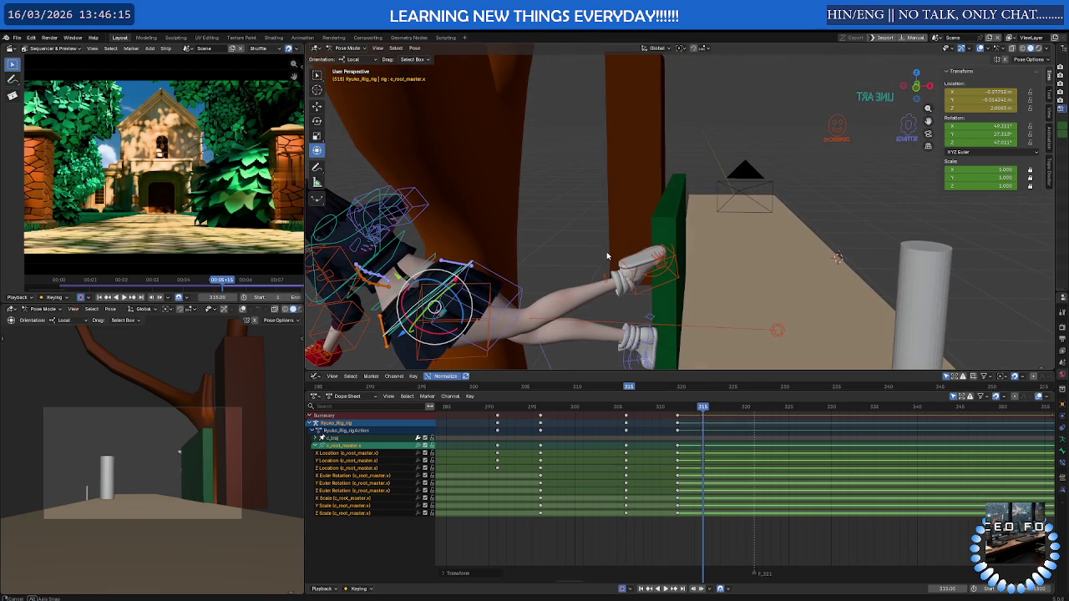
left_click(677, 285)
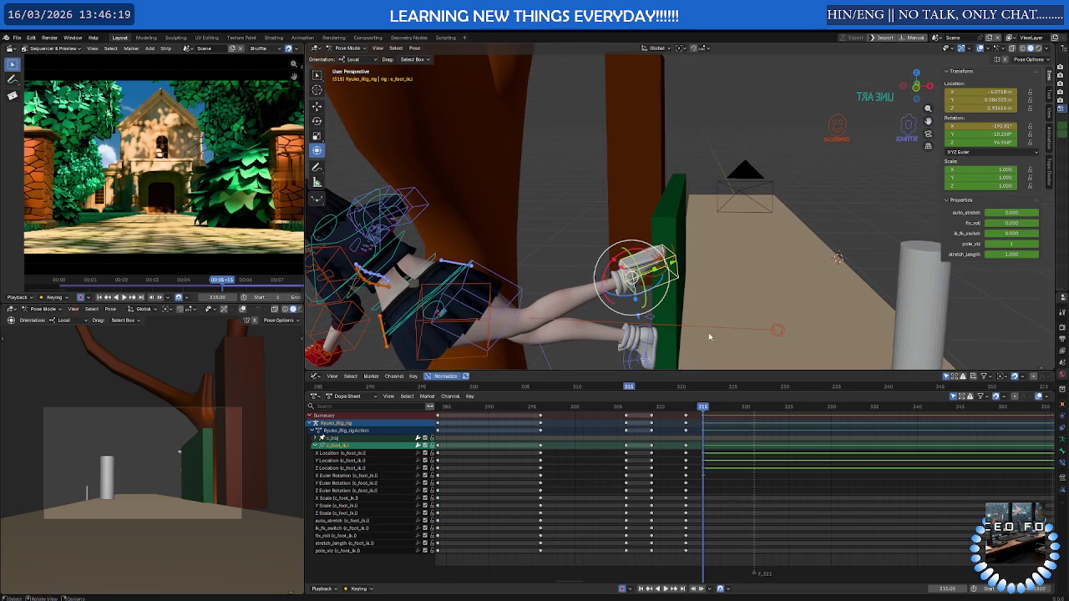
middle_click_drag(714, 339, 504, 351)
scroll(132, 443, "up", 2)
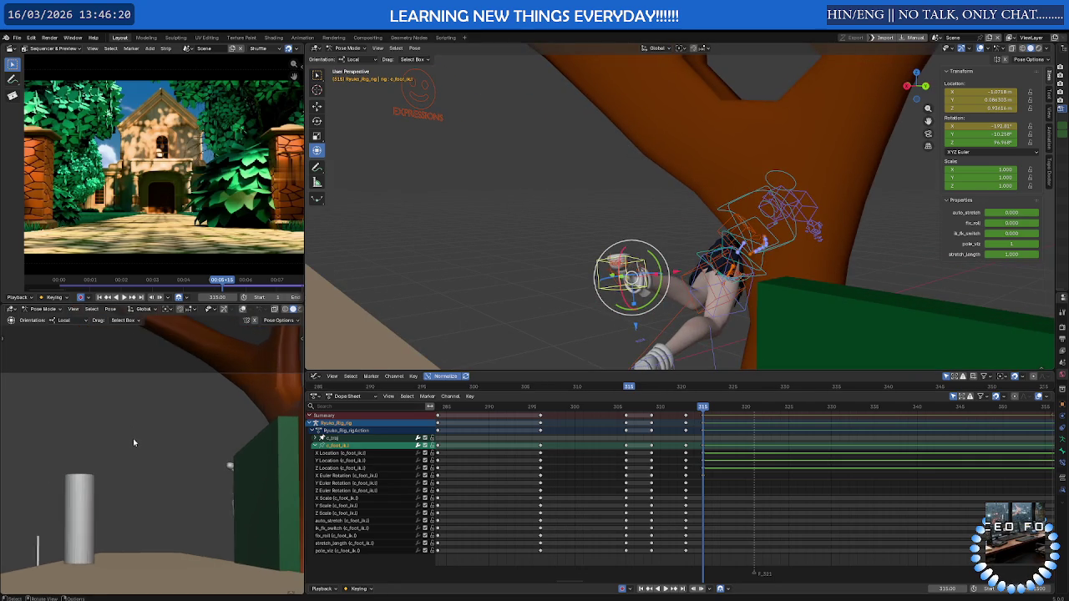
middle_click_drag(133, 443, 124, 414, "shift")
scroll(124, 414, "up", 1)
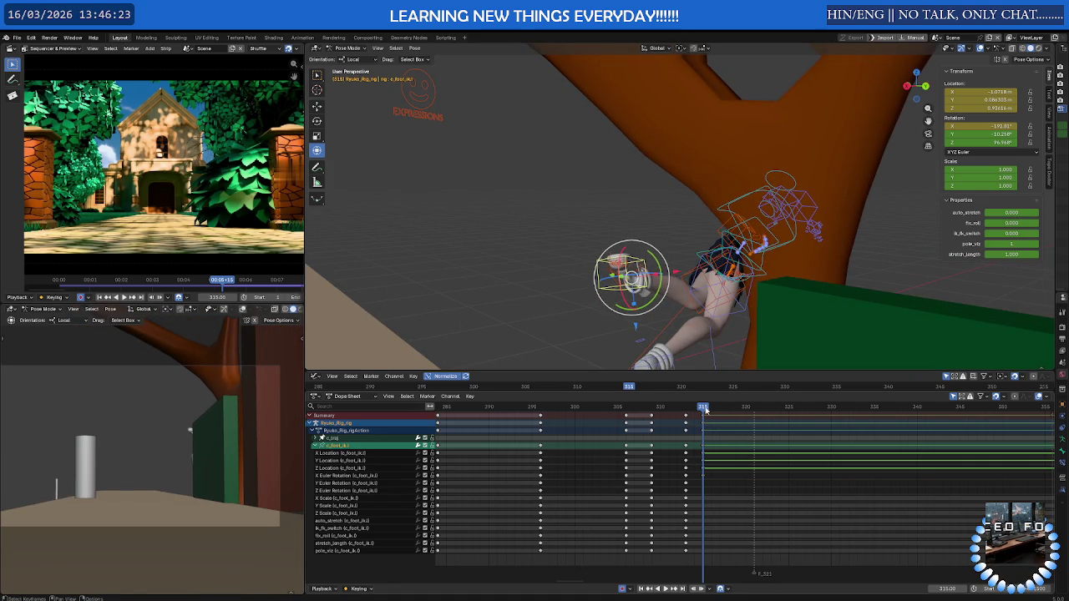
key("space")
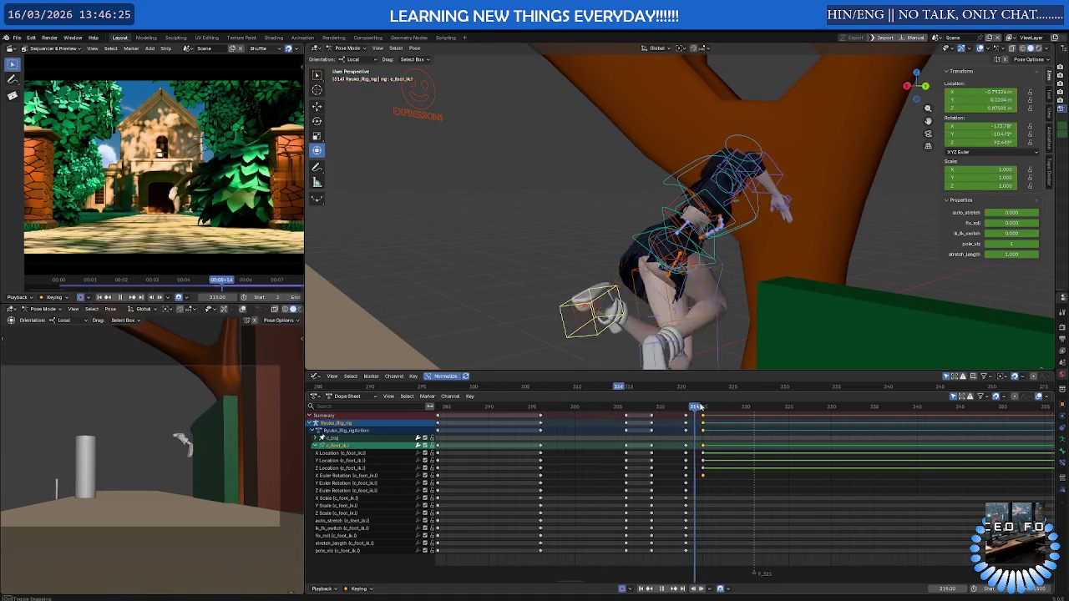
mouse_move(679, 399)
left_mouse_down()
mouse_move(688, 398)
mouse_move(668, 402)
left_mouse_up()
mouse_move(672, 359)
middle_mouse_down()
mouse_move(682, 332)
mouse_move(679, 234)
mouse_move(631, 273)
mouse_move(576, 267)
middle_mouse_up()
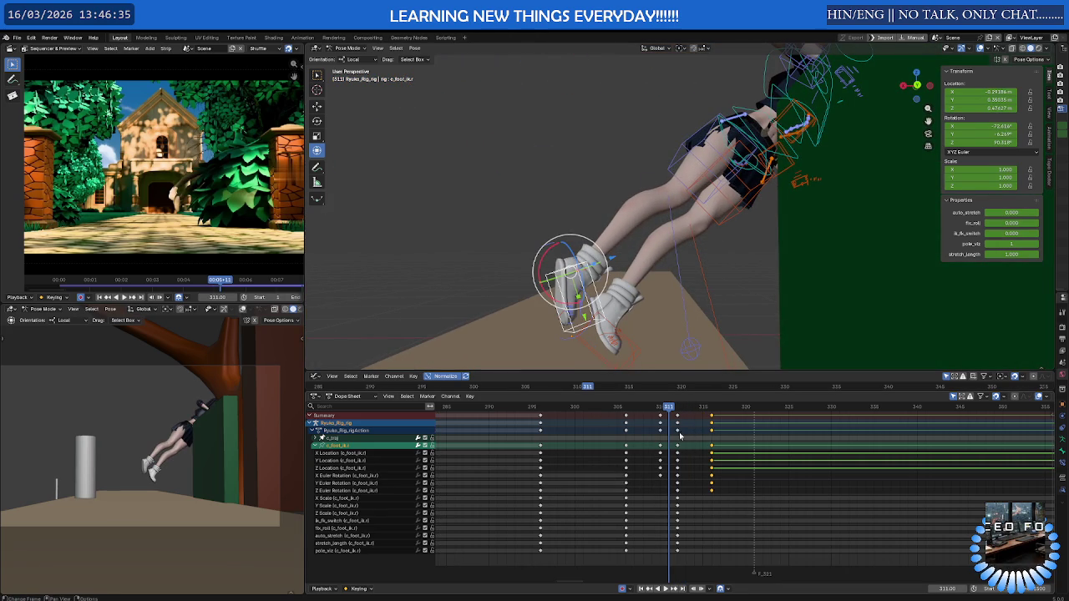
Move the right foot IK control up toward the wall and keyframe it at frame 322
key("space")
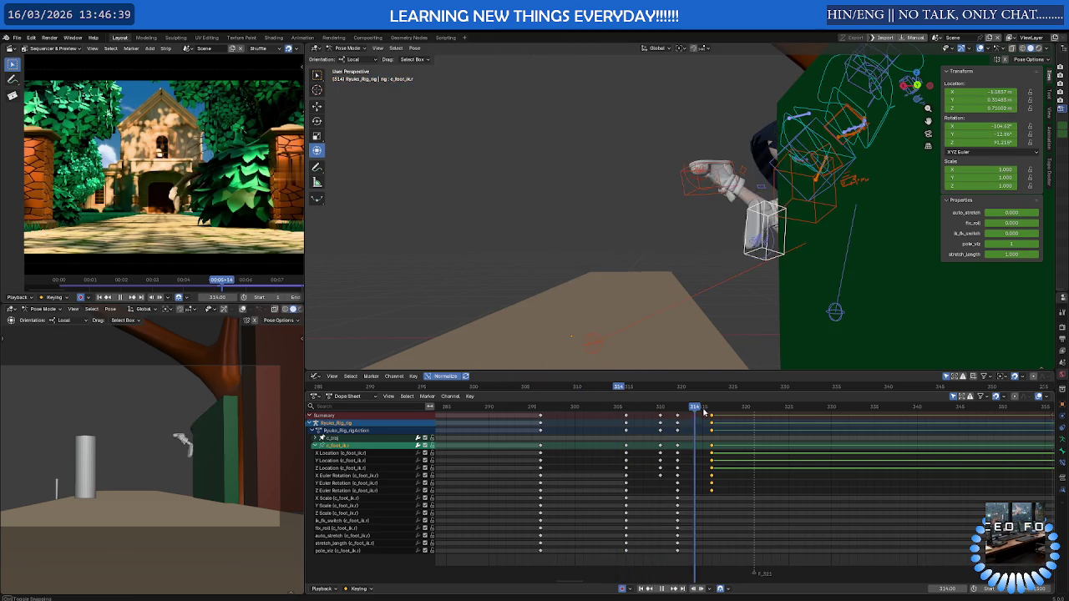
key("space")
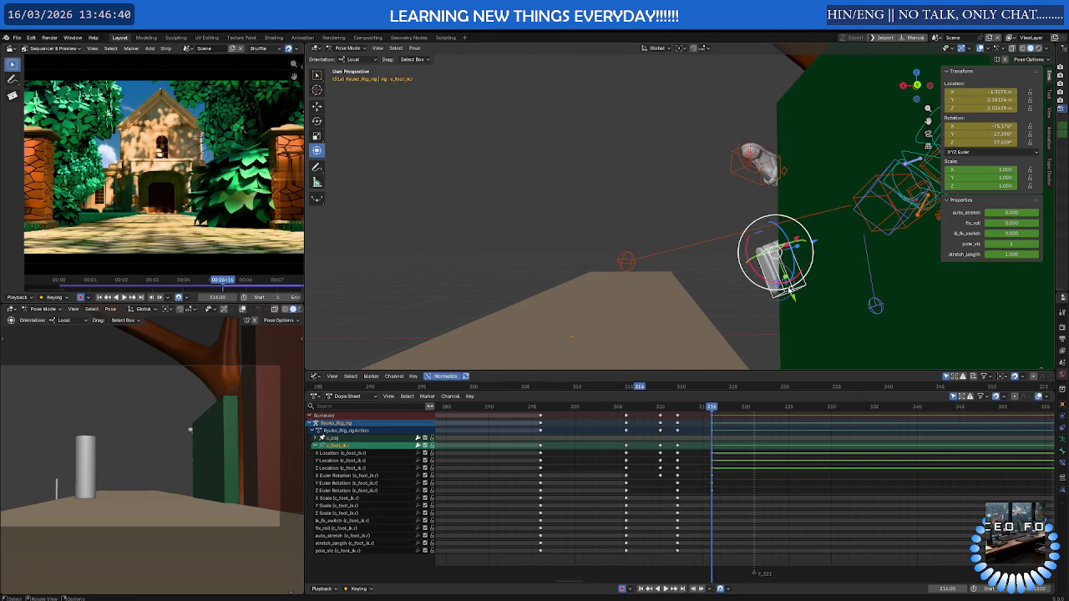
left_click_drag(795, 298, 800, 228)
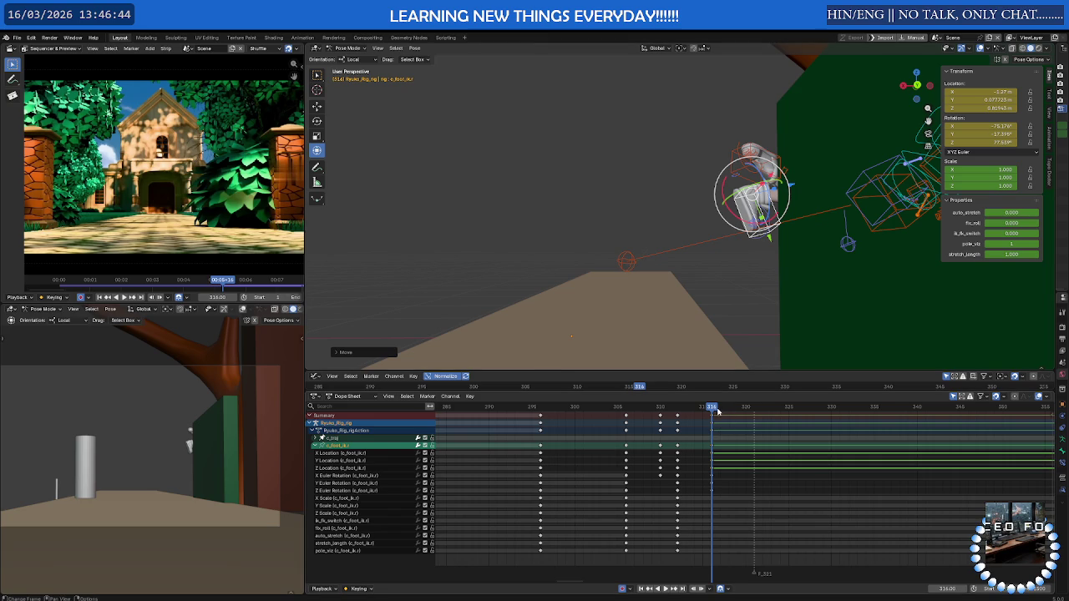
key("space")
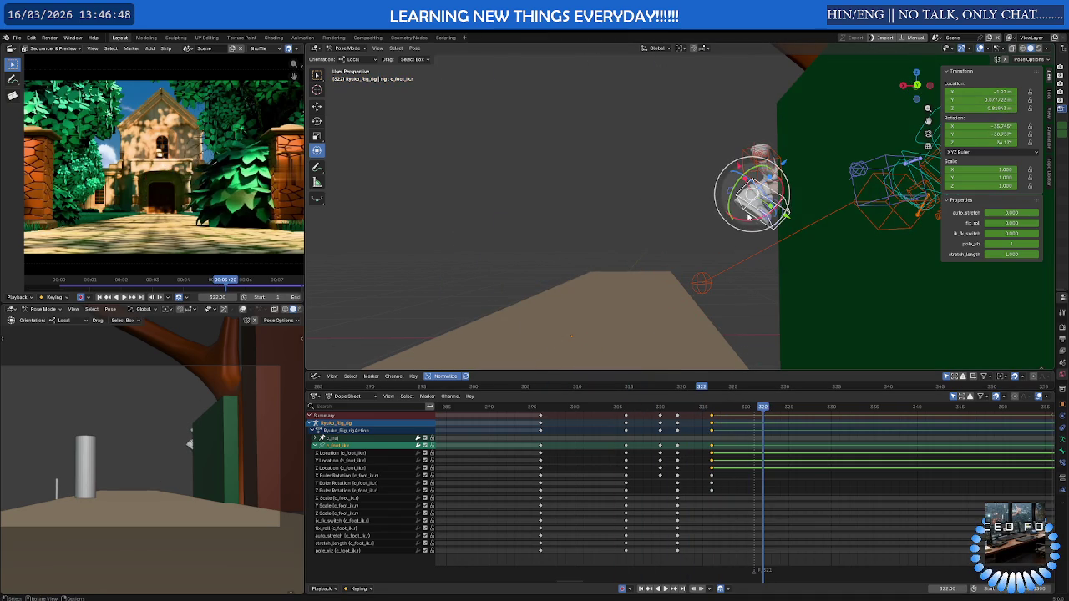
left_click_drag(749, 215, 858, 205)
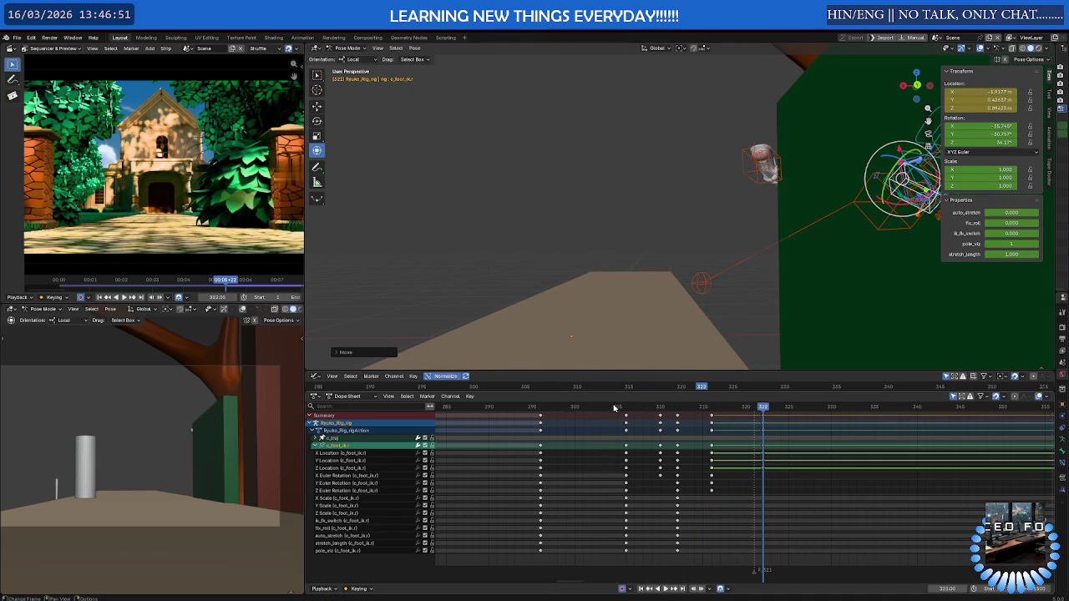
key("i")
Review frames 304–315 by scrubbing and playback, then undo to the earlier foot pose
left_click(659, 406)
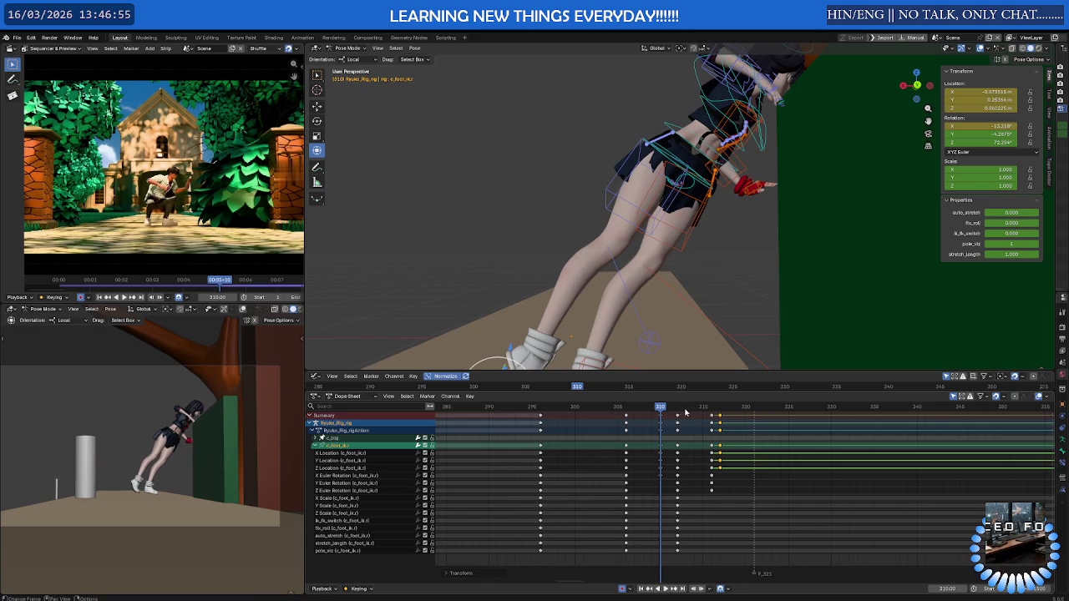
left_click_drag(667, 408, 698, 408)
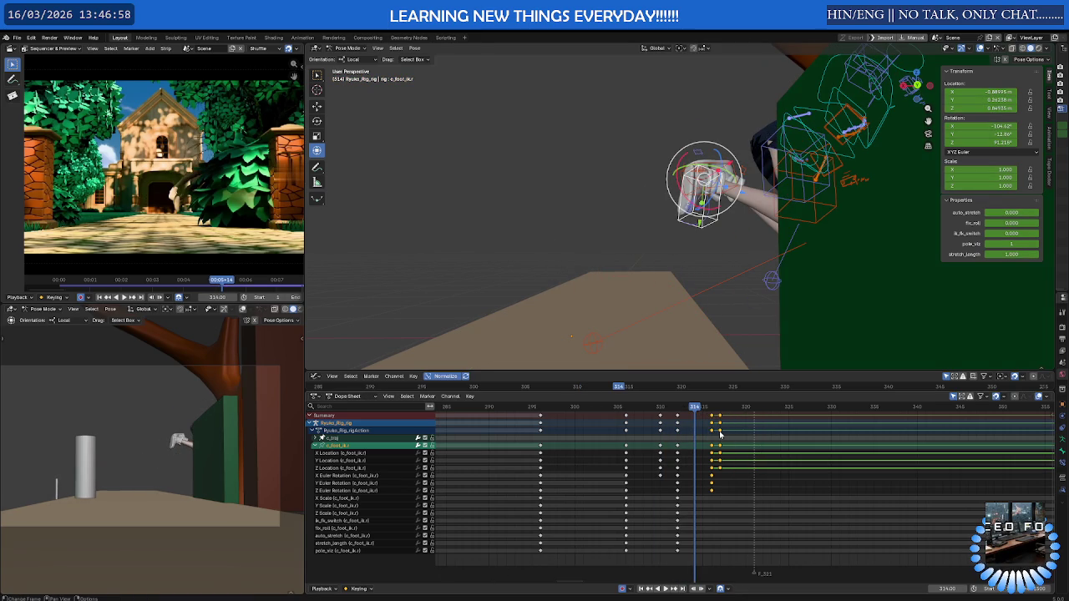
key("space")
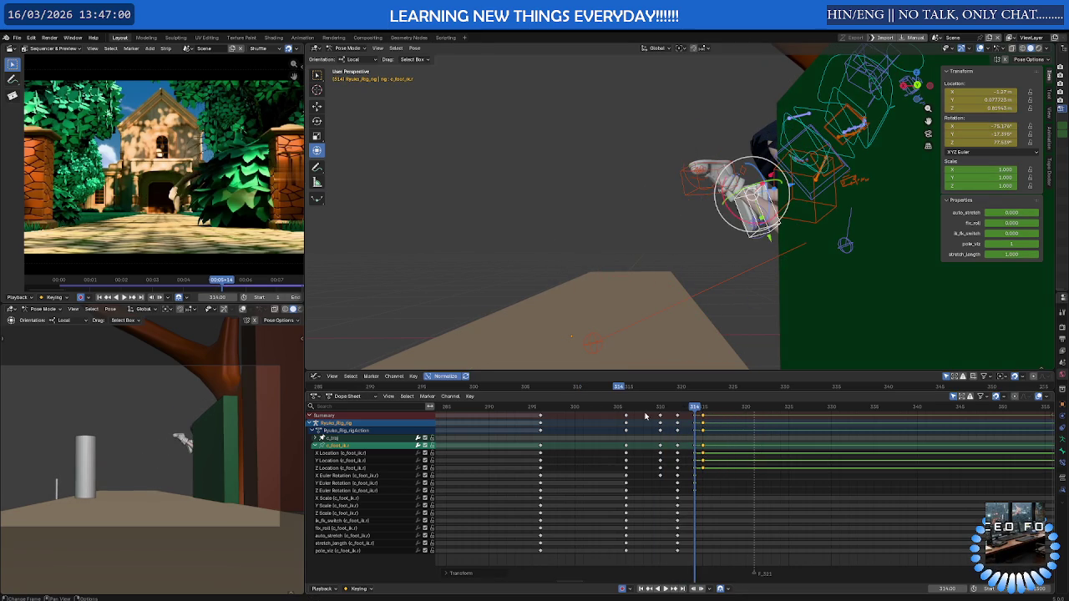
left_click(611, 407)
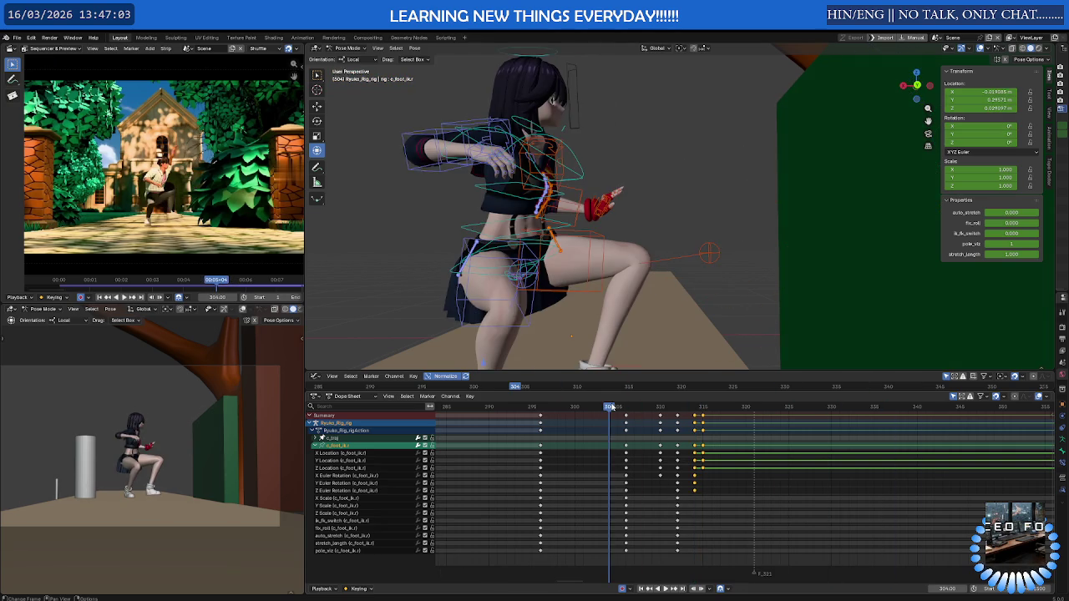
left_click(626, 406)
mouse_move(638, 408)
left_mouse_down()
mouse_move(704, 407)
mouse_move(685, 408)
left_mouse_up()
key("ctrl+z")
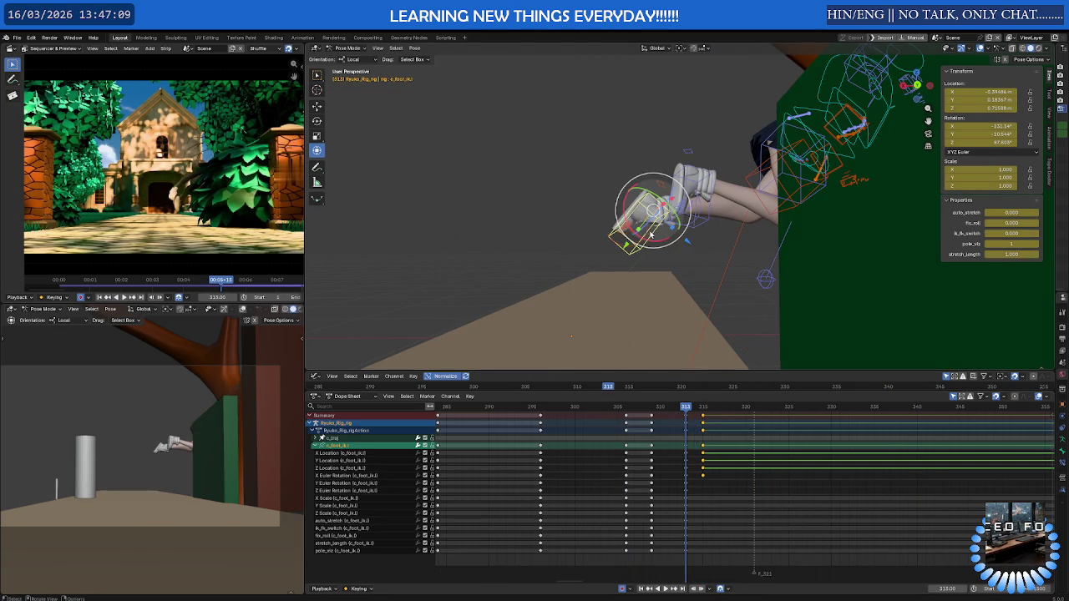
At frame 311, move the left foot IK control onto the tree and rotate it around local Y
mouse_move(687, 410)
left_mouse_down()
mouse_move(669, 409)
mouse_move(684, 410)
left_mouse_up()
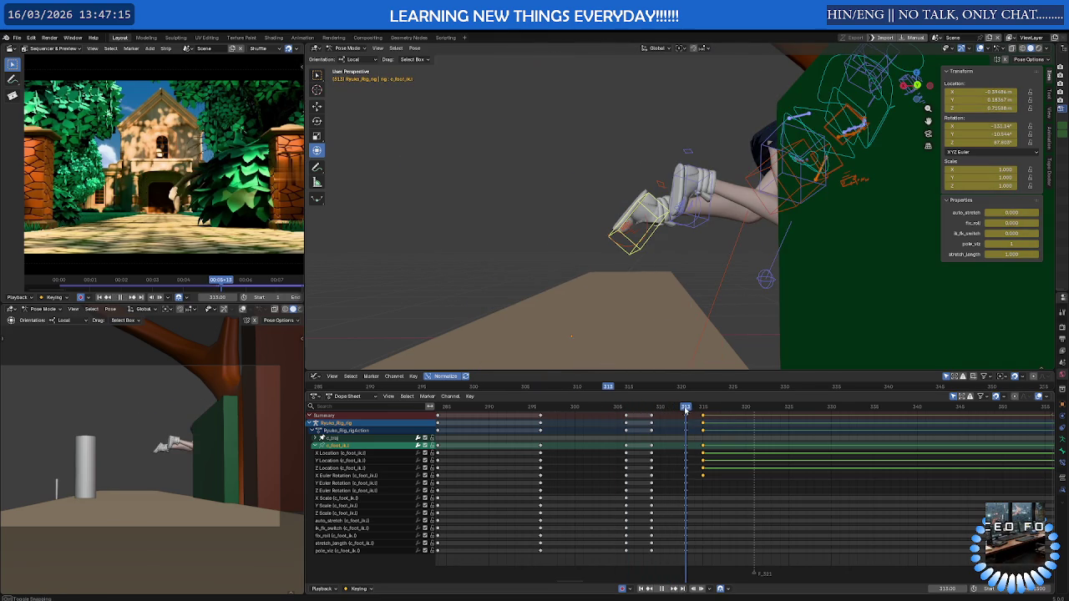
key("g")
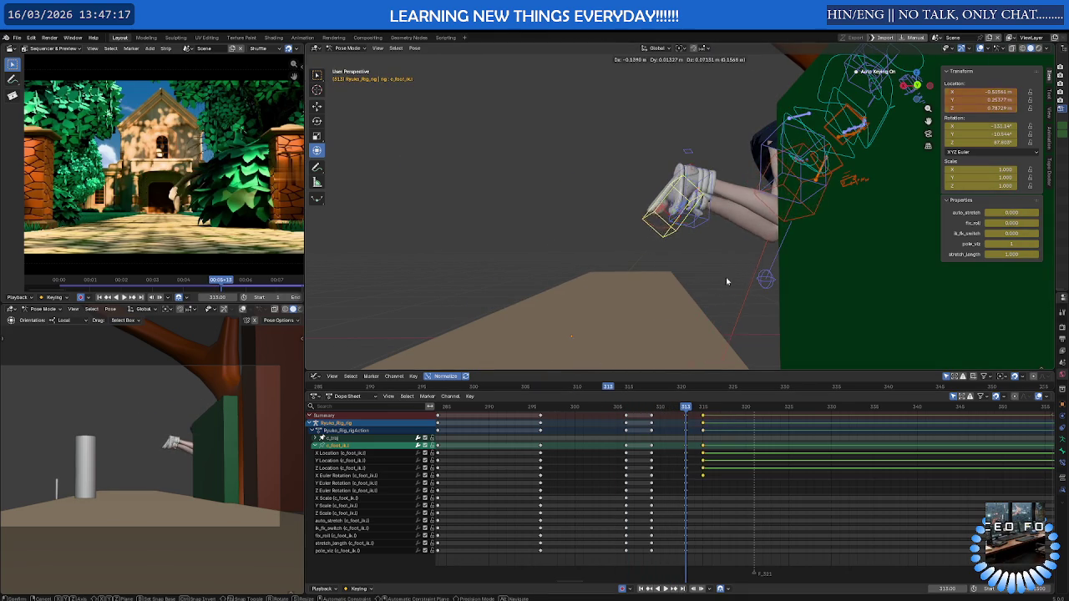
left_click(726, 277)
middle_click_drag(726, 278, 802, 247)
key("g")
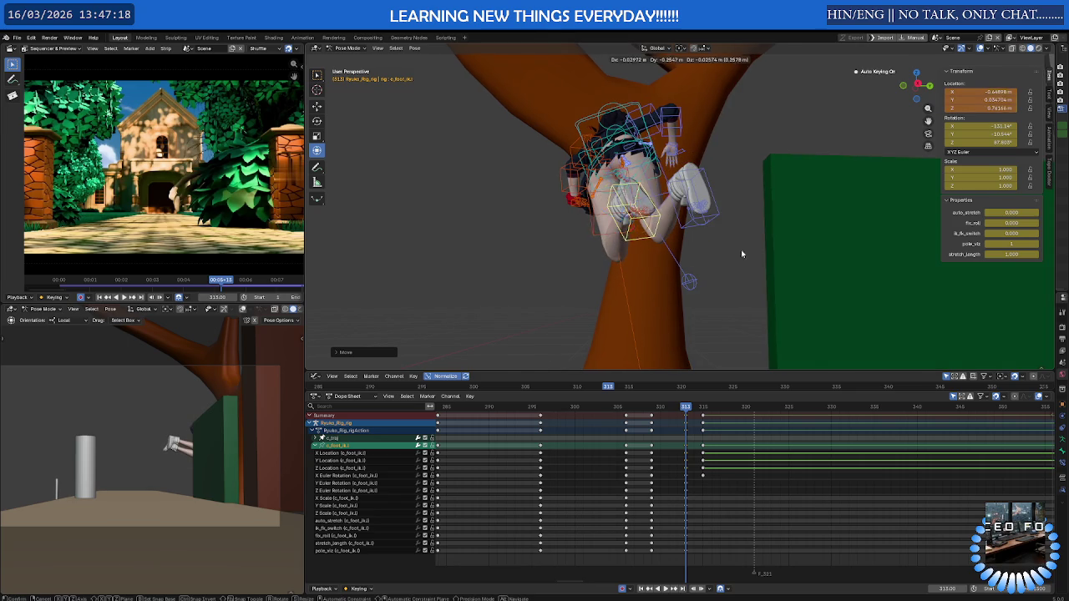
left_click(654, 213)
key("r")
key("y")
key("y")
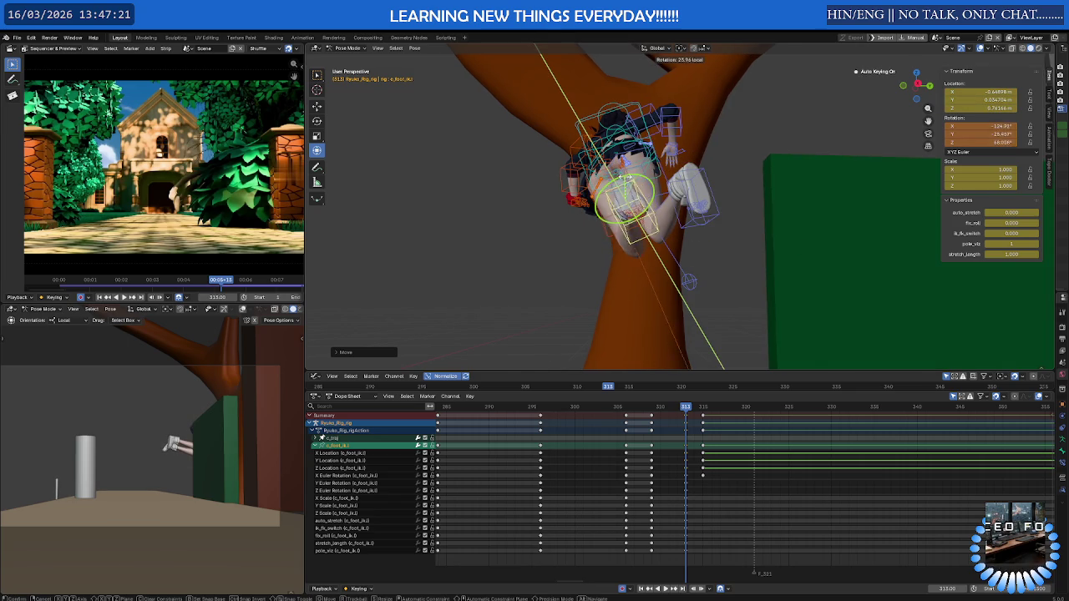
left_click(635, 200)
mouse_move(634, 200)
middle_mouse_down()
mouse_move(683, 204)
mouse_move(746, 275)
middle_mouse_up()
Frame the character against the trunk and cancel a trial foot rotation
mouse_move(667, 260)
middle_mouse_down()
mouse_move(585, 246)
mouse_move(687, 271)
mouse_move(668, 284)
middle_mouse_up()
scroll(635, 251, "down", 3)
scroll(635, 276, "up", 2)
scroll(592, 263, "up", 3)
middle_click_drag(593, 263, 600, 267)
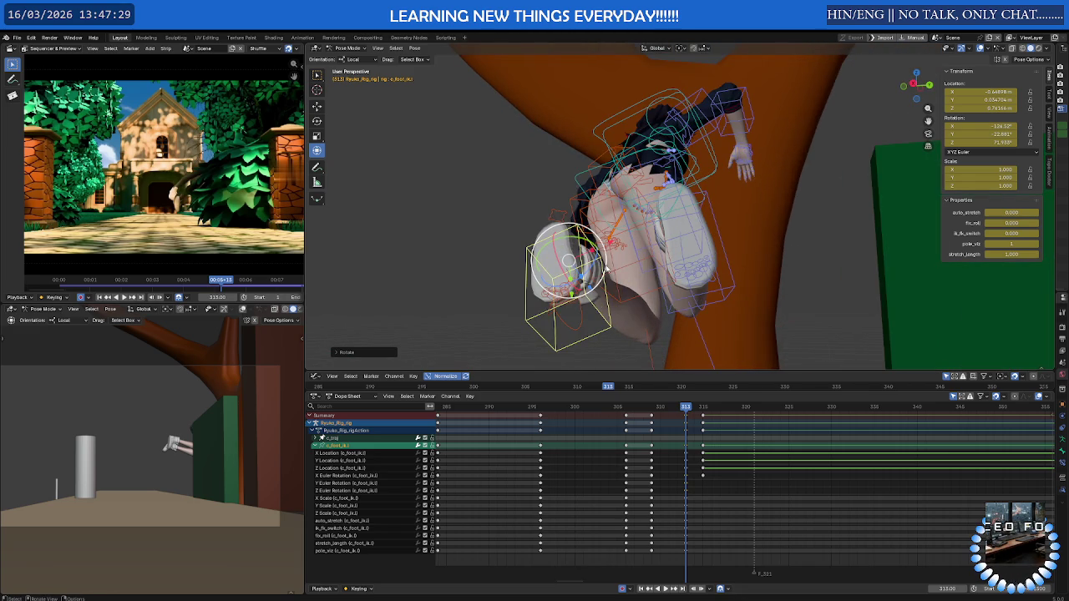
key("r")
key("y")
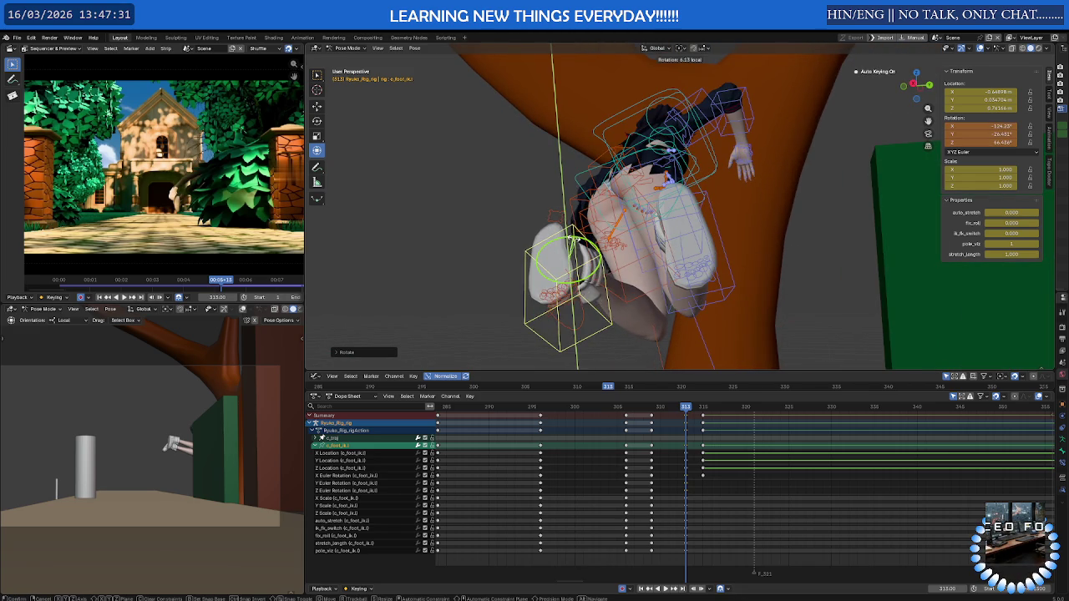
key("Escape")
middle_click_drag(566, 241, 598, 242)
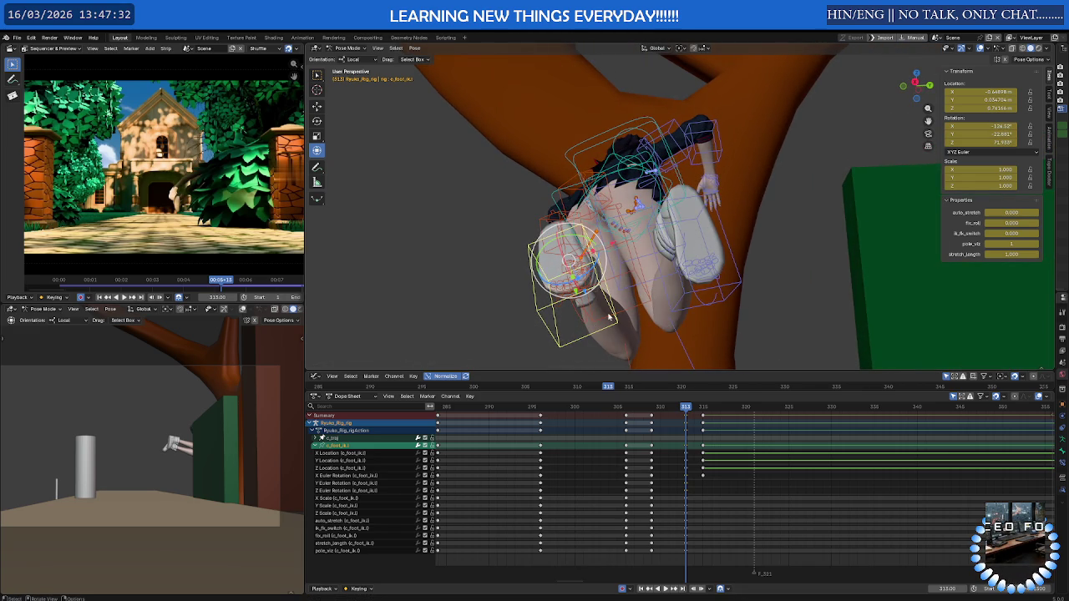
Play the climb from frame 301 and return to frame 313
left_click_drag(686, 407, 583, 406)
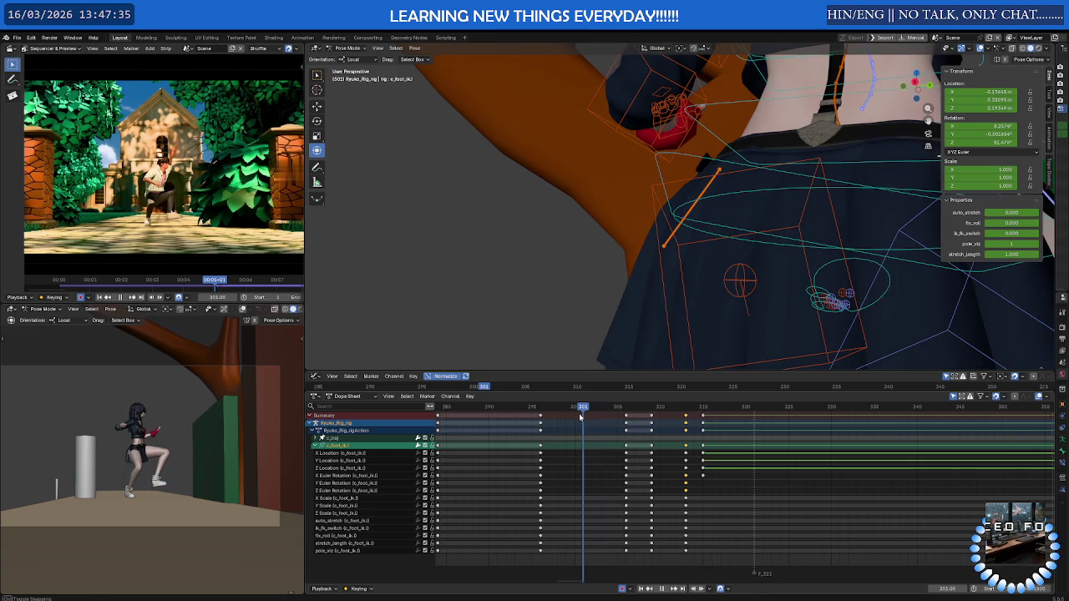
scroll(163, 433, "up", 2)
scroll(186, 405, "up", 2)
mouse_move(186, 405)
middle_mouse_down()
mouse_move(201, 419)
mouse_move(171, 414)
middle_mouse_up()
scroll(202, 420, "down", 3)
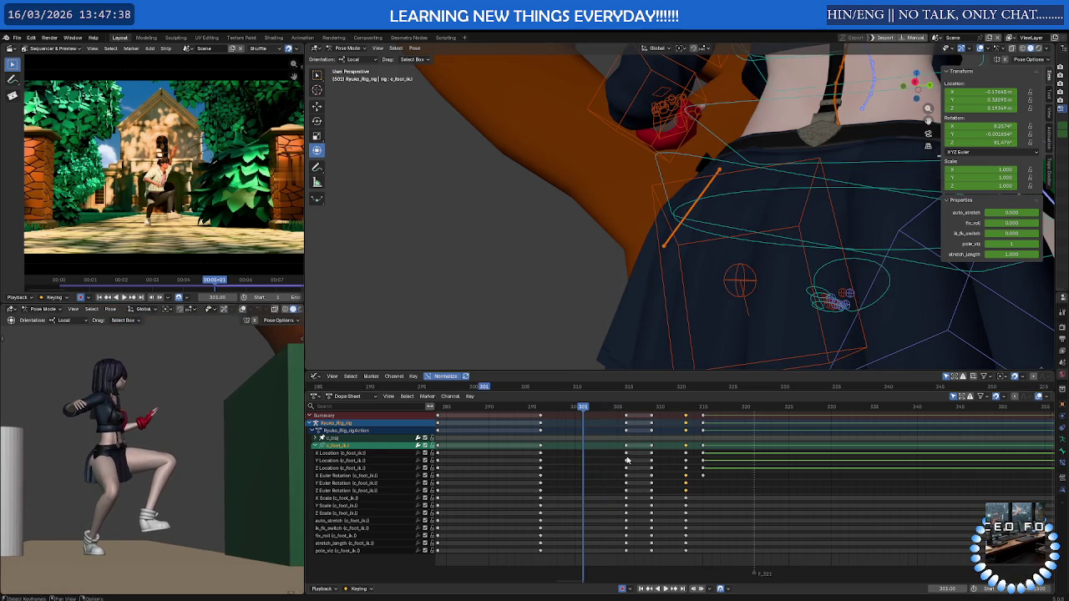
key("space")
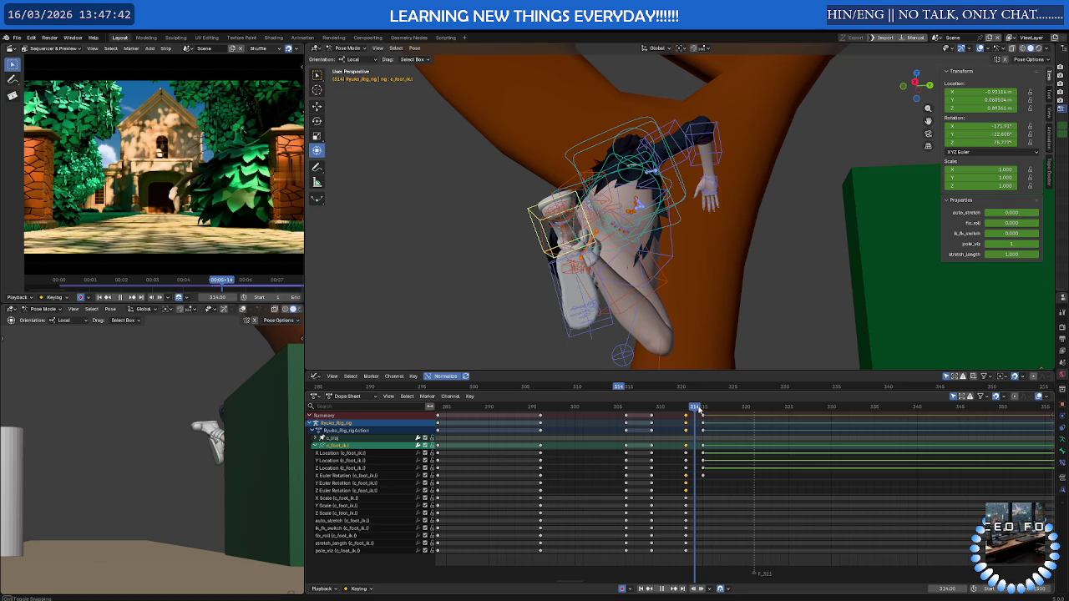
mouse_move(699, 409)
left_mouse_down()
mouse_move(688, 411)
mouse_move(768, 409)
mouse_move(696, 412)
left_mouse_up()
Slide the left foot along its local X axis and set it on the green wall's top edge
mouse_move(696, 351)
middle_mouse_down()
mouse_move(696, 301)
mouse_move(584, 304)
middle_mouse_up()
key("g")
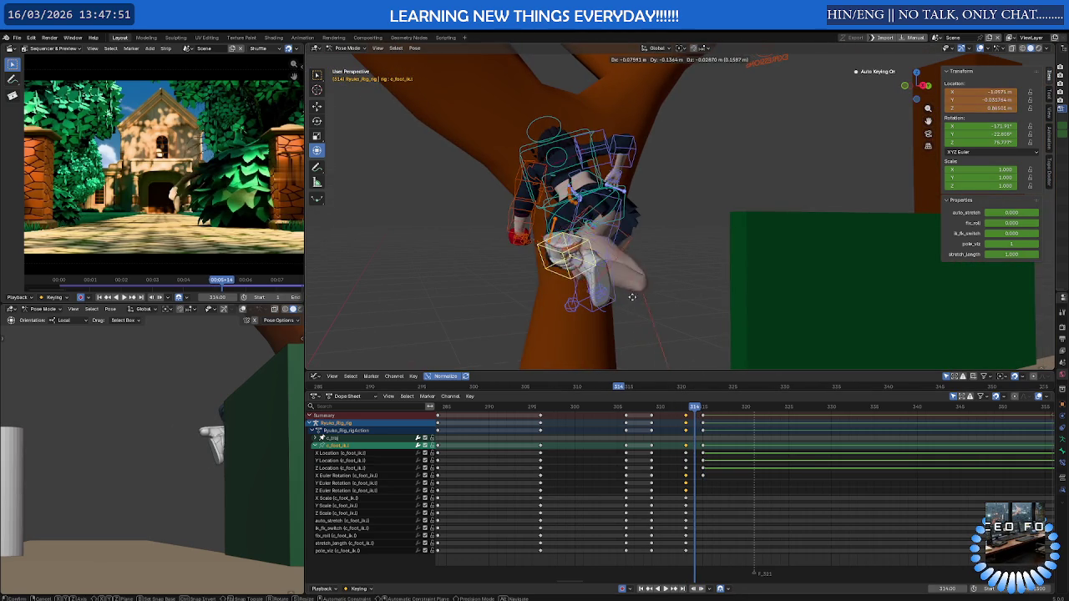
left_click(607, 308)
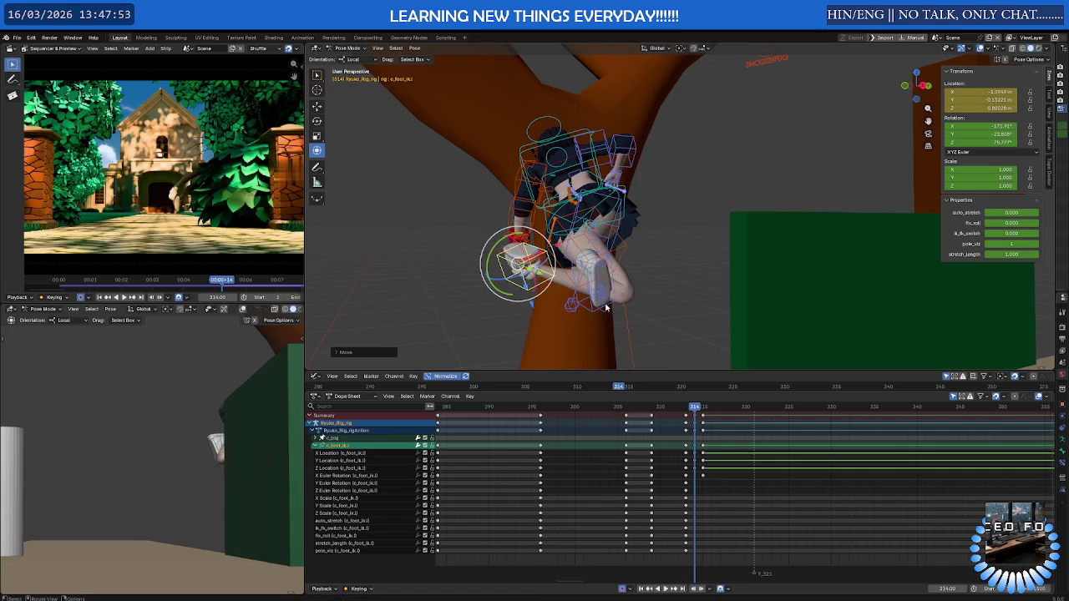
key("ctrl+z")
key("ctrl+z")
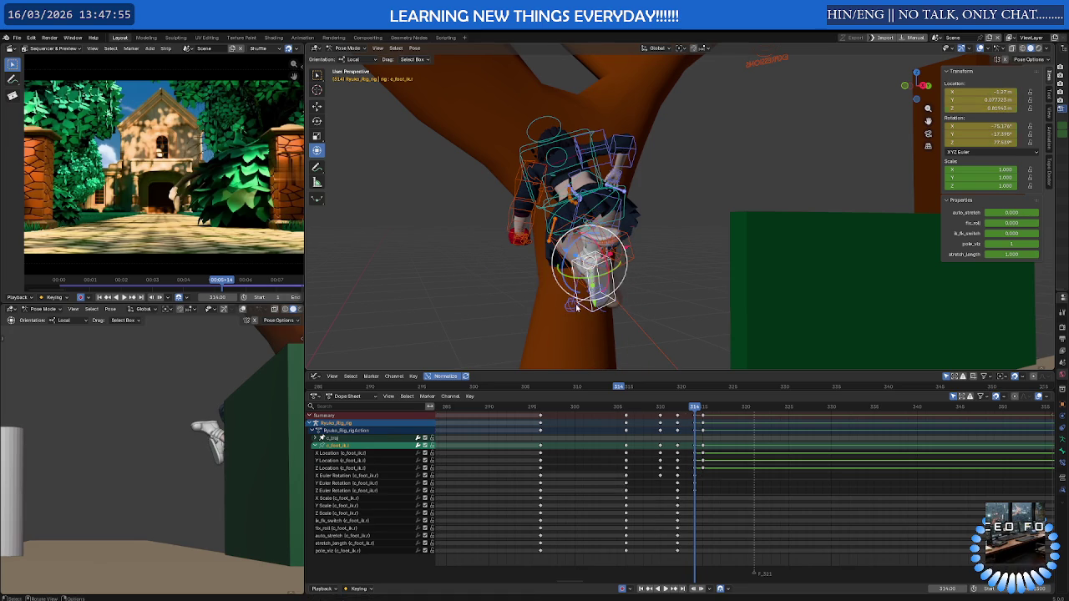
middle_click_drag(639, 289, 620, 263)
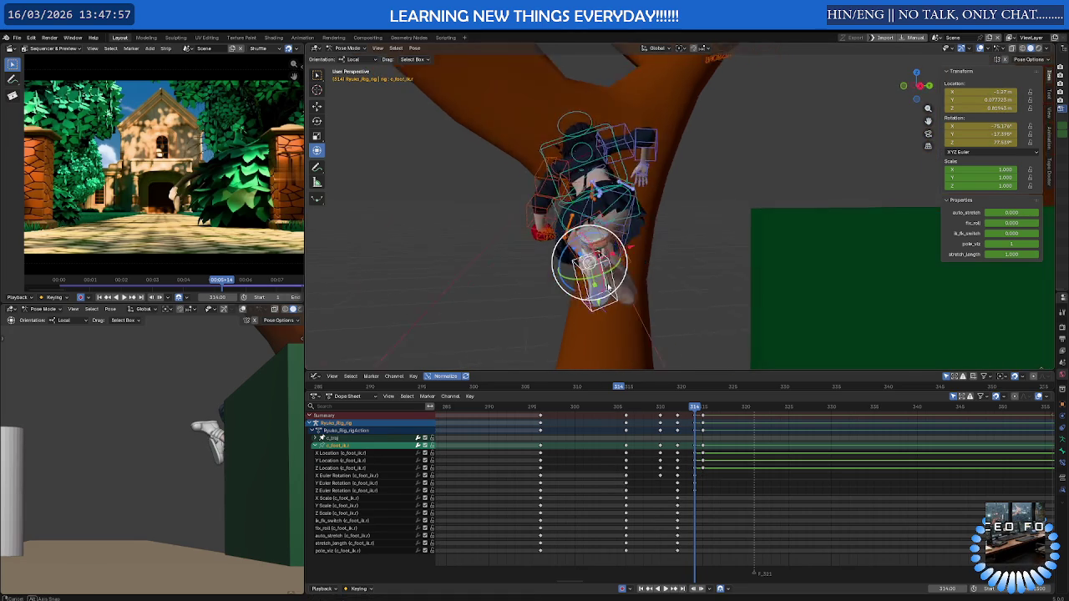
key("g")
key("x")
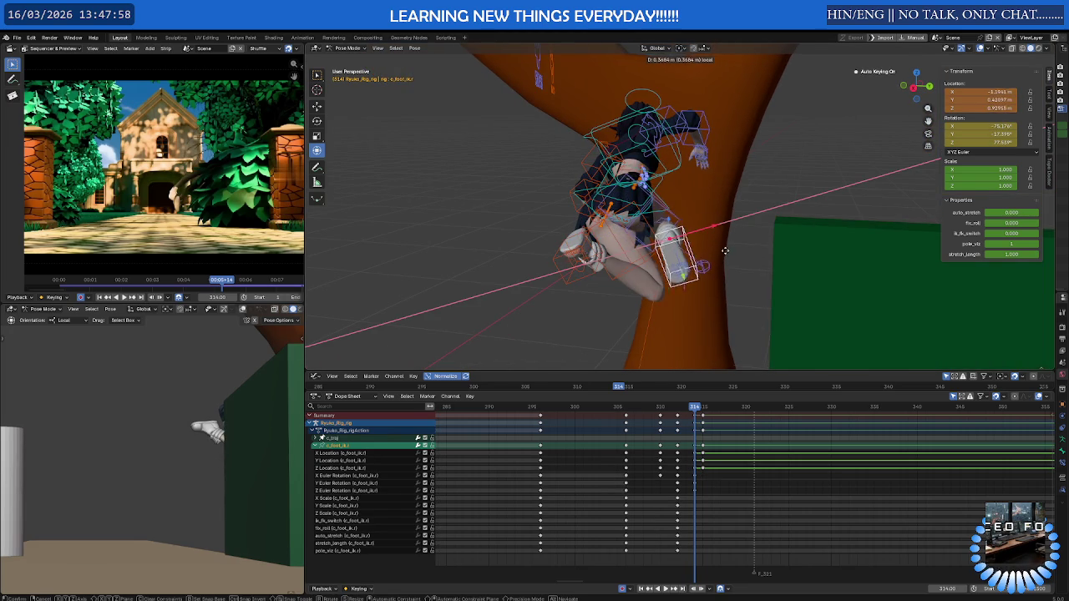
left_click(739, 250)
middle_click_drag(739, 250, 711, 269)
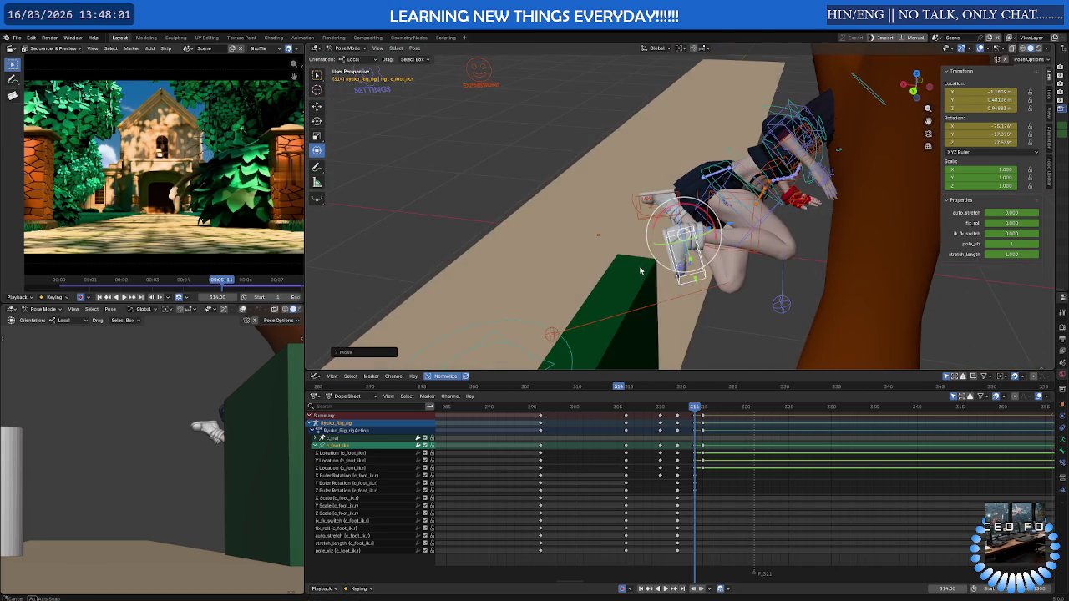
key("g")
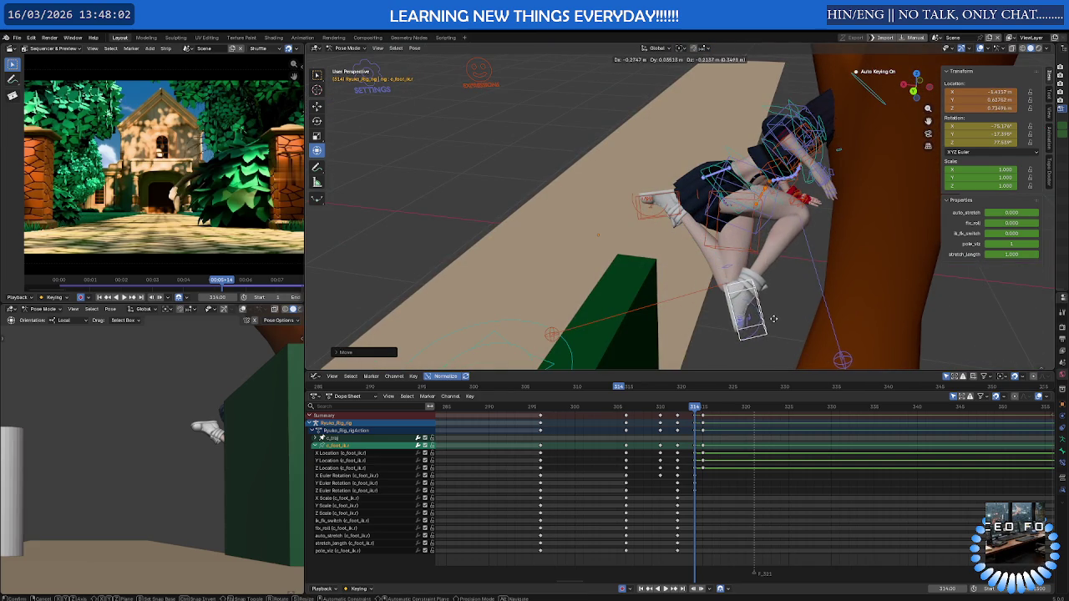
left_click(764, 305)
middle_click_drag(756, 284, 771, 251)
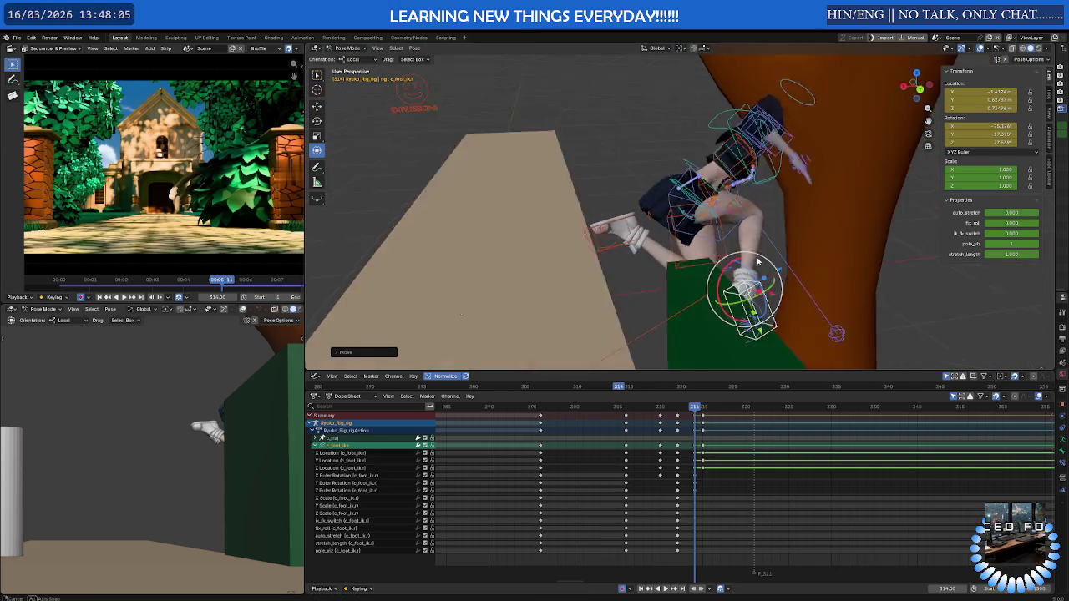
Move the left foot control along local Z and rotate it so it presses against the trunk
mouse_move(694, 406)
left_mouse_down()
mouse_move(704, 407)
mouse_move(694, 408)
left_mouse_up()
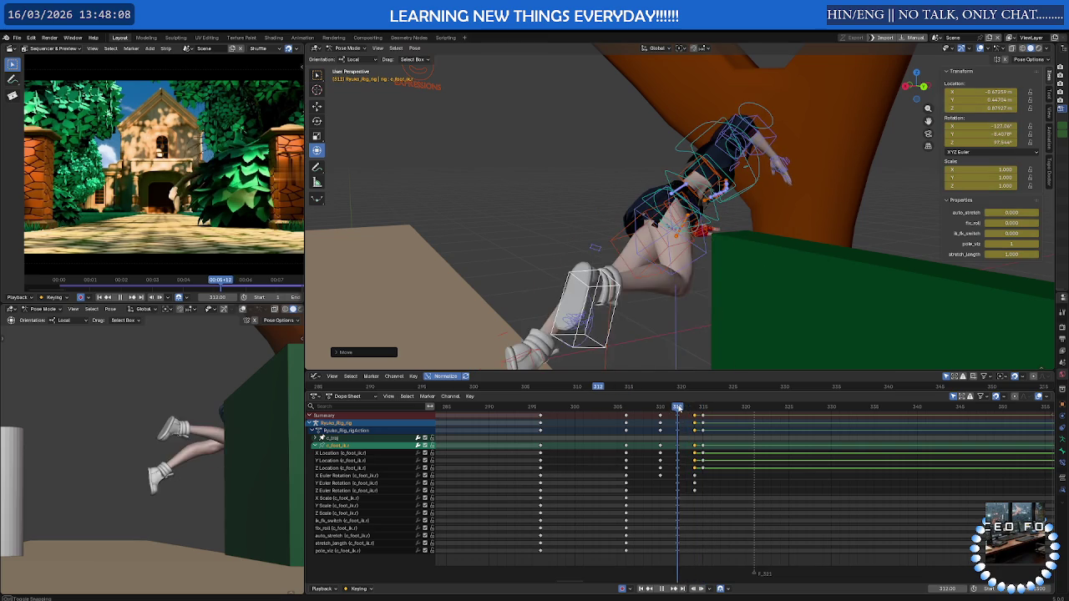
mouse_move(668, 314)
middle_mouse_down()
mouse_move(819, 238)
mouse_move(776, 251)
middle_mouse_up()
key("g")
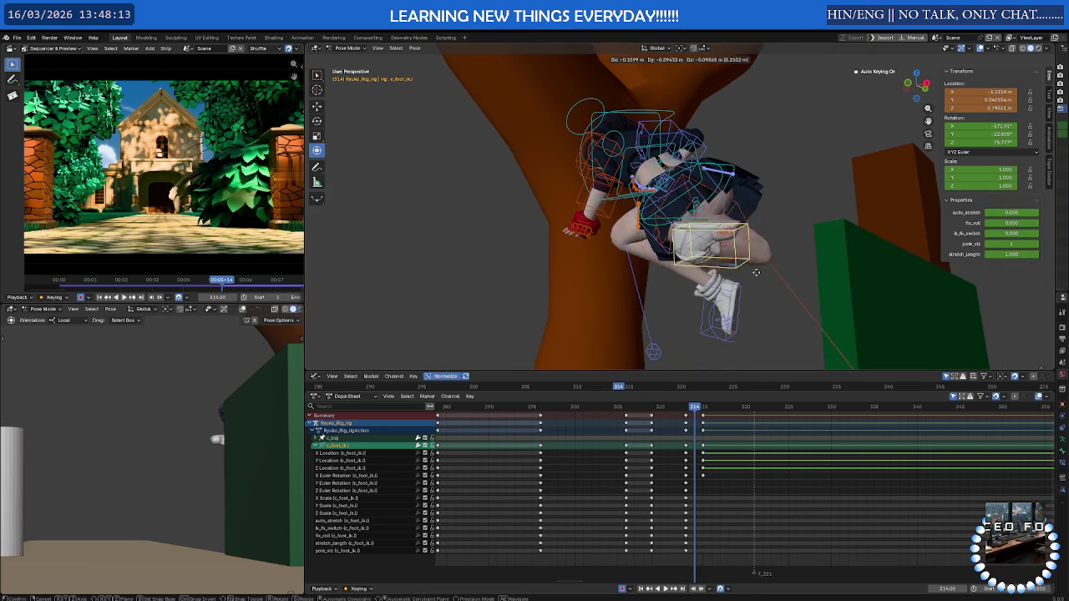
left_click(719, 288)
middle_click_drag(719, 288, 701, 326)
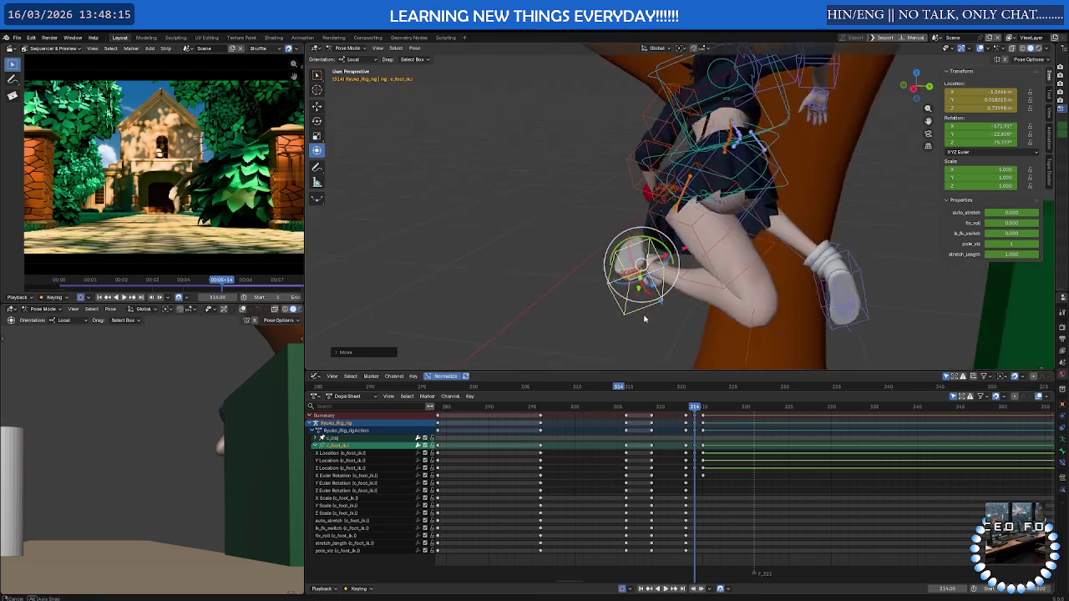
key("g")
key("z")
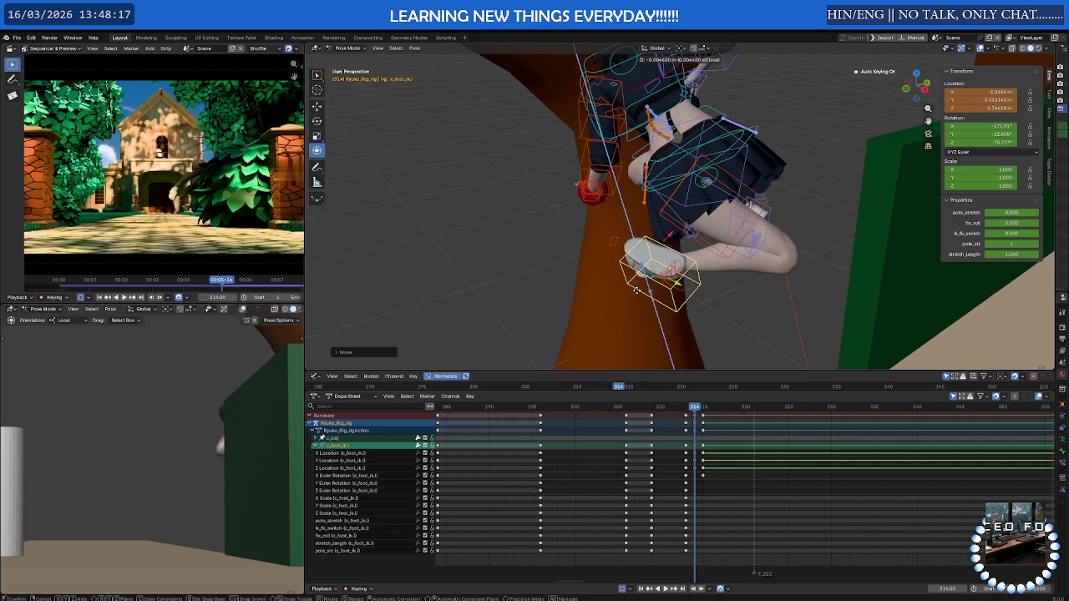
key("r")
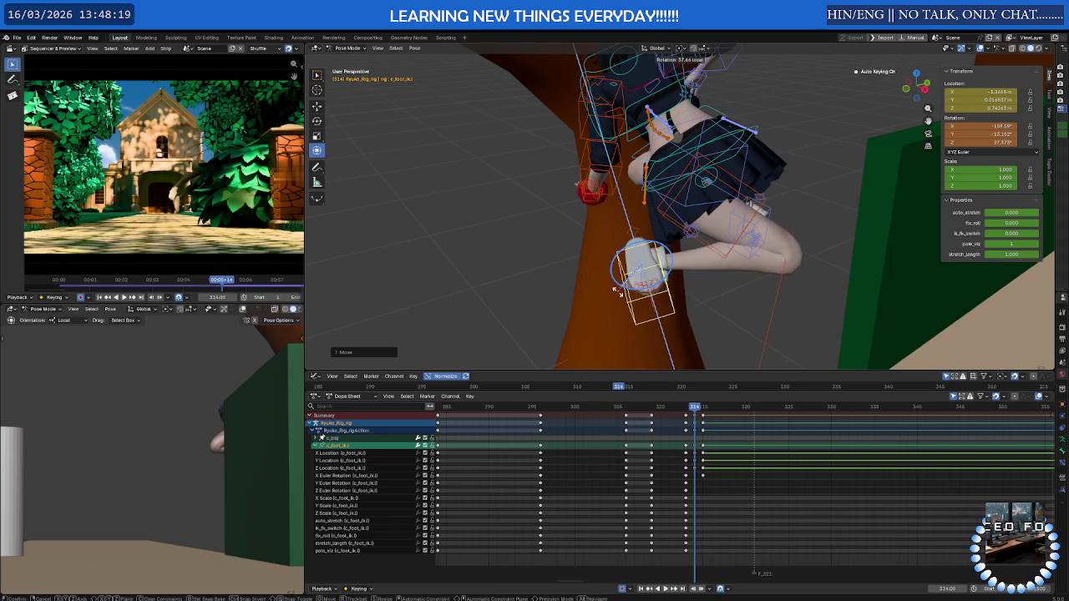
left_click(618, 290)
mouse_move(618, 290)
middle_mouse_down()
mouse_move(633, 270)
mouse_move(493, 260)
middle_mouse_up()
middle_click_drag(653, 264, 559, 267)
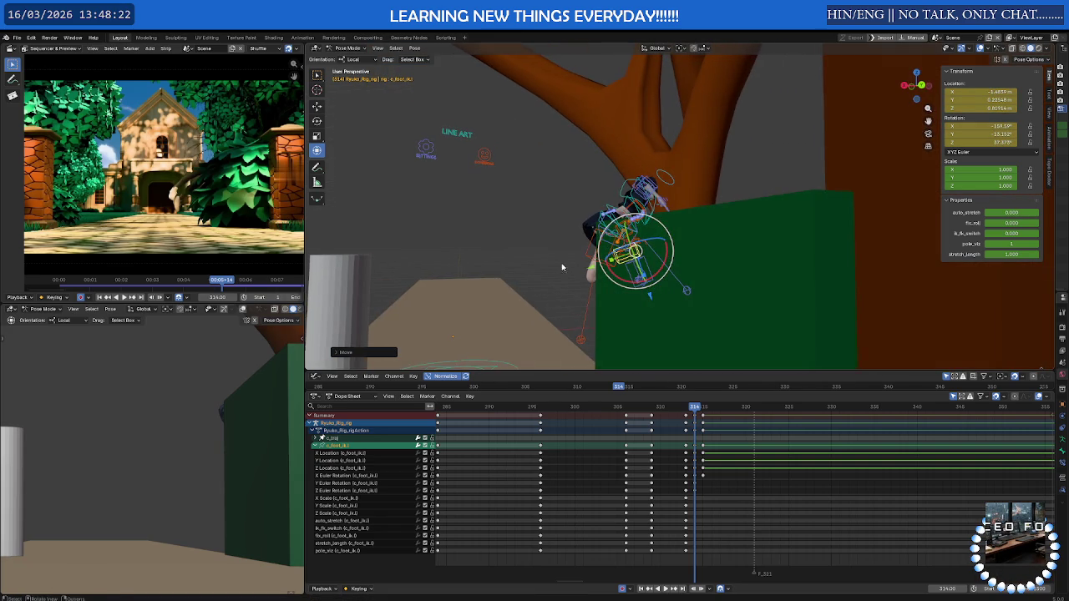
mouse_move(188, 462)
middle_mouse_down()
mouse_move(166, 440)
mouse_move(179, 446)
middle_mouse_up()
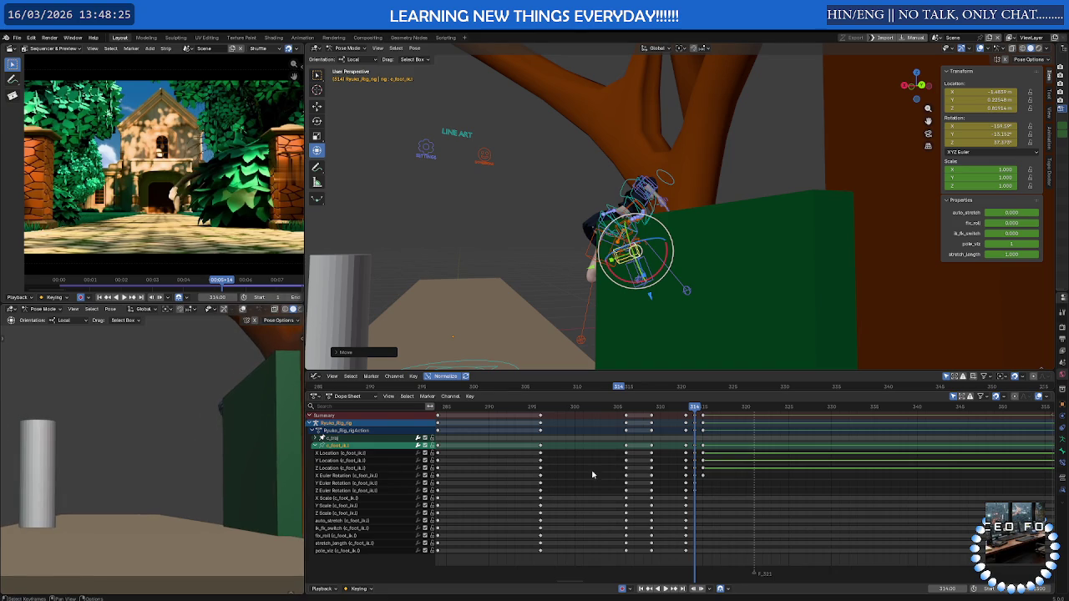
Review frames 314–315 with playback and undo the frame-315 foot change
mouse_move(685, 407)
left_mouse_down()
mouse_move(625, 406)
mouse_move(704, 407)
mouse_move(675, 407)
mouse_move(686, 407)
left_mouse_up()
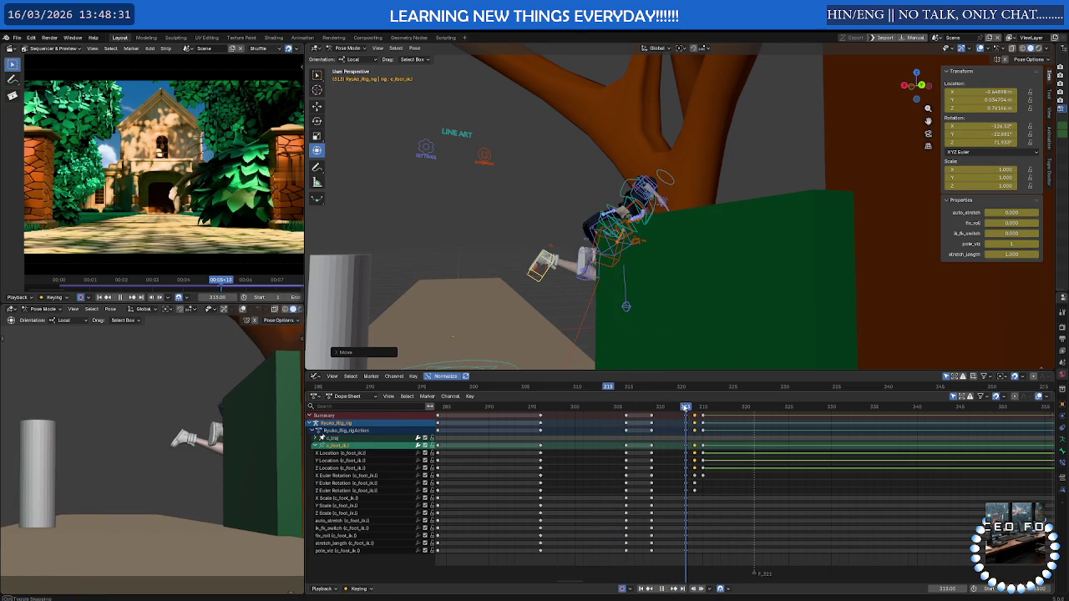
key("space")
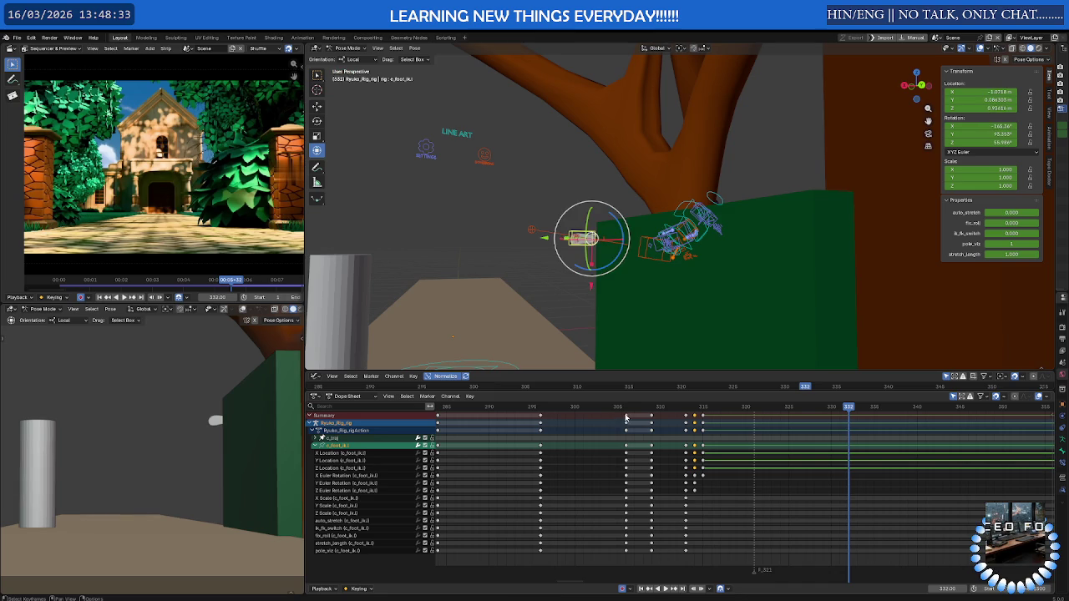
left_click(694, 408)
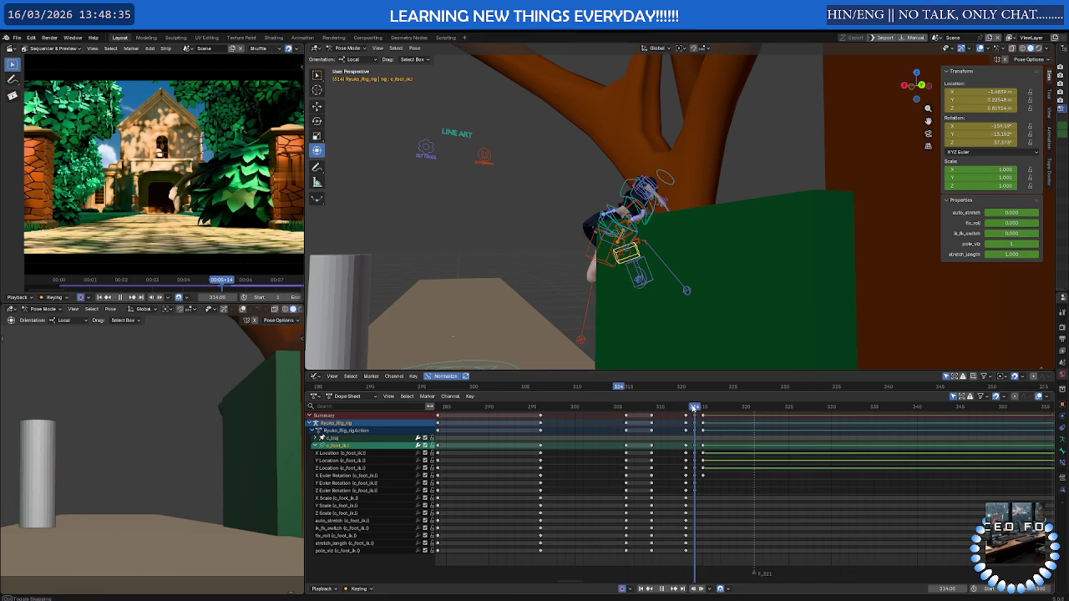
left_click_drag(697, 407, 703, 408)
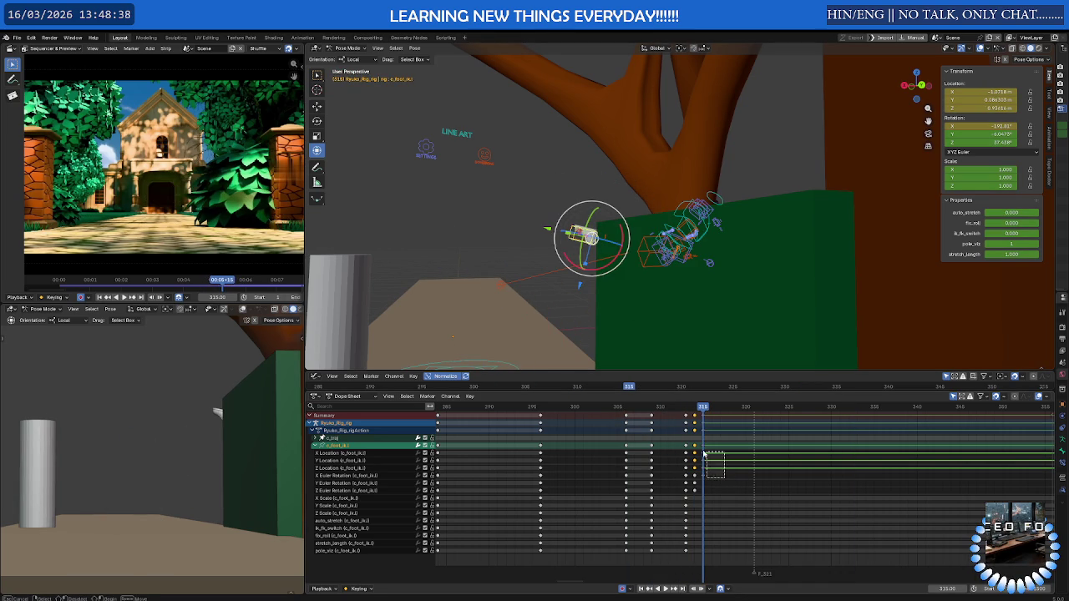
key("ctrl+z")
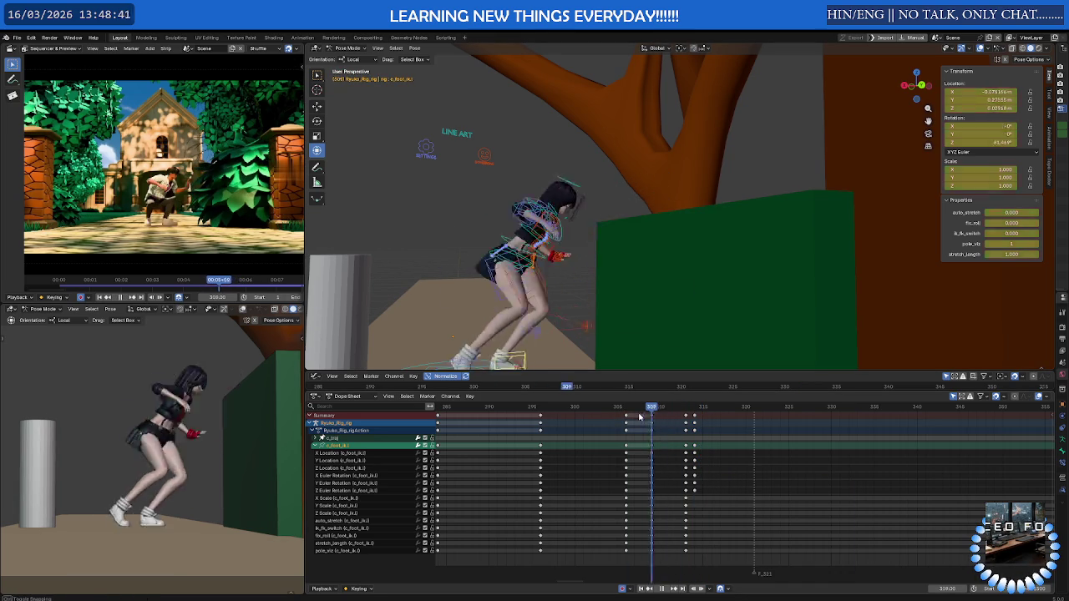
Scrub frames 307–314, zoom the Dope Sheet out to the later keys, and move to about frame 406
left_click(636, 409)
mouse_move(636, 409)
left_mouse_down()
mouse_move(696, 409)
mouse_move(623, 412)
mouse_move(770, 411)
left_mouse_up()
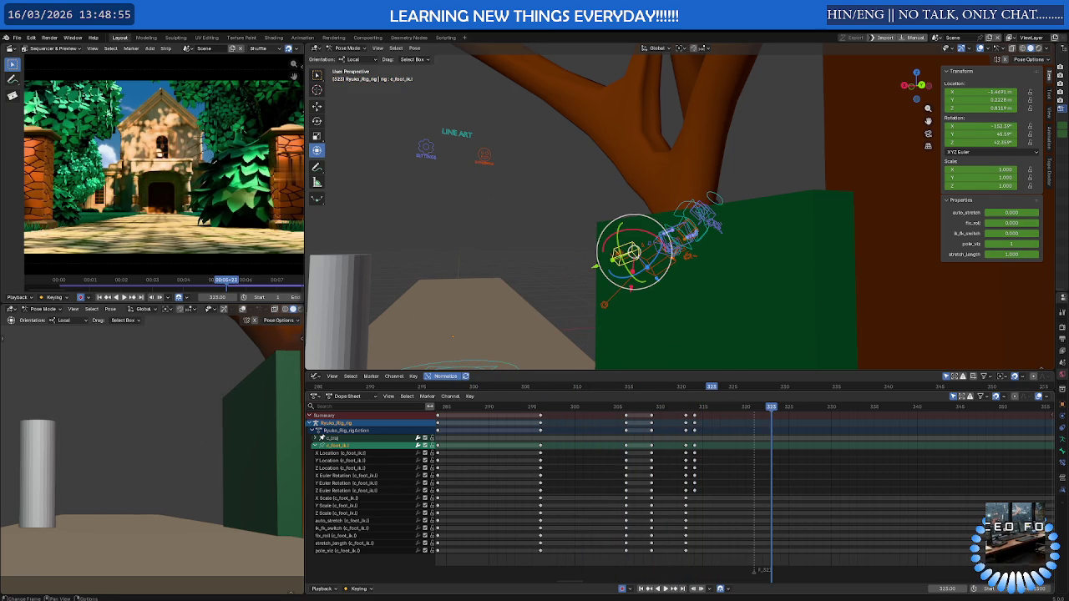
scroll(792, 418, "down", 2)
scroll(792, 418, "down", 2)
scroll(791, 418, "down", 2)
middle_click_drag(792, 418, 533, 426)
mouse_move(522, 408)
left_mouse_down()
mouse_move(766, 407)
mouse_move(741, 408)
left_mouse_up()
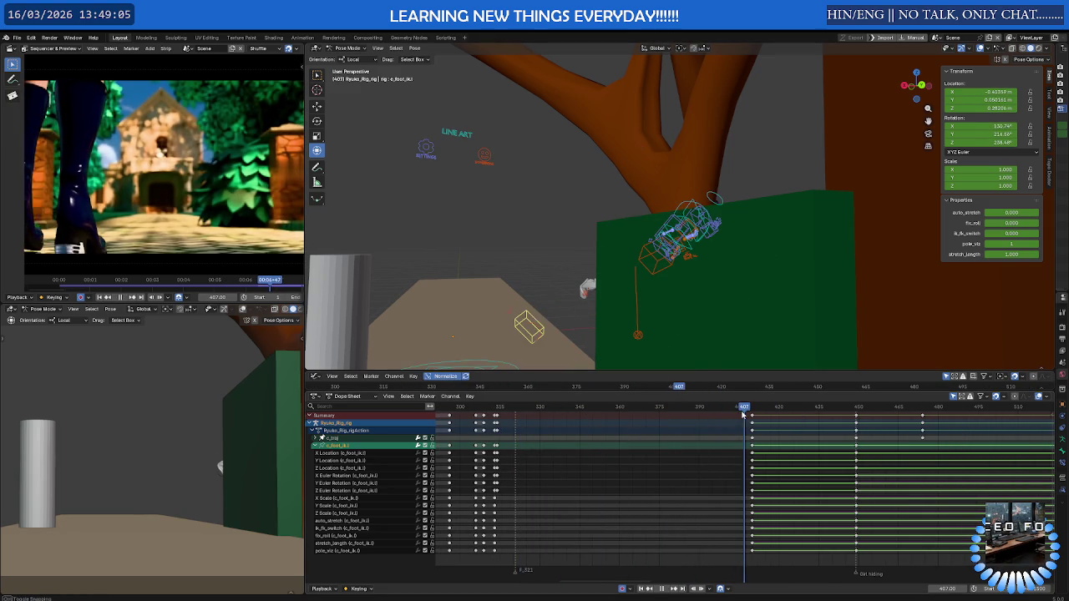
Duplicate the frame-314 pose keys to frame 406, then play the held pose from frame 346
left_click(499, 425)
left_click_drag(534, 425, 748, 429)
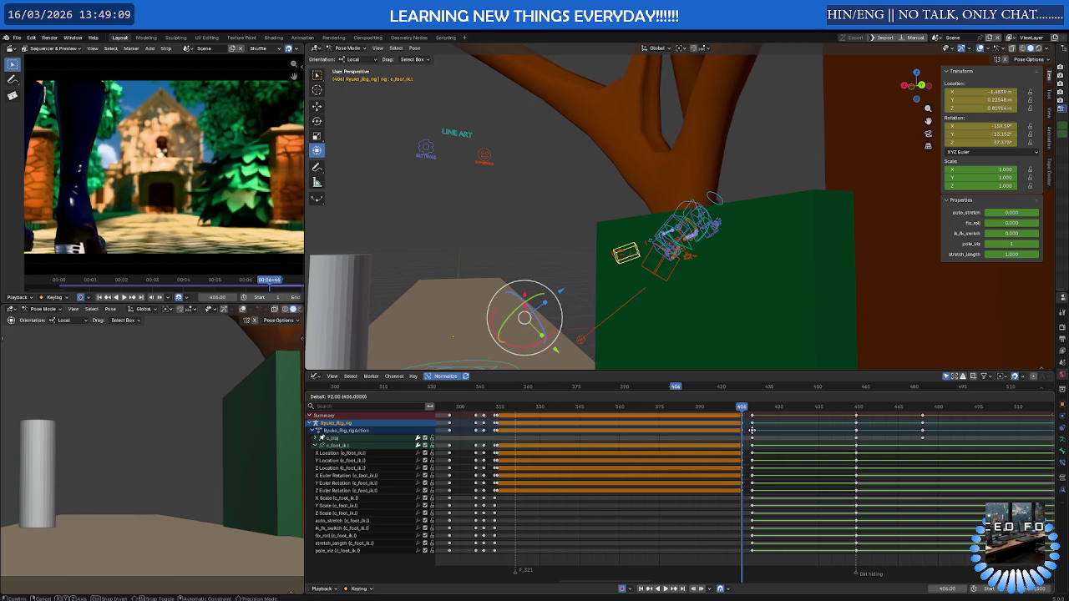
left_click(753, 429)
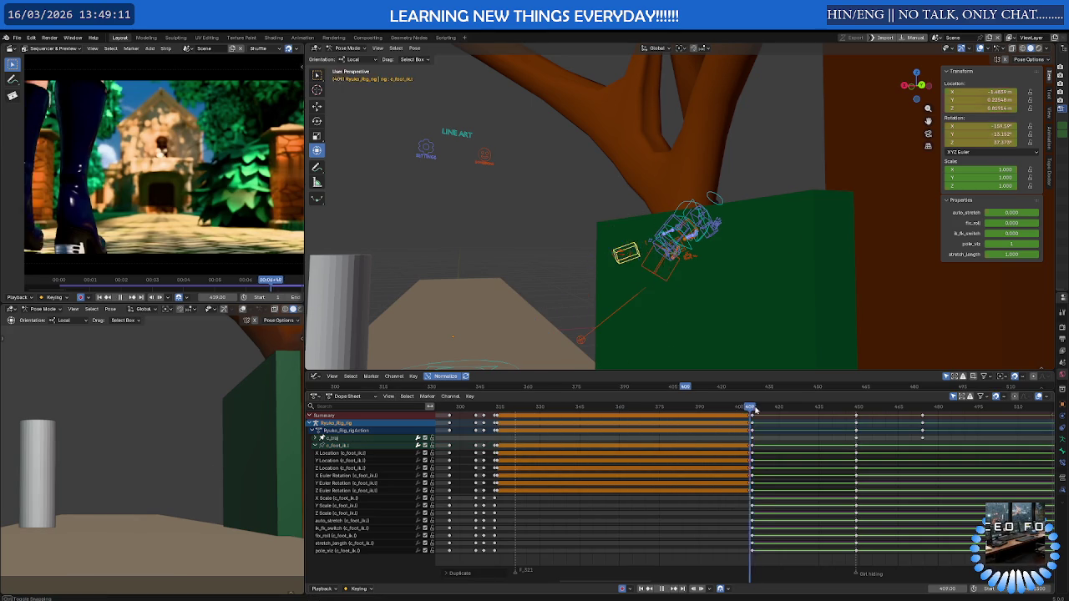
key("space")
left_click_drag(765, 413, 583, 420)
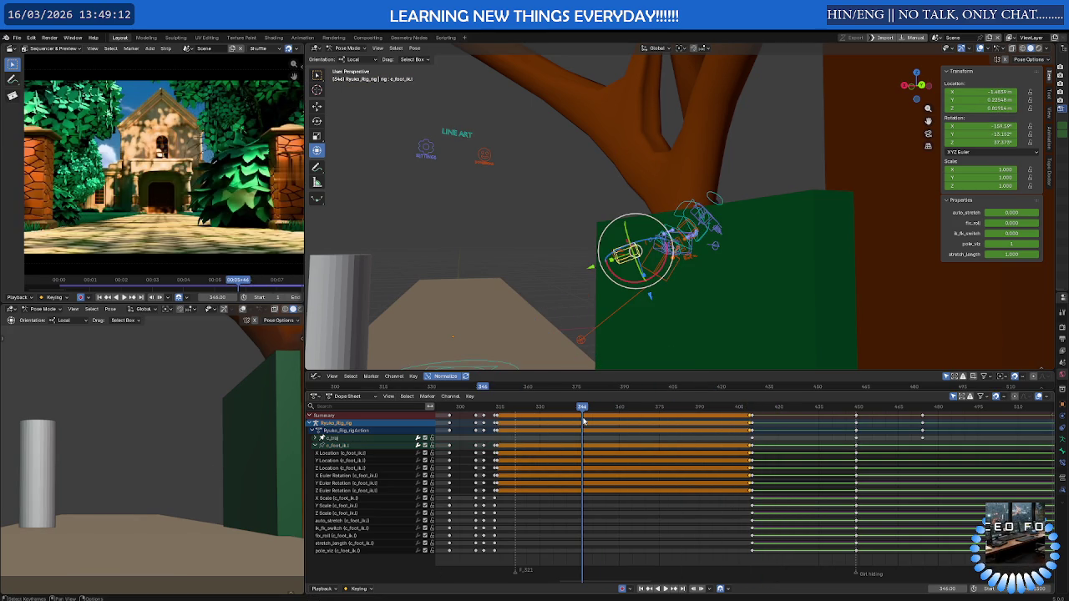
key("space")
middle_click_drag(534, 325, 567, 319)
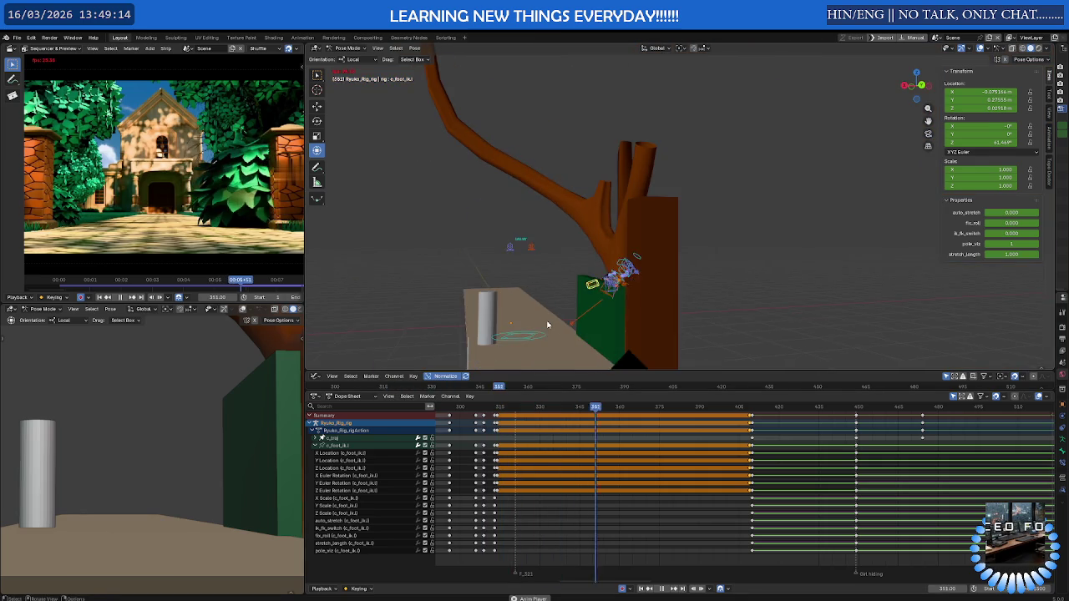
Replay the climb from around frame 400 with views zoomed out, then return the rig to Object Mode
scroll(453, 302, "down", 5)
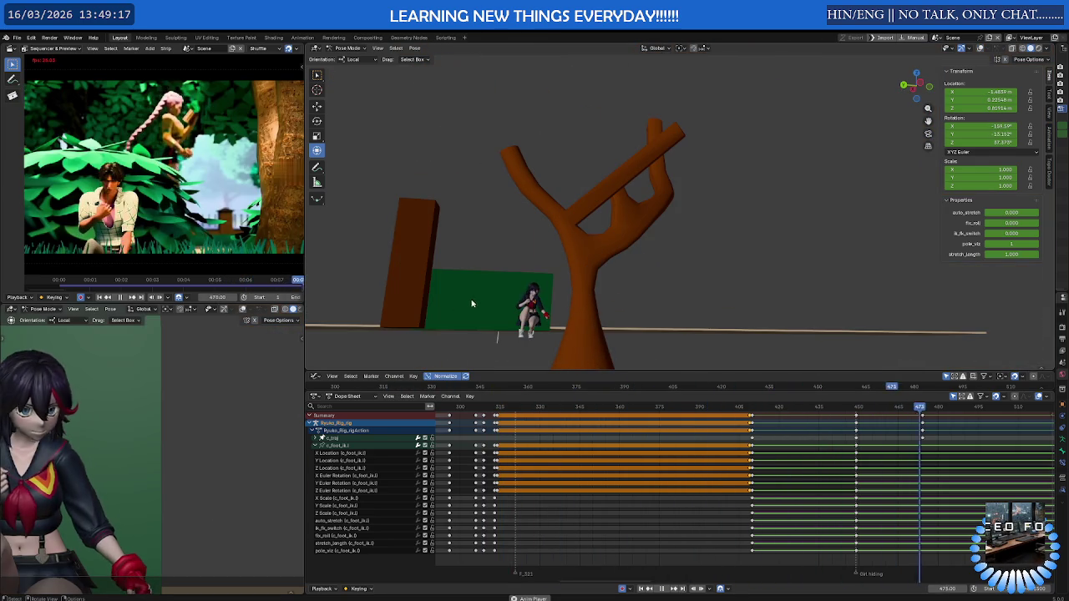
key("space")
left_click(518, 322)
scroll(585, 301, "down", 2)
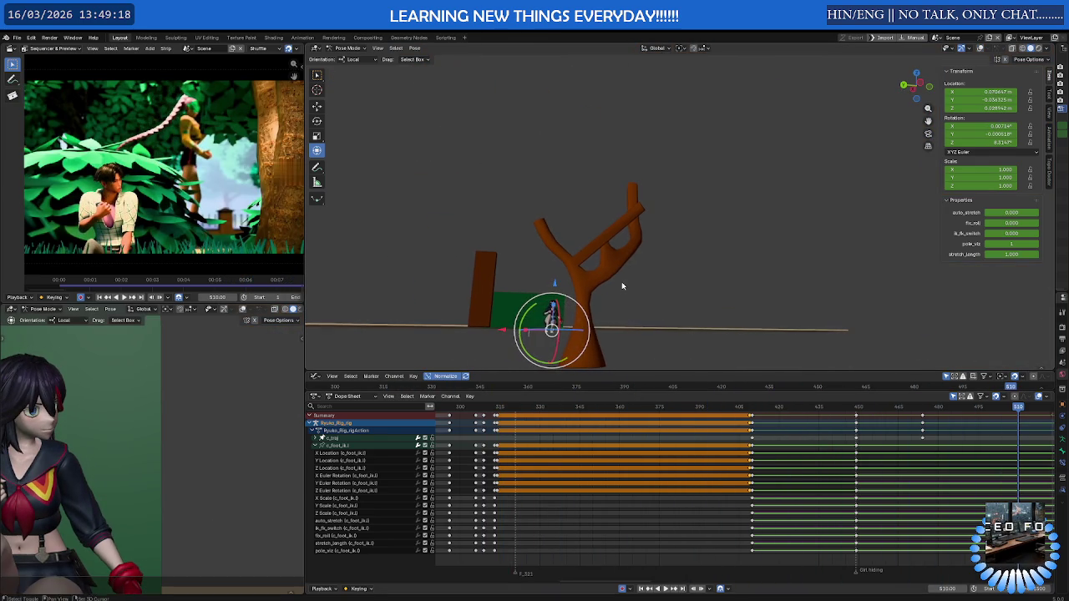
scroll(150, 438, "down", 3)
scroll(714, 516, "down", 2)
scroll(714, 516, "down", 5, "ctrl")
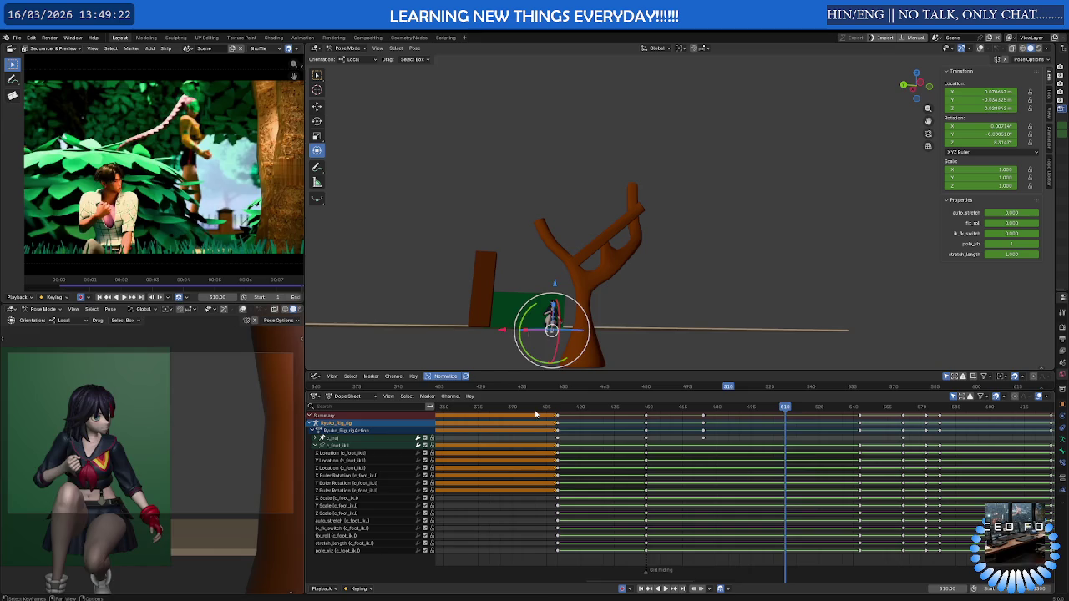
left_click(536, 412)
key("space")
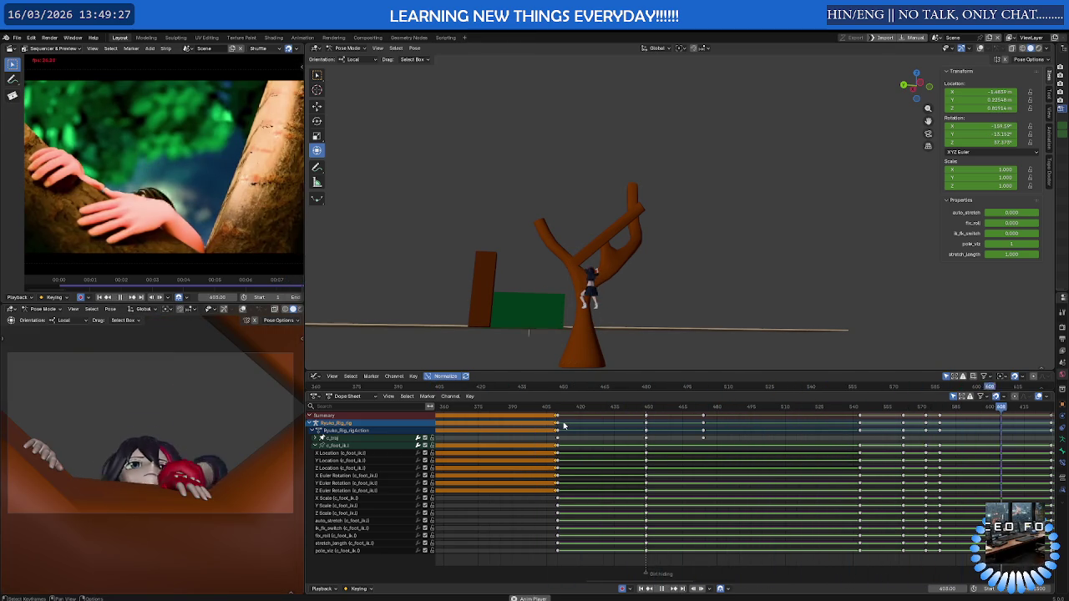
left_click(540, 408)
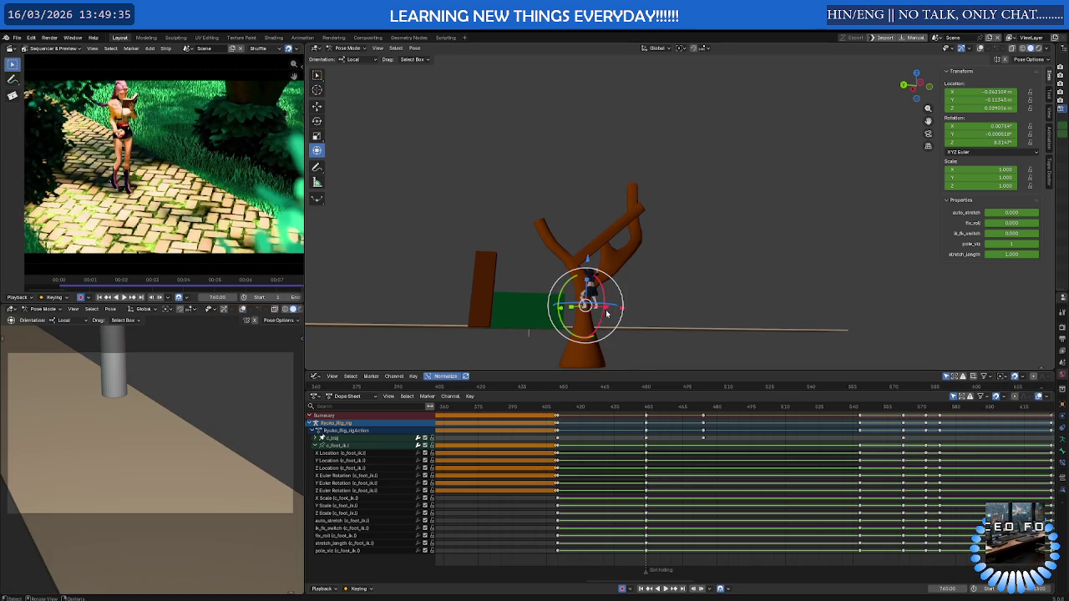
key("ctrl+Tab")
middle_click_drag(608, 313, 579, 296)
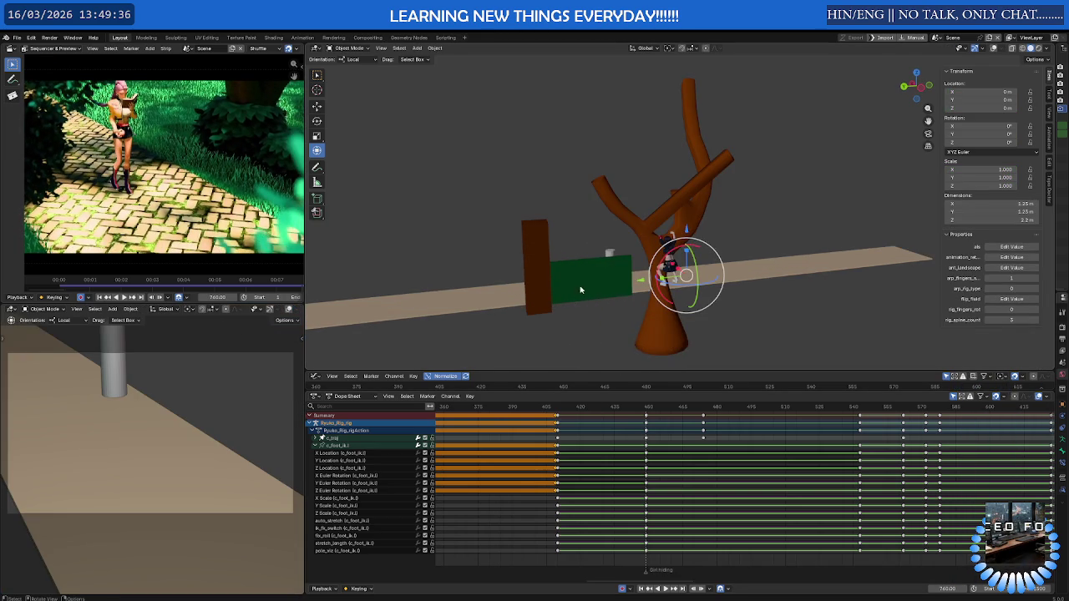
Select Cylinder.001 and key its location at frame 667
left_click(579, 296)
scroll(584, 284, "up", 3)
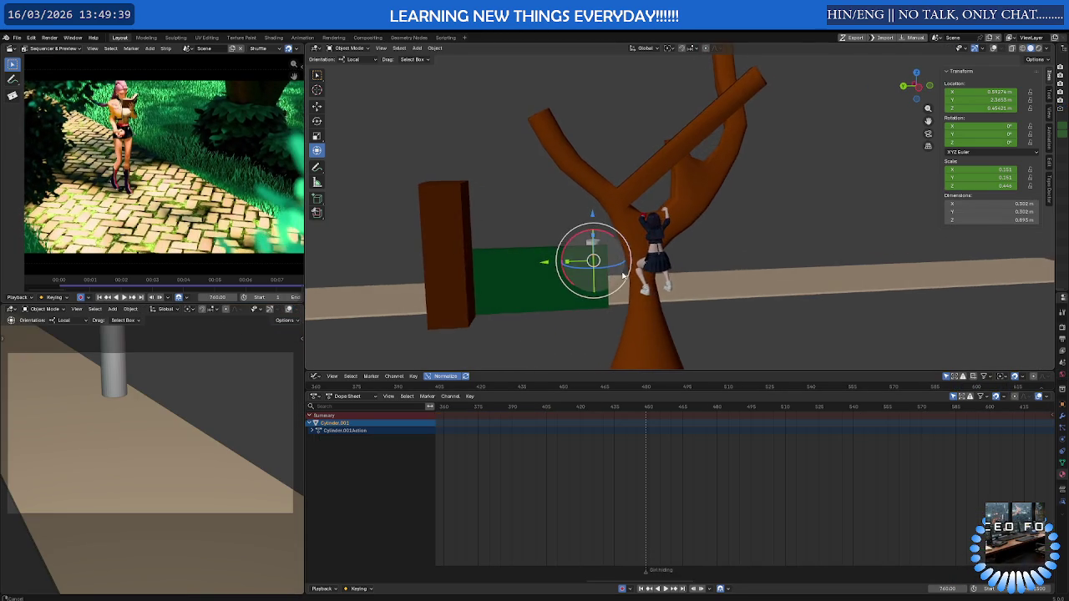
scroll(624, 275, "up", 2)
scroll(589, 305, "up", 1)
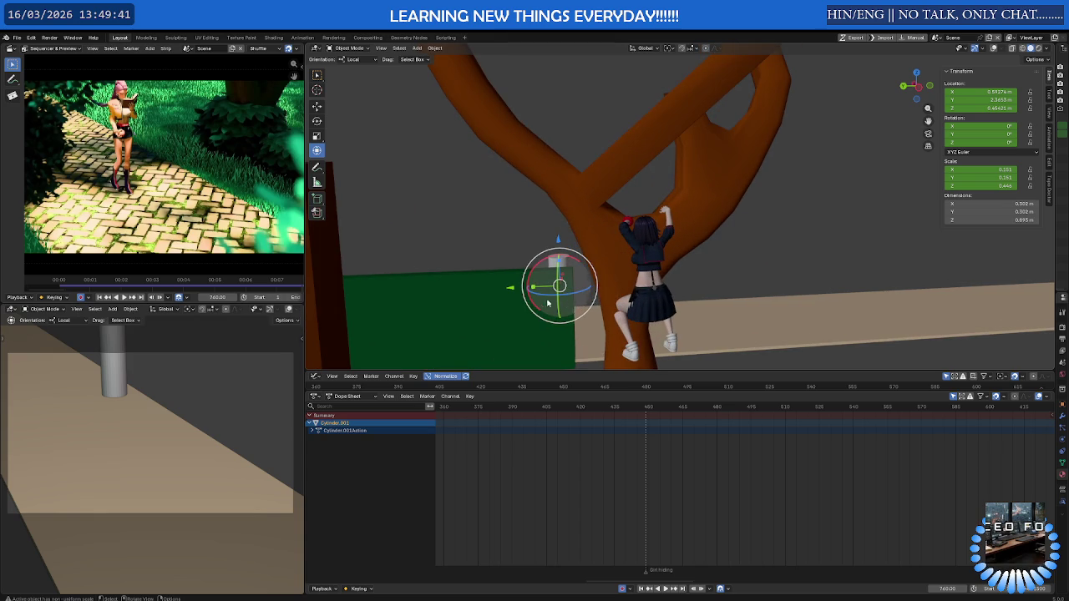
scroll(784, 460, "down", 2)
scroll(784, 460, "down", 3)
scroll(695, 462, "down", 1)
scroll(694, 461, "up", 2)
key("KP_Decimal")
mouse_move(729, 407)
left_mouse_down()
mouse_move(511, 413)
mouse_move(584, 420)
left_mouse_up()
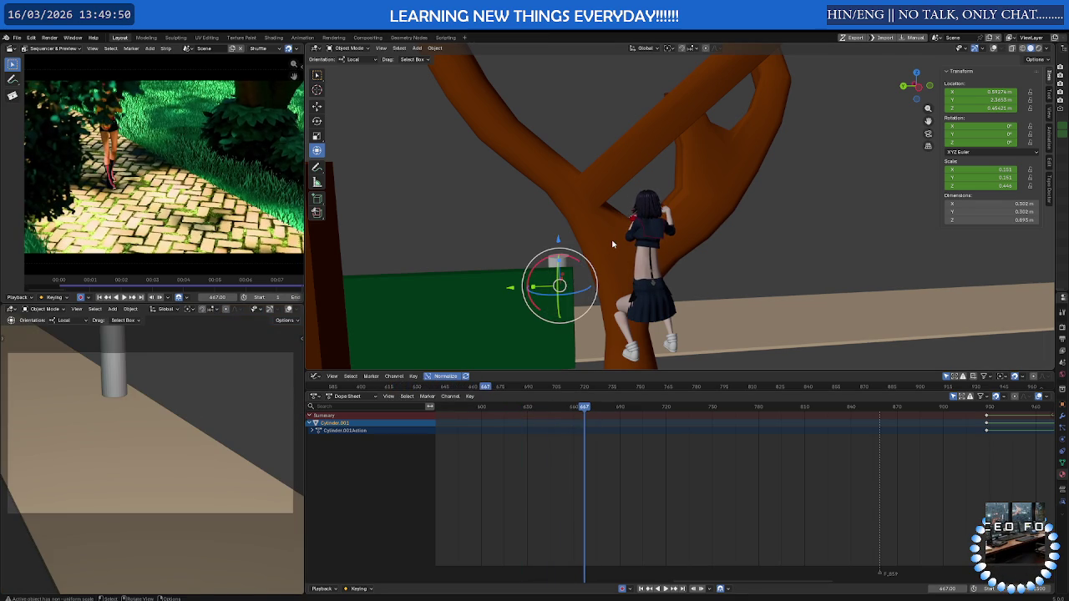
key("i")
Slide the cylinder sideways along Y, key it at frame 792, and play the motion
mouse_move(583, 408)
left_mouse_down()
mouse_move(848, 411)
mouse_move(777, 415)
left_mouse_up()
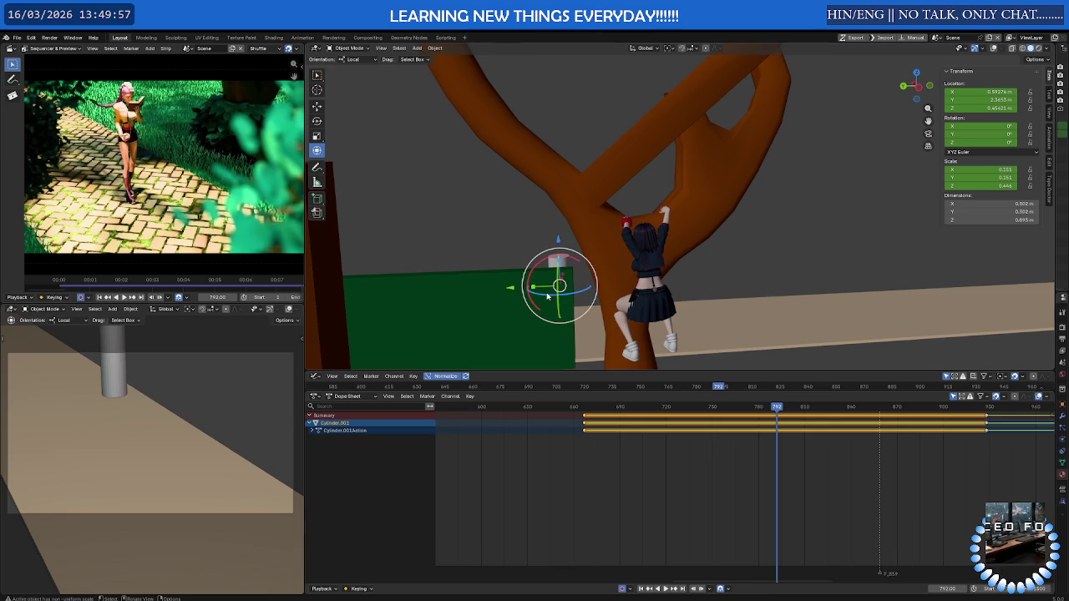
left_click_drag(512, 289, 661, 301)
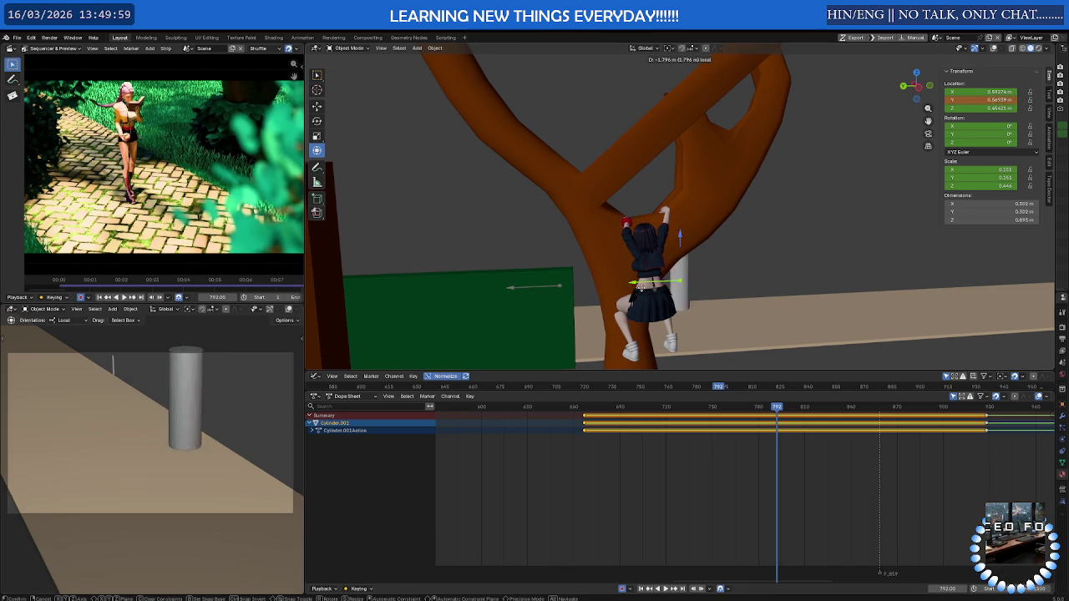
key("i")
key("space")
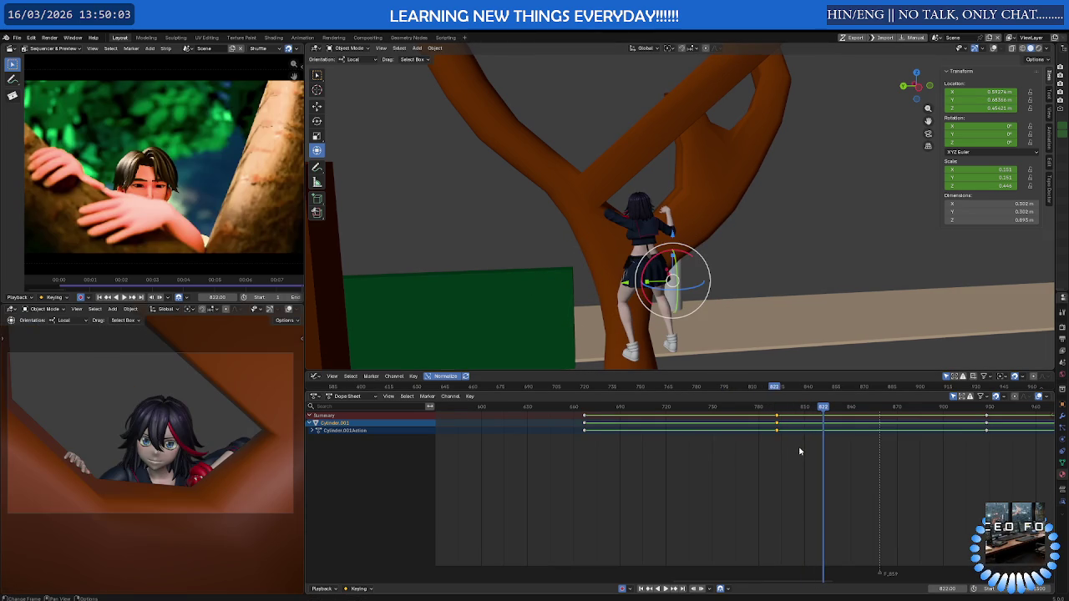
left_click_drag(840, 407, 900, 409)
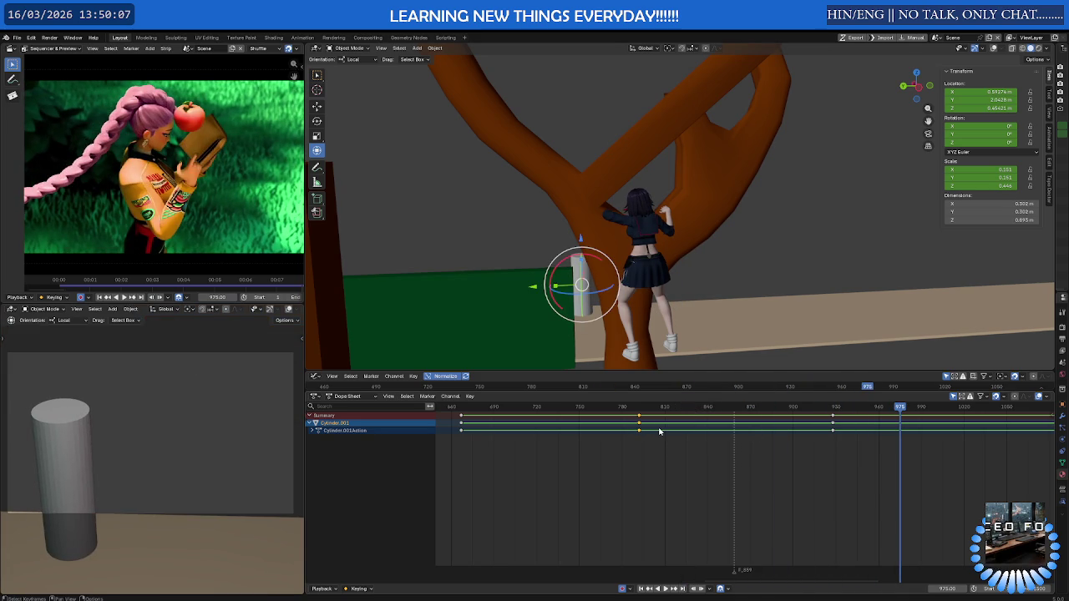
Confirm the shifted cylinder key timing, review playback, and go to frame 793
left_click(849, 428)
scroll(850, 429, "down", 3)
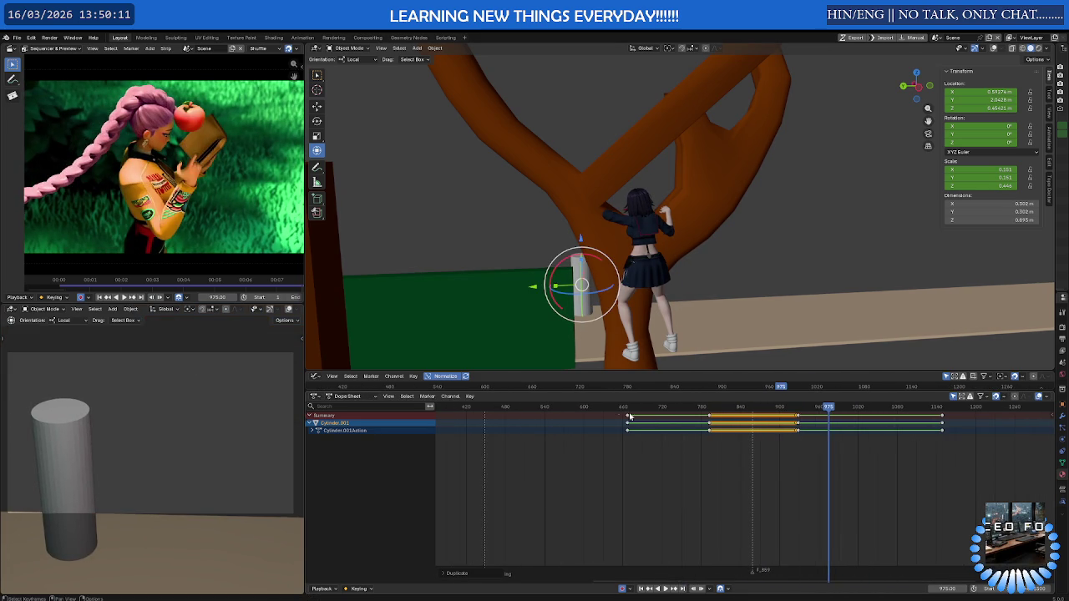
left_click(612, 407)
key("space")
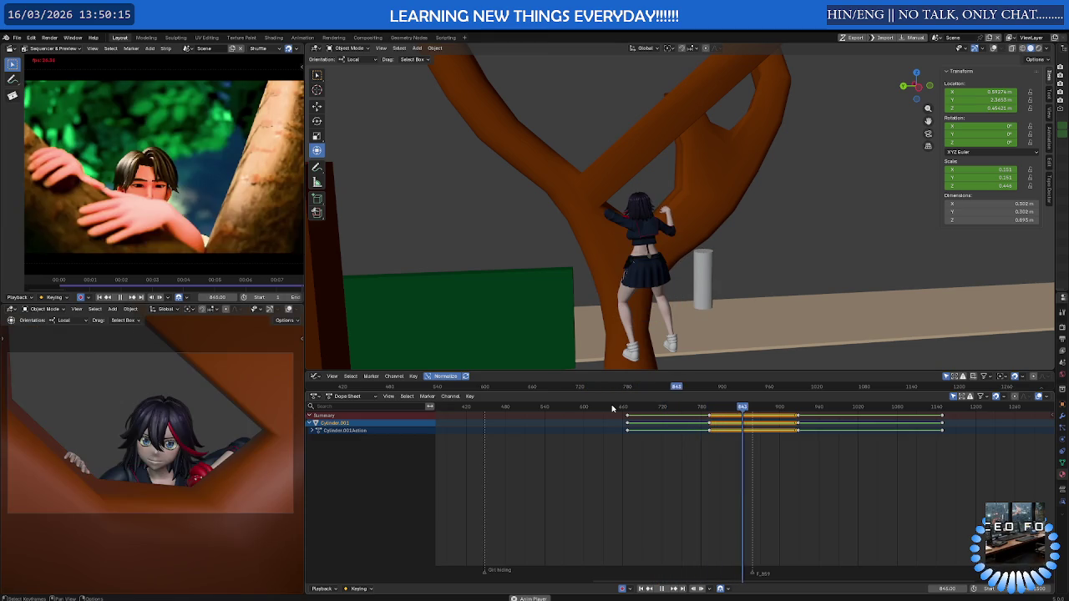
key("space")
left_click(703, 408)
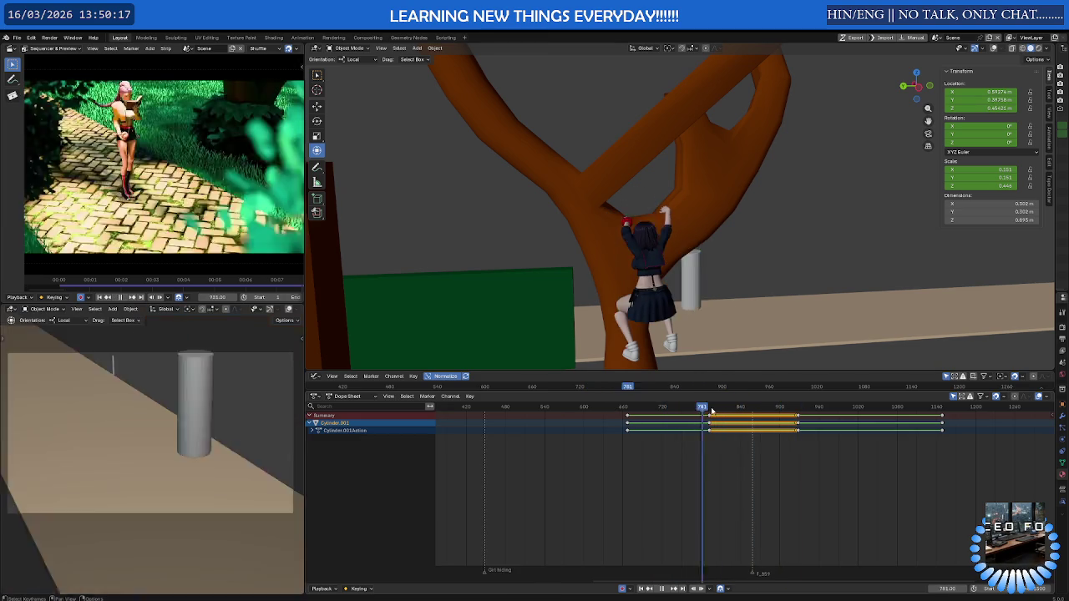
key("space")
left_click_drag(702, 410, 710, 414)
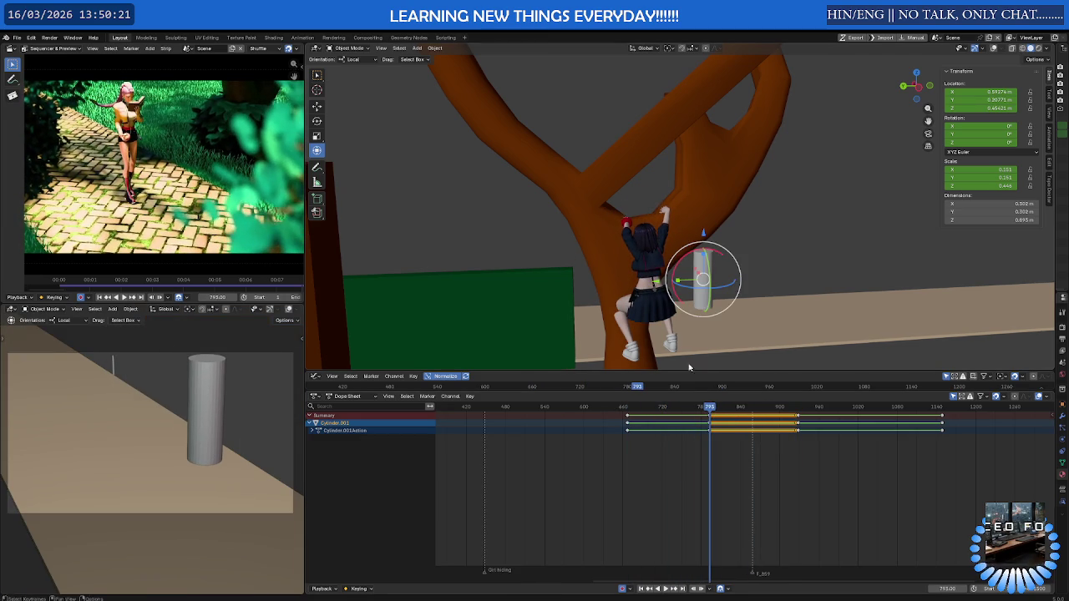
Move the cylinder along Y at frame 793, key its position, and play back
key("g")
key("y")
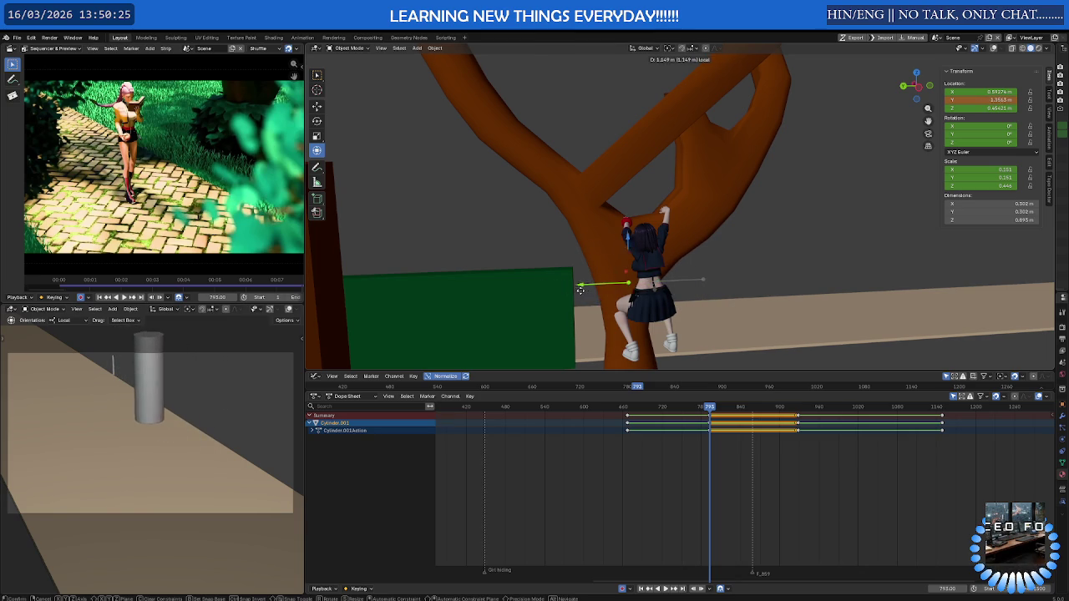
left_click(596, 290)
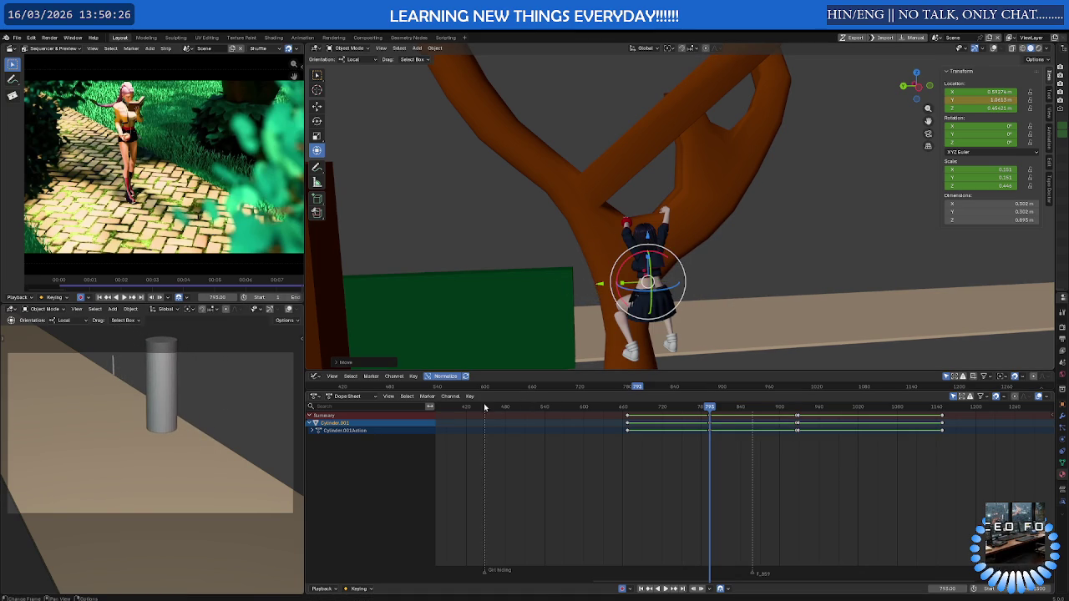
key("i")
left_click(484, 406)
key("space")
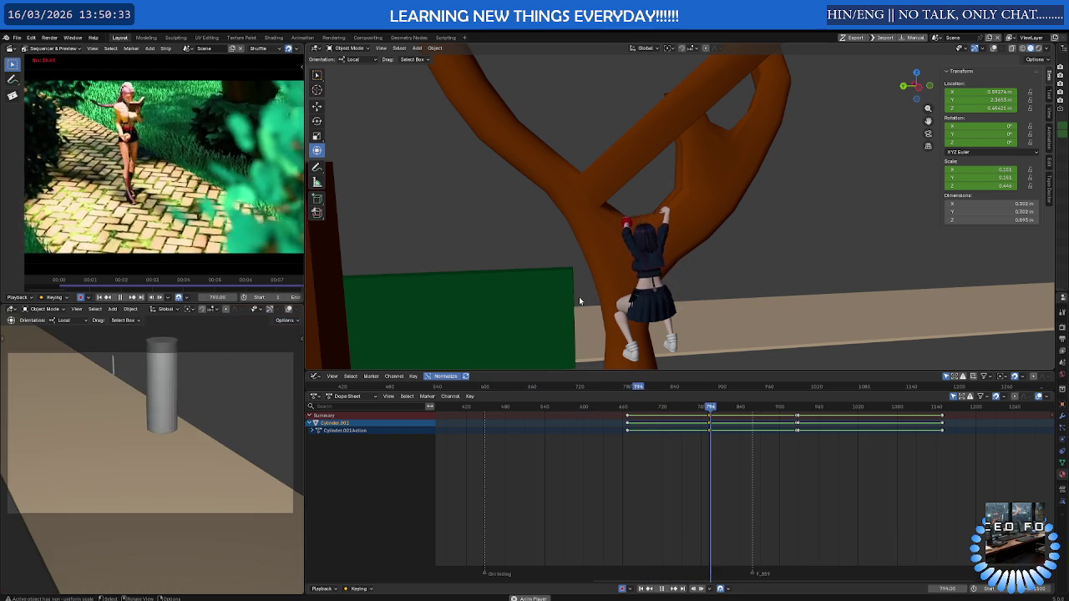
key("space")
Duplicate a cylinder key to near frame 903 and play from frame 813 to 968
scroll(708, 449, "up", 8)
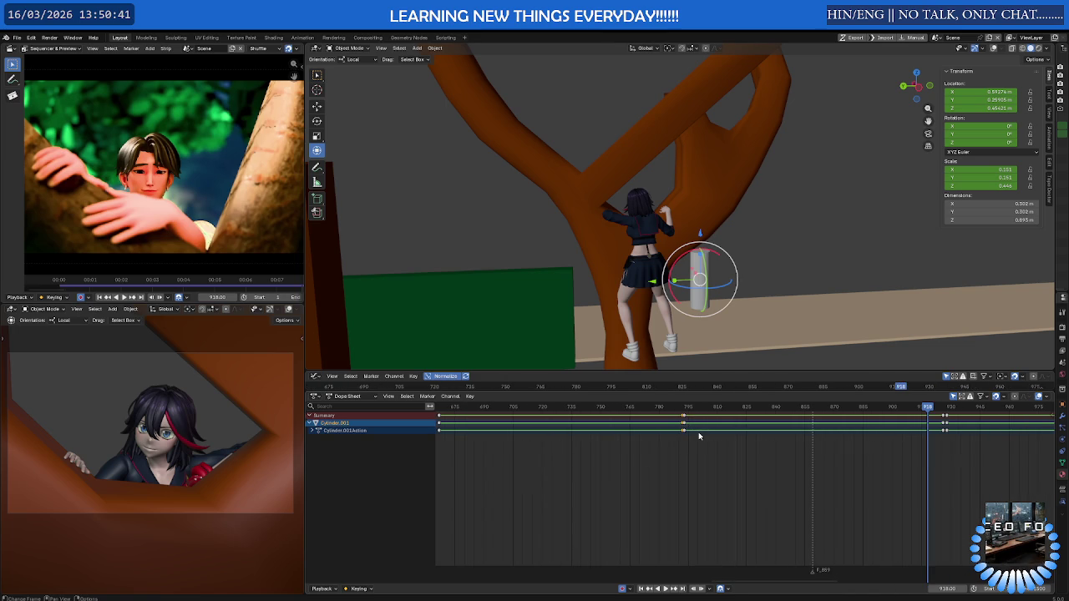
key("shift+d")
left_click(771, 435)
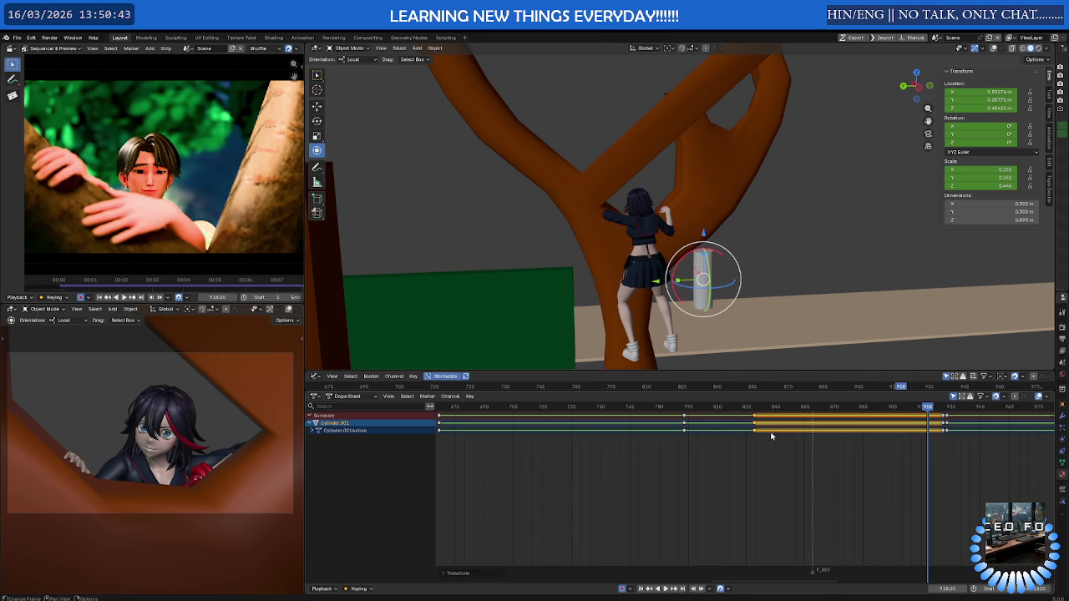
scroll(701, 437, "down", 2)
left_click(717, 407)
key("space")
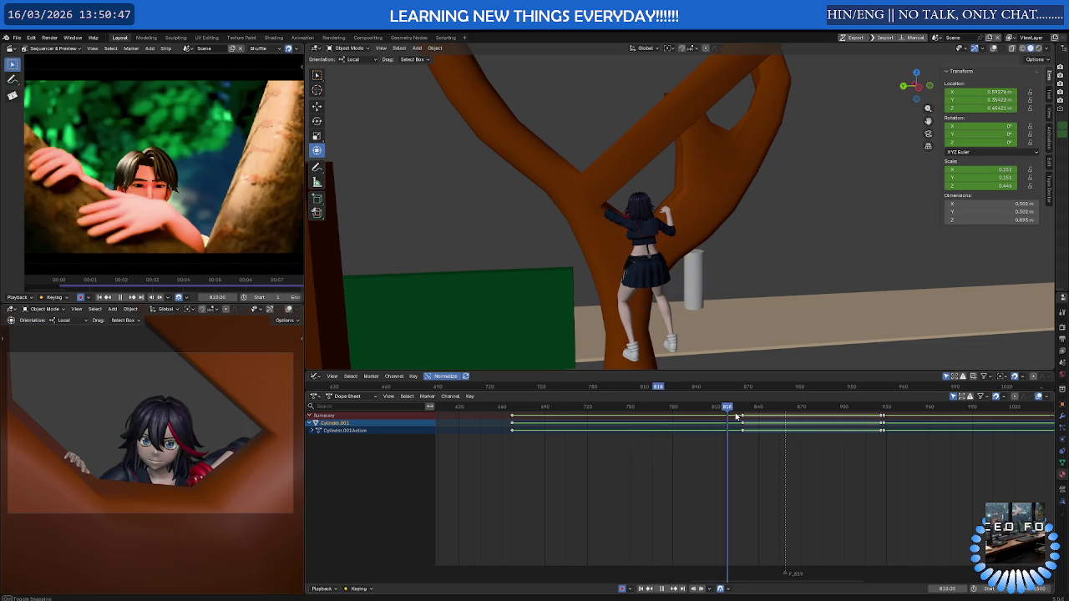
left_click_drag(782, 418, 944, 414)
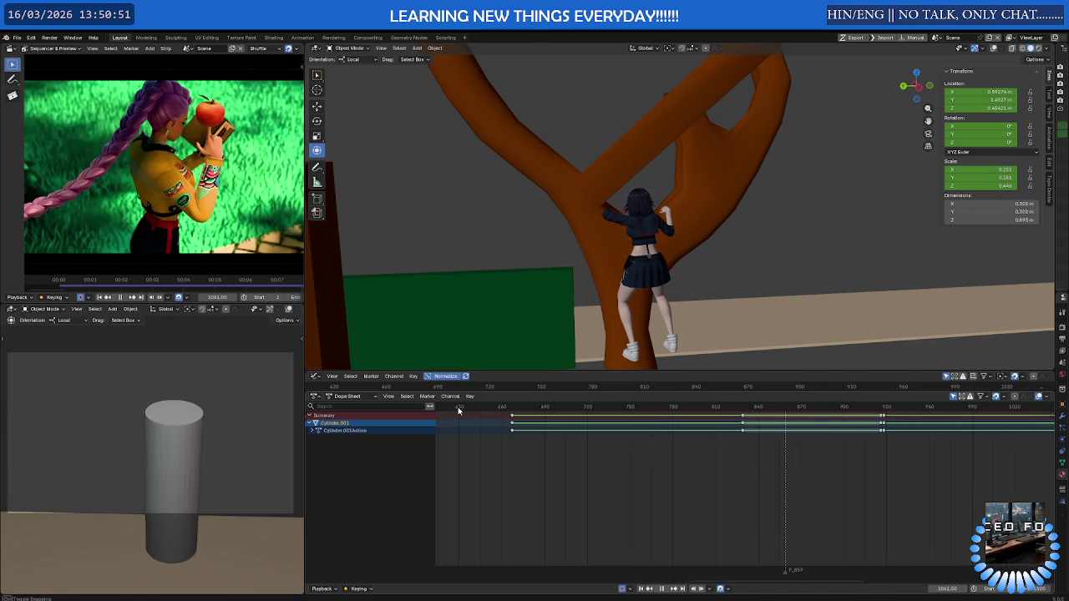
Scrub back to frame 1216, replay the cylinder's pass, and orbit around it
scroll(493, 496, "down", 3)
scroll(678, 444, "down", 3)
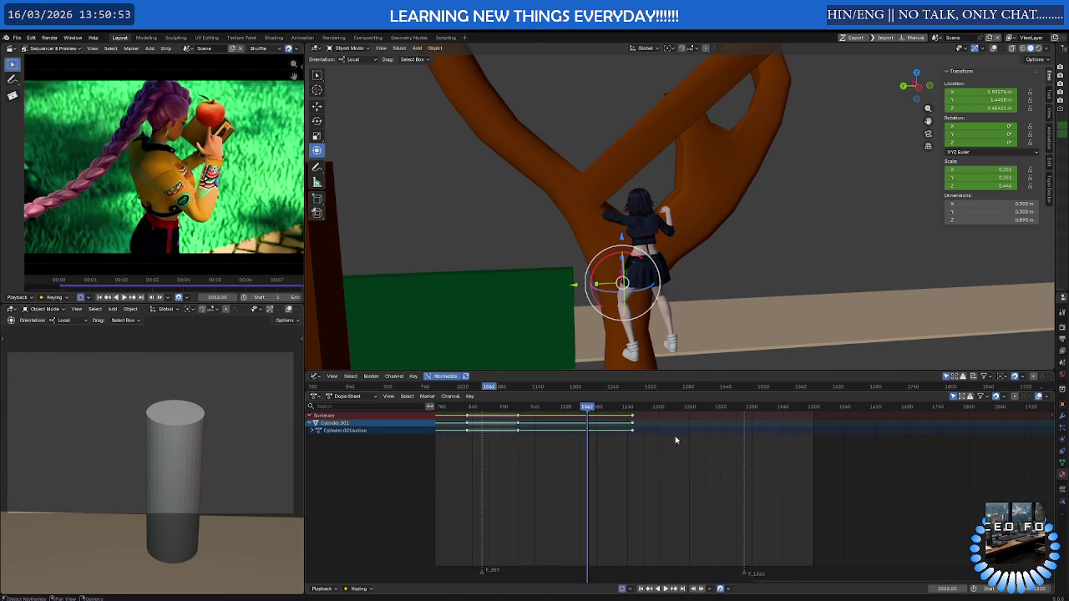
mouse_move(588, 408)
left_mouse_down()
mouse_move(824, 410)
mouse_move(663, 414)
left_mouse_up()
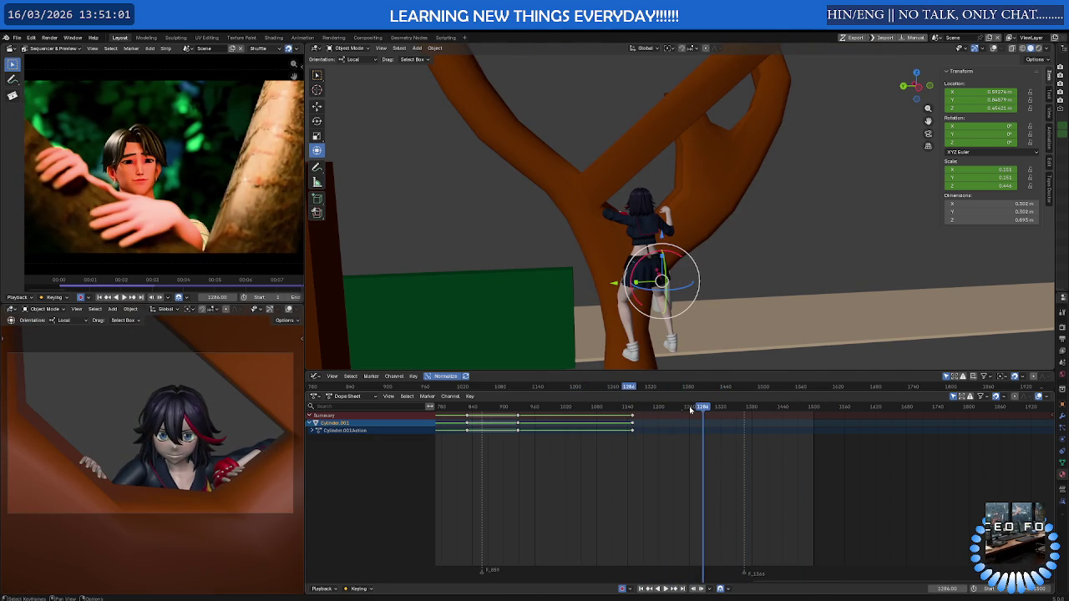
mouse_move(688, 409)
left_mouse_down()
mouse_move(666, 409)
mouse_move(708, 408)
mouse_move(592, 406)
left_mouse_up()
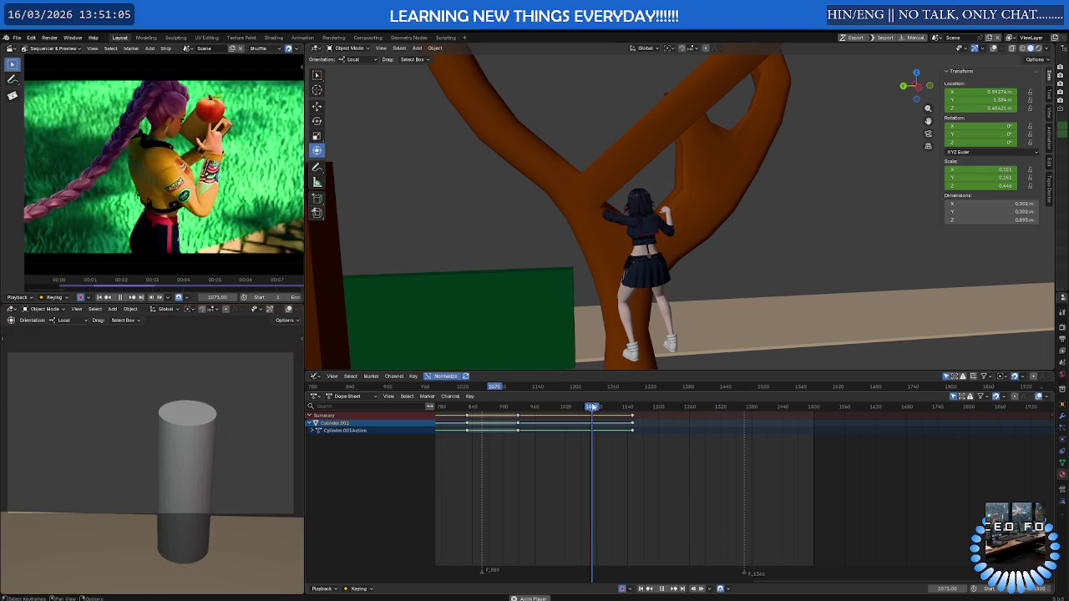
key("space")
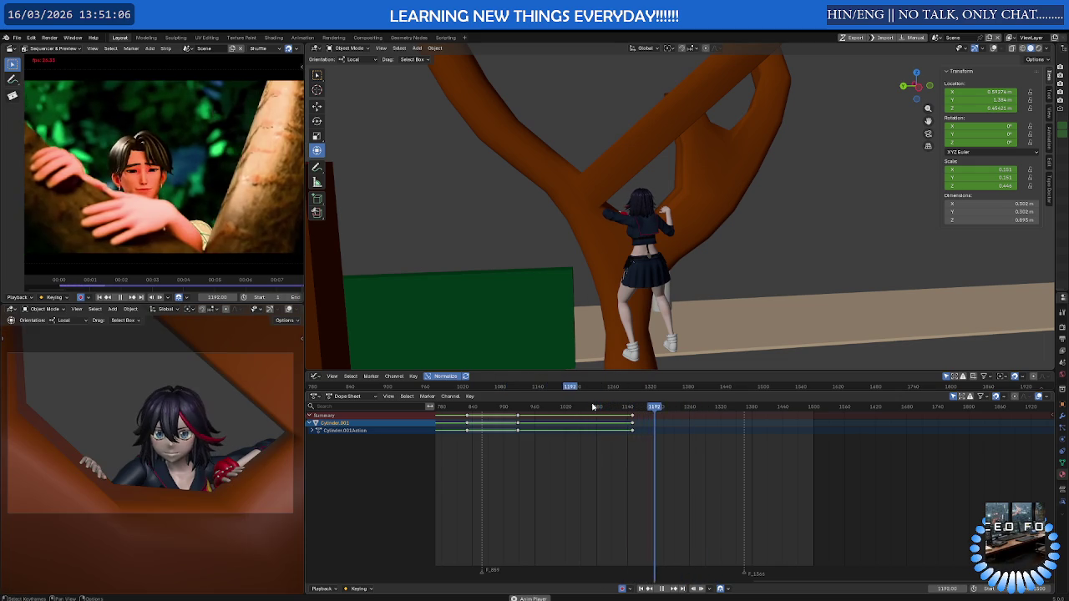
scroll(677, 242, "up", 5)
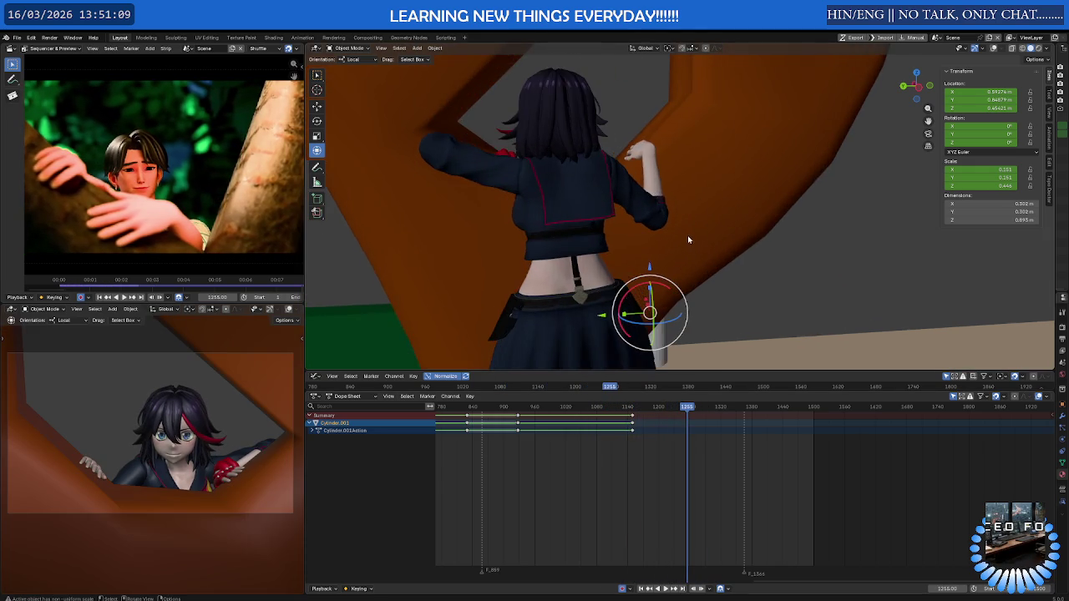
mouse_move(601, 147)
middle_mouse_down()
mouse_move(646, 151)
mouse_move(604, 161)
middle_mouse_up()
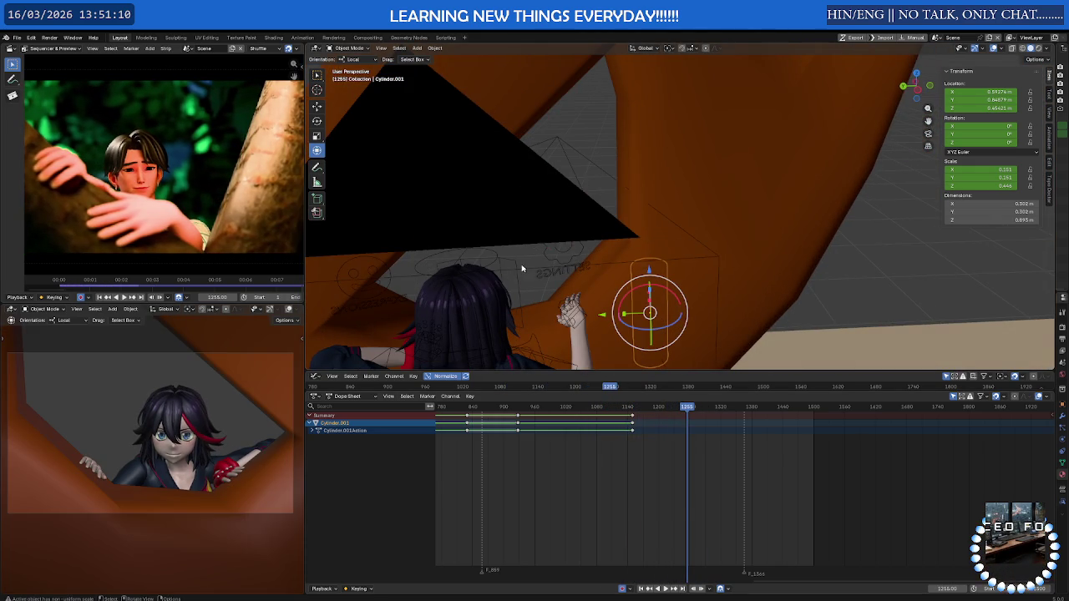
Enter pose mode on the rig and select the neck bone c_neck.x
left_click(517, 270)
left_click(521, 288)
key("ctrl+Tab")
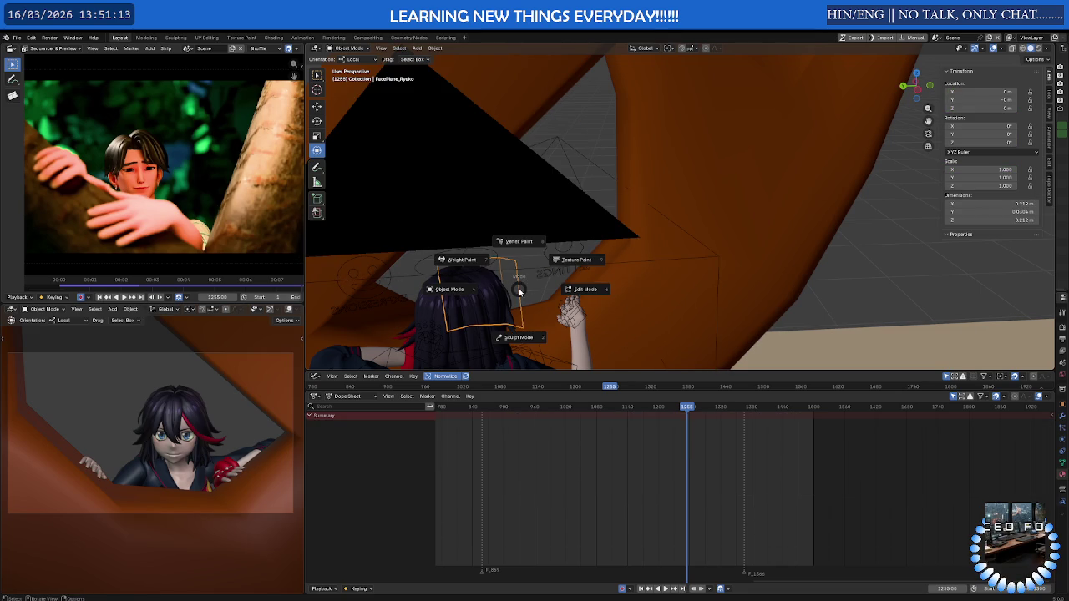
left_click(504, 282)
mouse_move(504, 282)
middle_mouse_down()
mouse_move(704, 251)
mouse_move(587, 285)
mouse_move(634, 276)
middle_mouse_up()
scroll(587, 285, "up", 3)
scroll(587, 285, "up", 3)
left_click(635, 276)
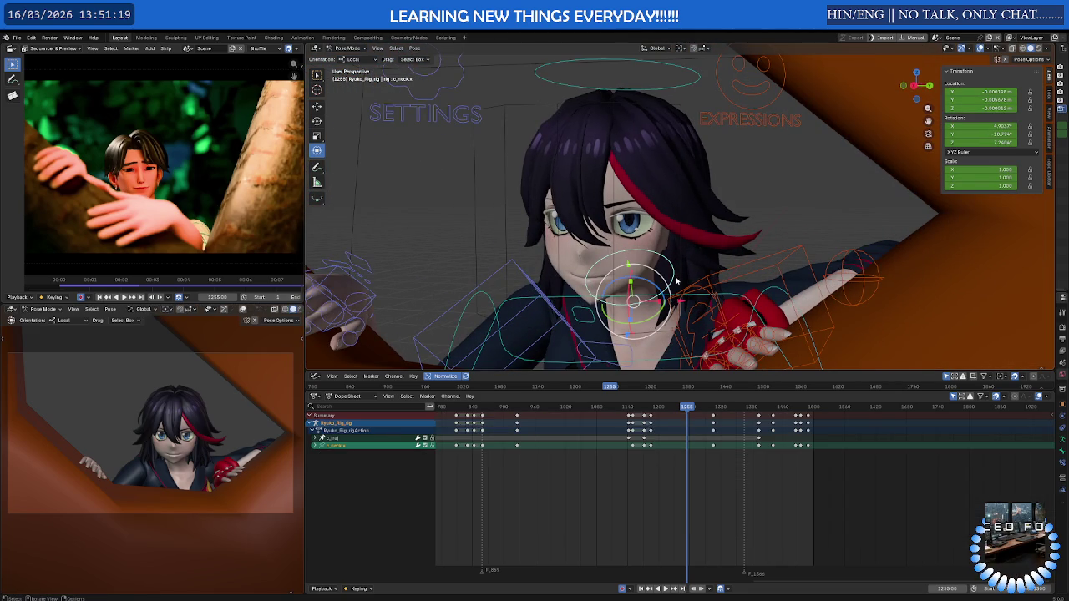
scroll(704, 457, "up", 5)
Play from about frame 1183, then shift c_spine_master.x keys later and replay
left_click_drag(664, 409, 555, 421)
key("space")
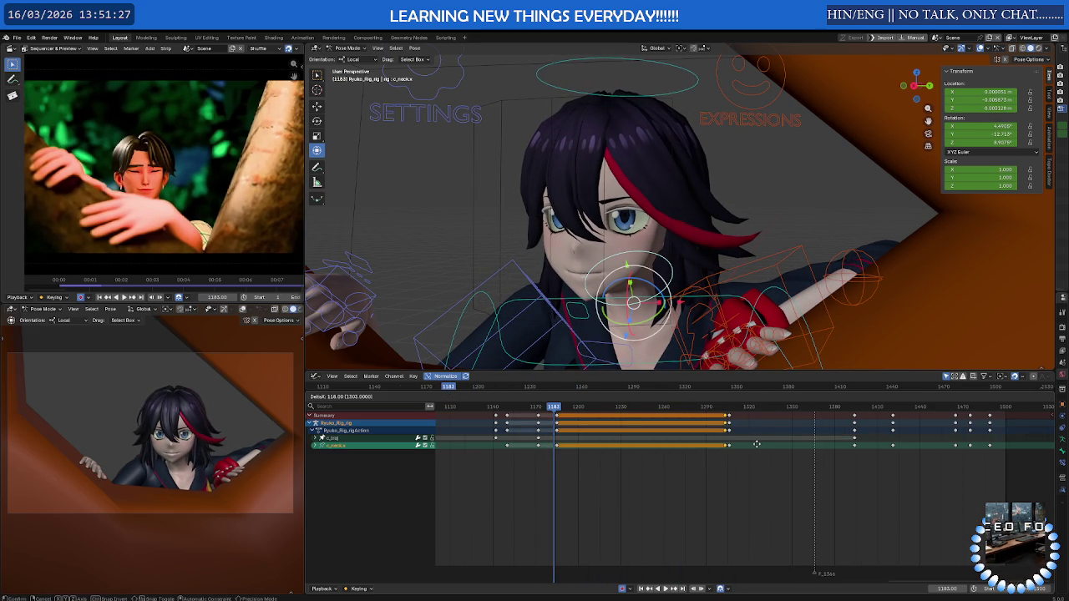
key("space")
left_click_drag(621, 410, 666, 409)
left_click(493, 309)
scroll(559, 440, "up", 1)
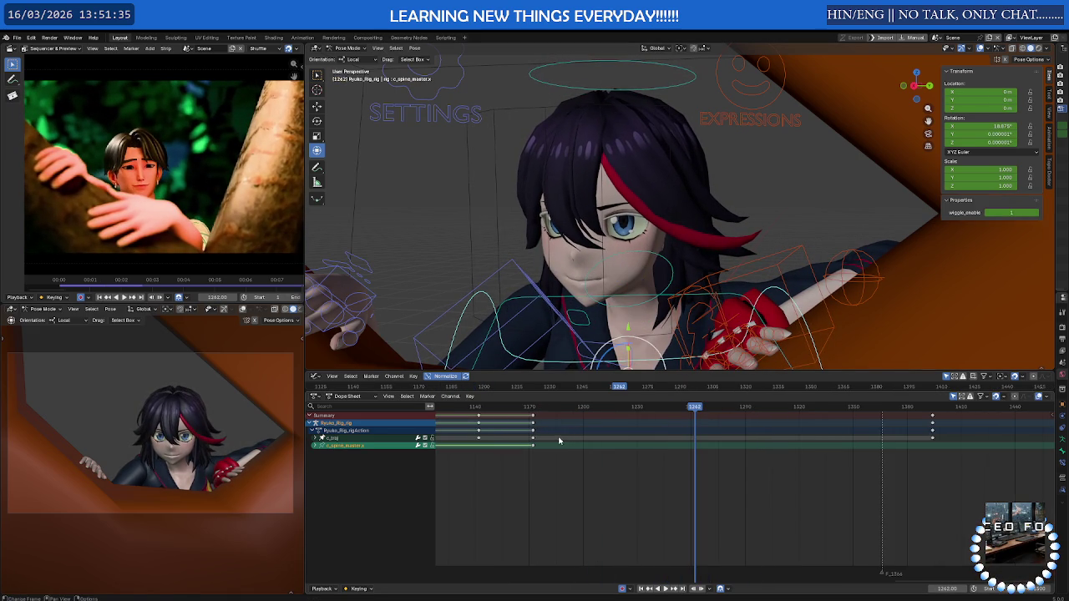
key("g")
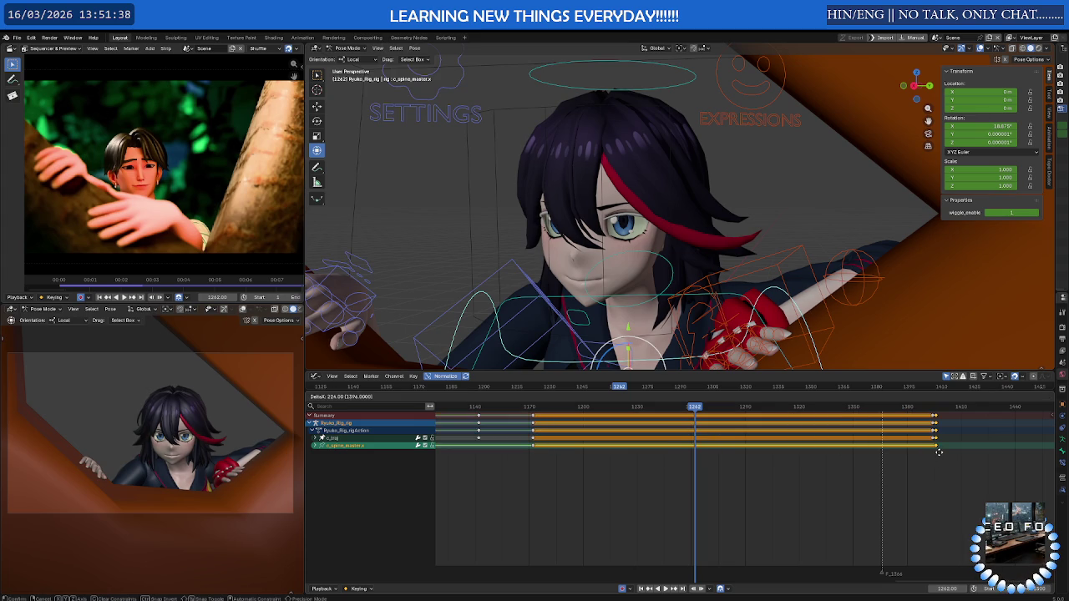
key("space")
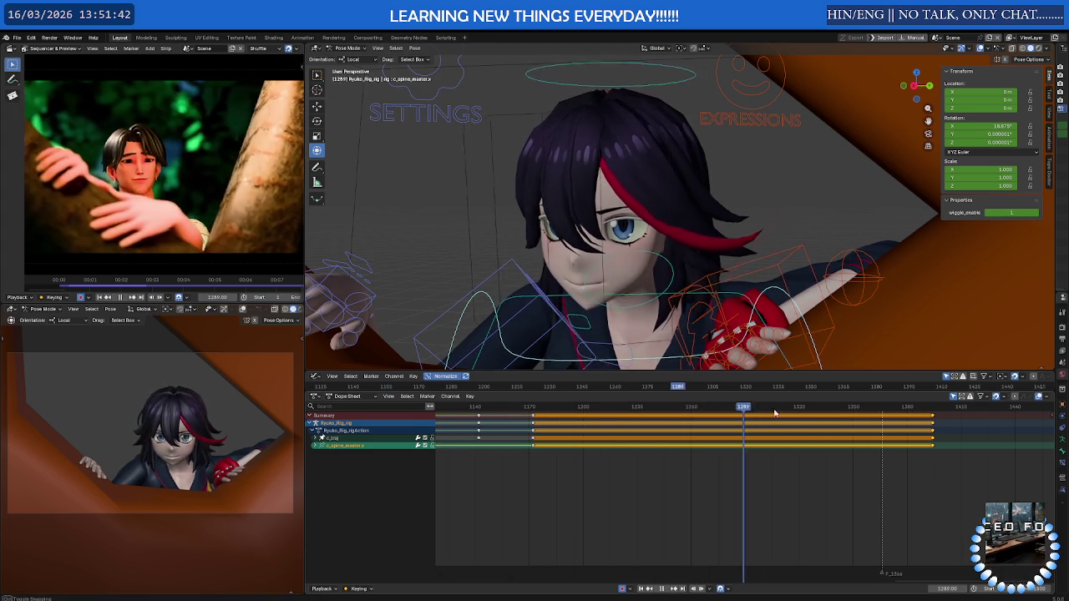
key("space")
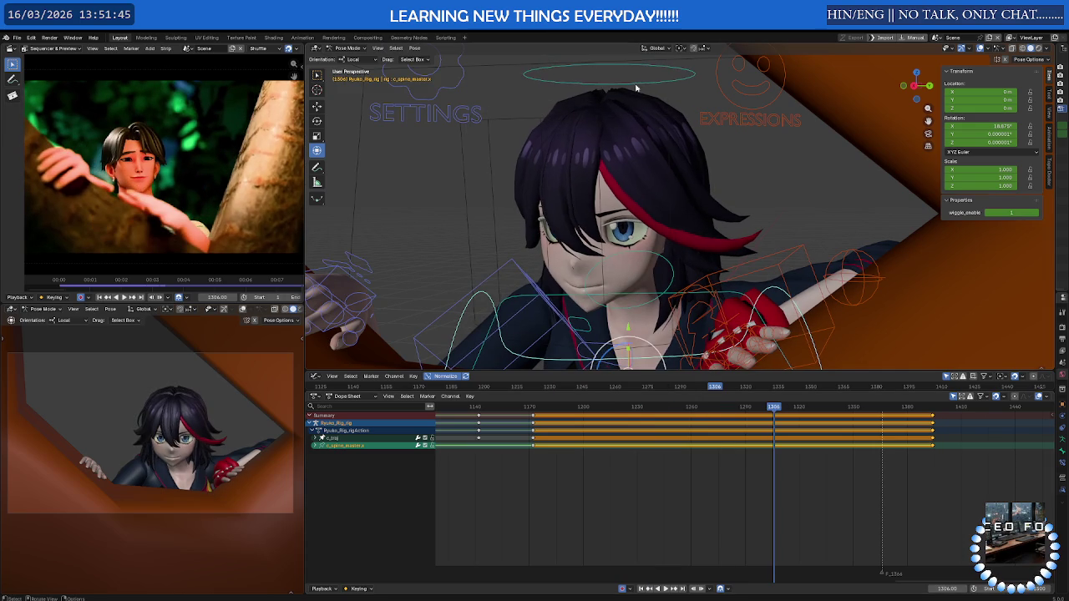
Compare the head pose to the reference from frame 1186, select hand IK and spine master, enlarge the curve area
left_click(636, 71)
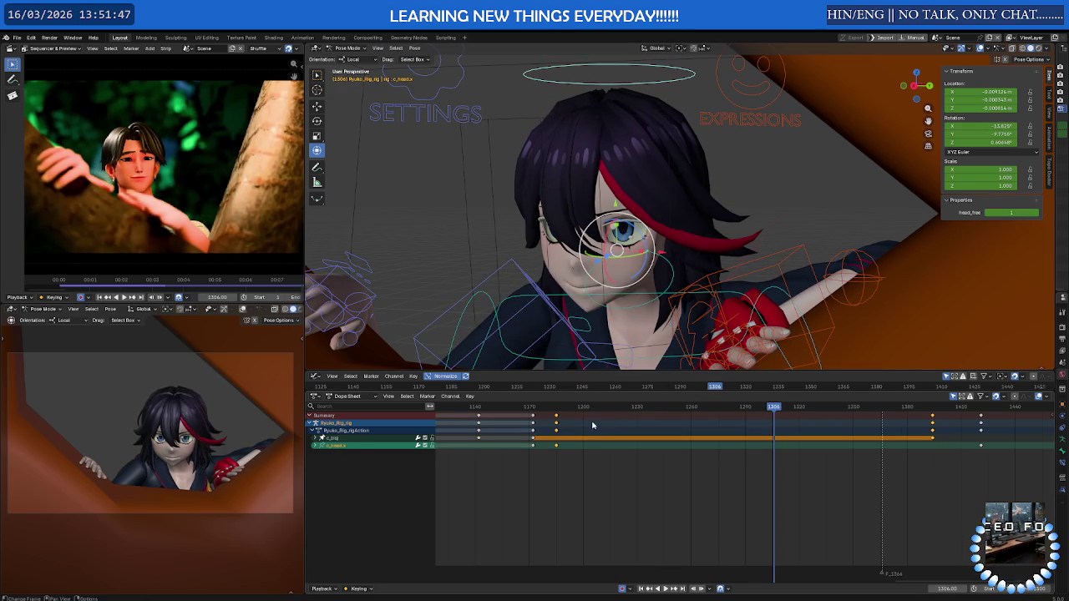
left_click_drag(576, 406, 557, 409)
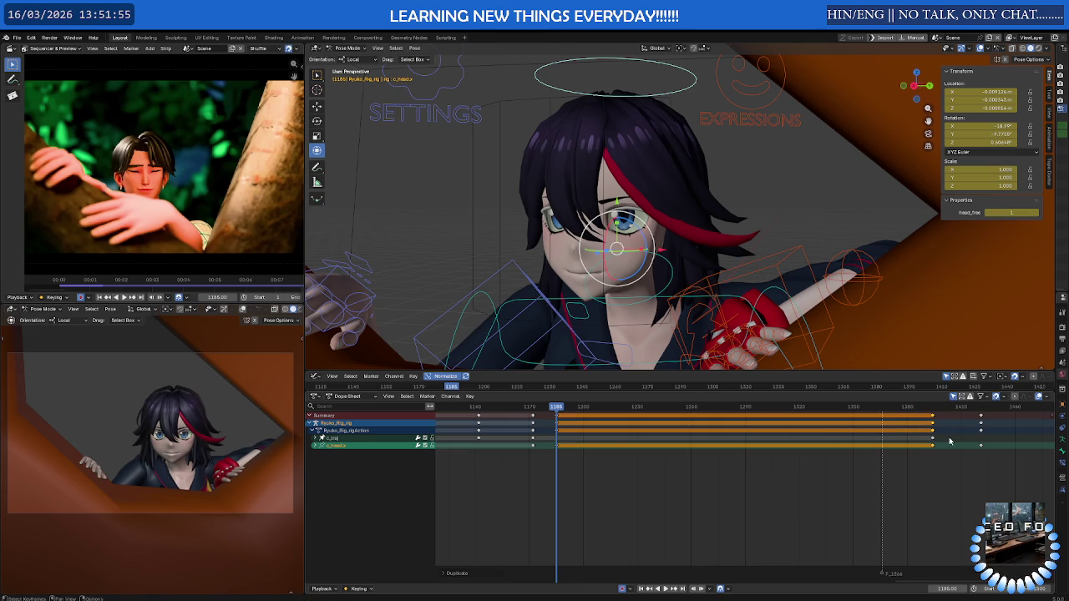
mouse_move(567, 406)
left_mouse_down()
mouse_move(543, 407)
mouse_move(720, 407)
left_mouse_up()
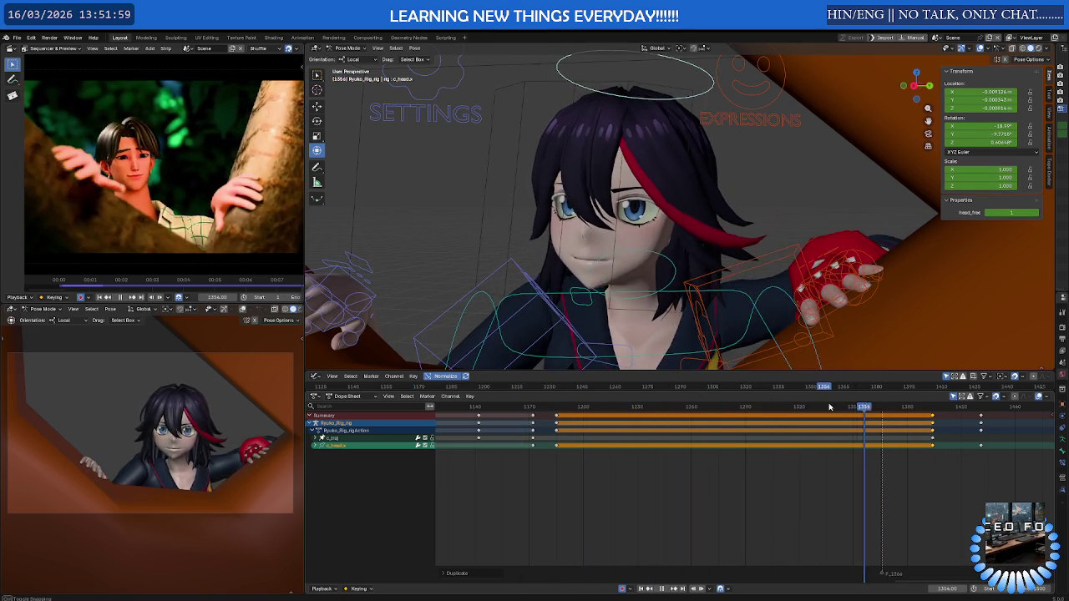
left_click(798, 321)
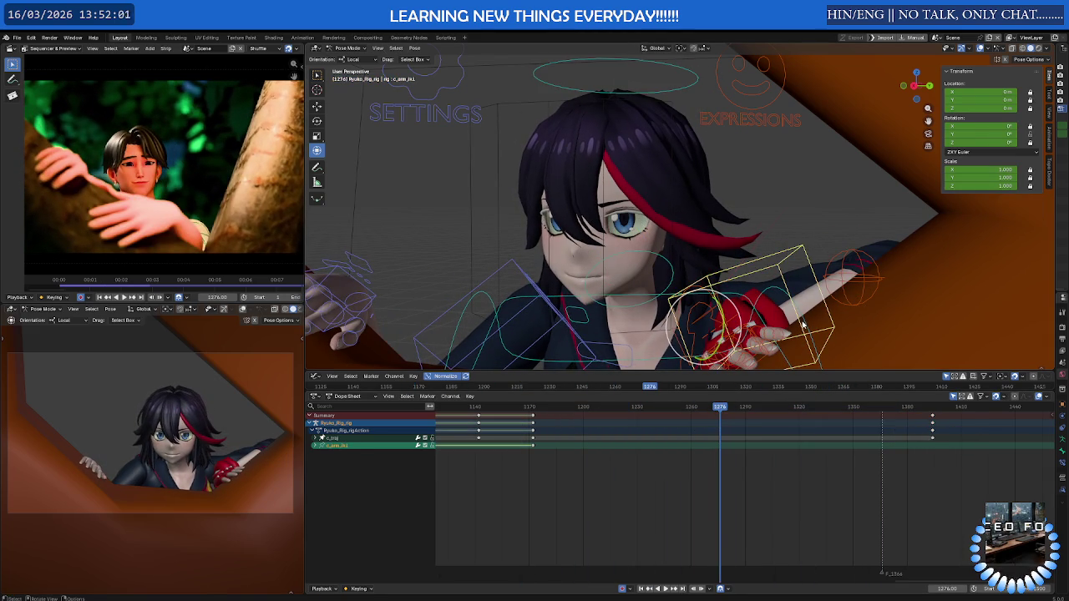
left_click(803, 325)
left_click_drag(633, 391, 638, 464)
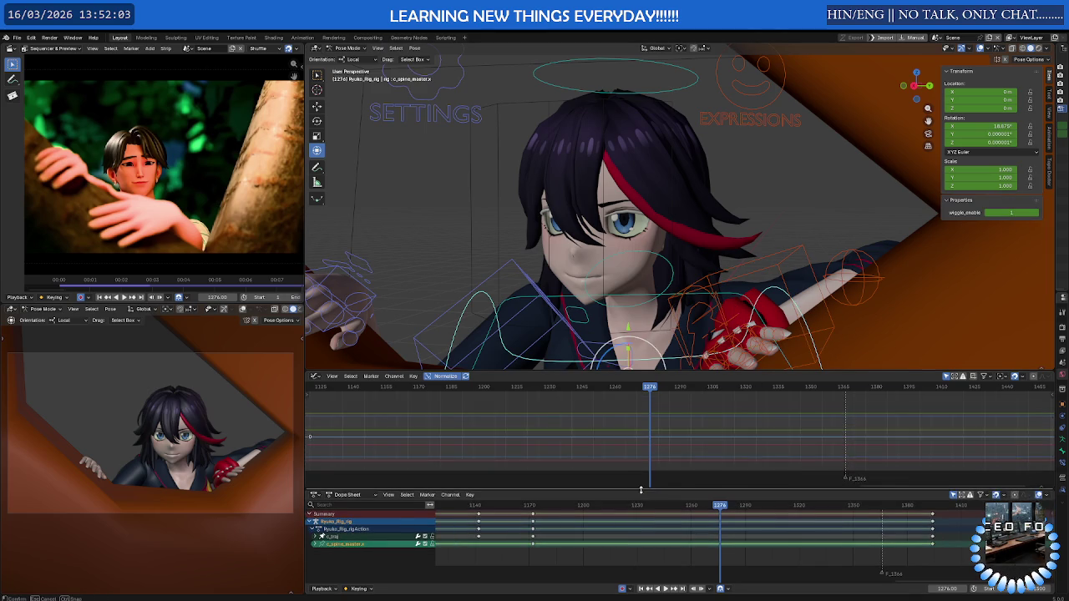
left_click(758, 329)
left_click_drag(593, 372, 634, 344)
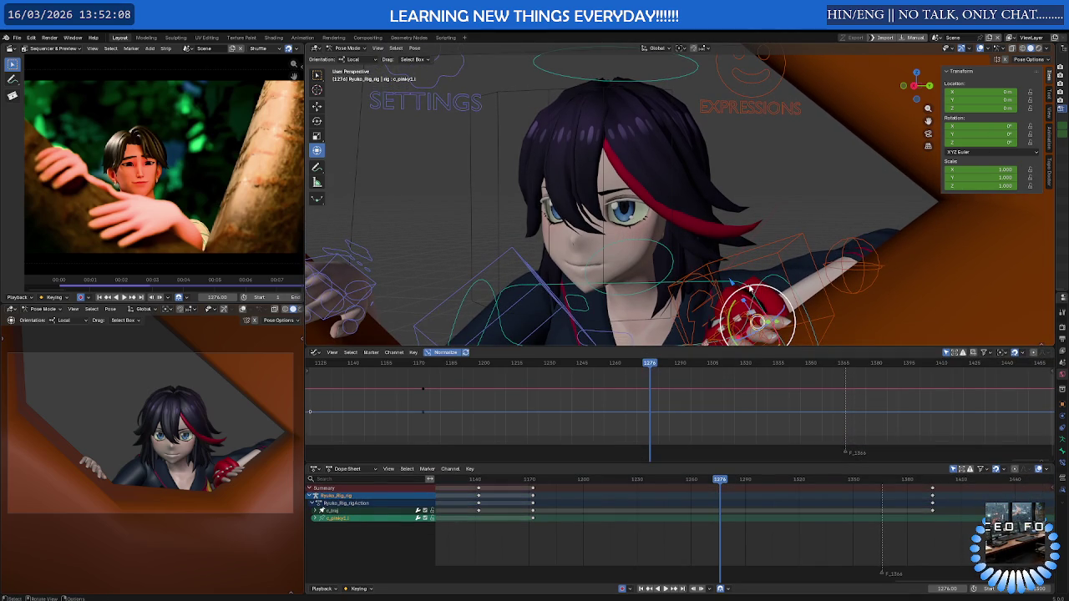
left_click(747, 289)
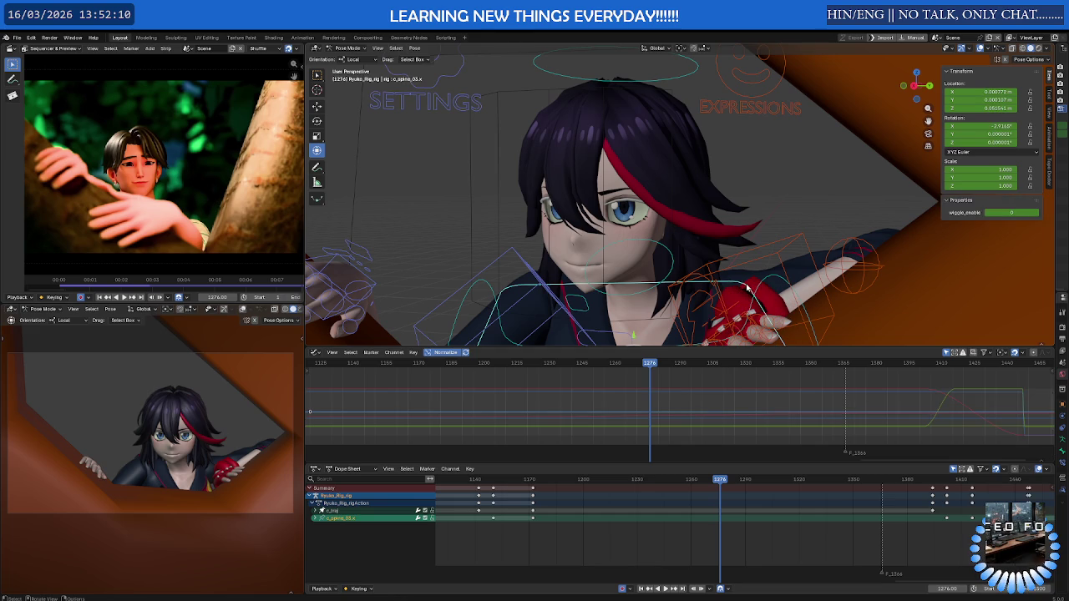
left_click(767, 280)
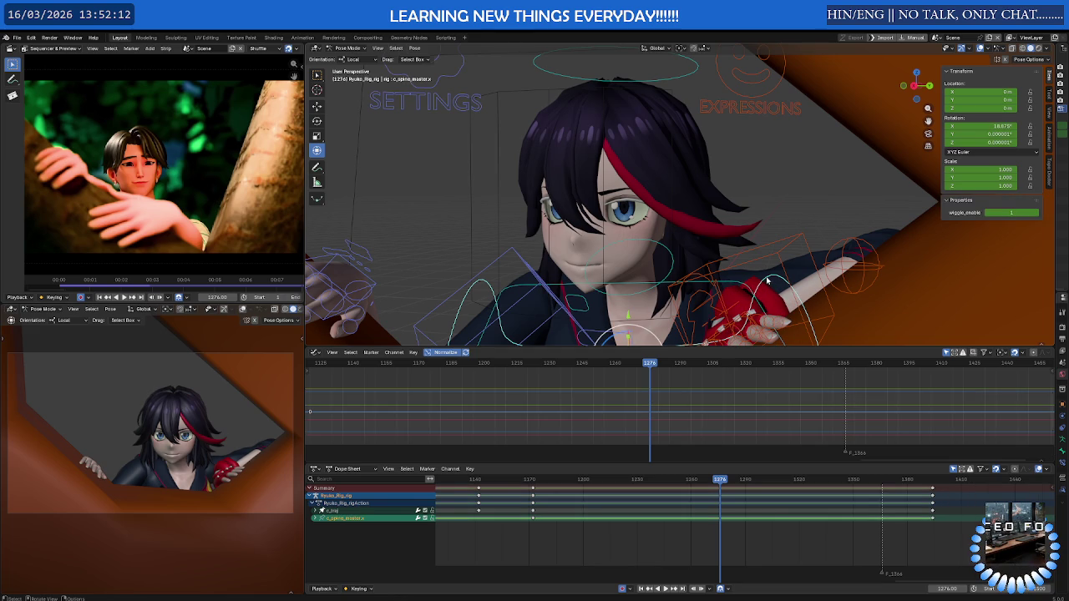
left_click_drag(720, 480, 617, 478)
mouse_move(573, 267)
middle_mouse_down()
mouse_move(618, 203)
mouse_move(642, 208)
middle_mouse_up()
scroll(618, 203, "up", 5)
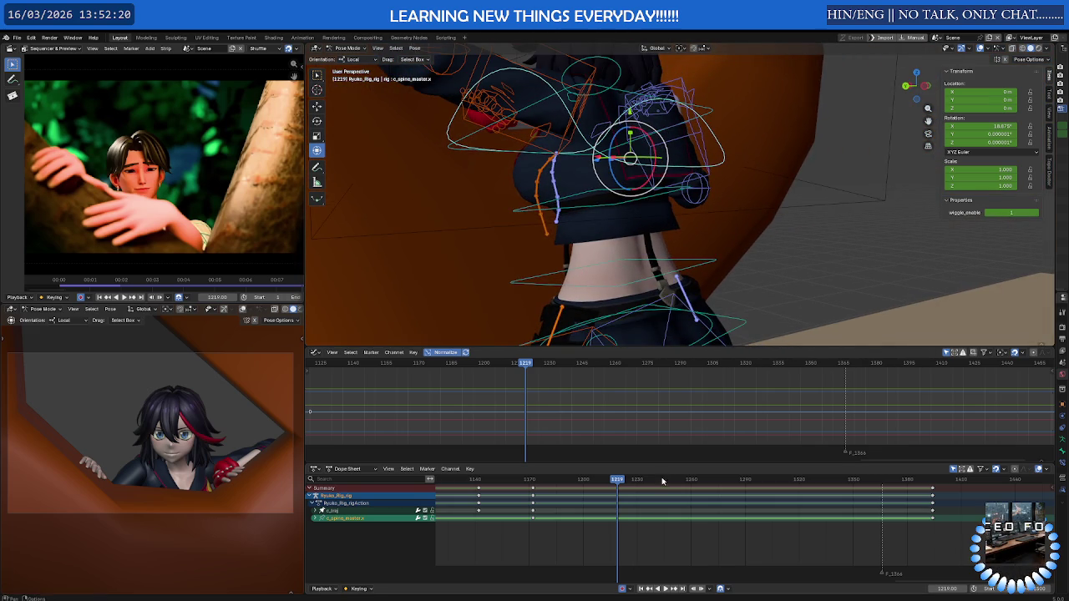
mouse_move(612, 483)
left_mouse_down()
mouse_move(793, 478)
mouse_move(573, 478)
left_mouse_up()
left_click(779, 167)
left_click(723, 157)
scroll(723, 157, "down", 3)
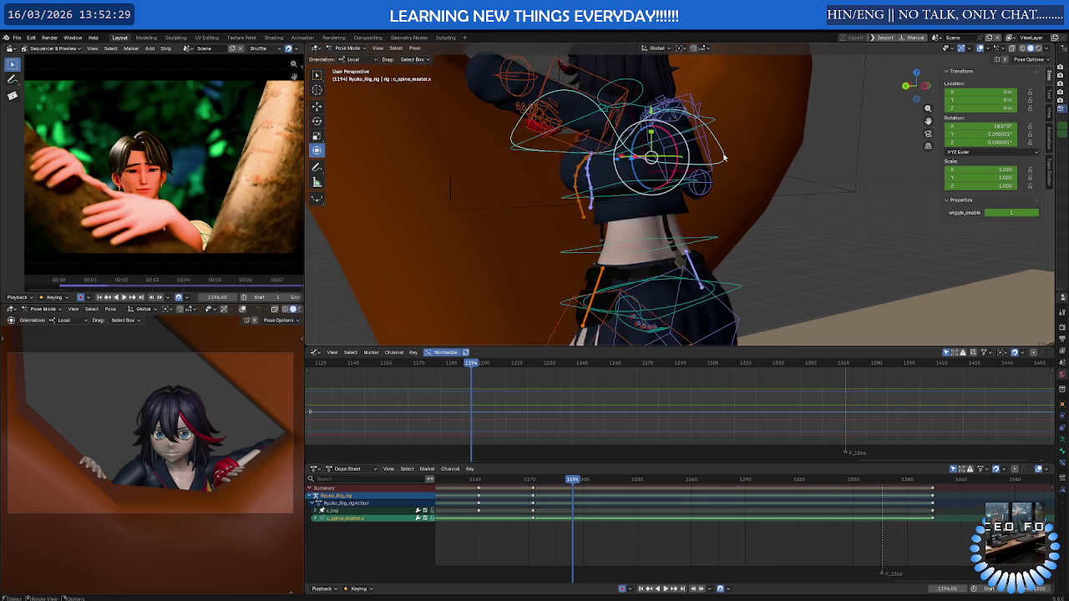
scroll(723, 157, "down", 2)
scroll(629, 426, "down", 2)
scroll(680, 371, "down", 2)
middle_click_drag(681, 371, 694, 390)
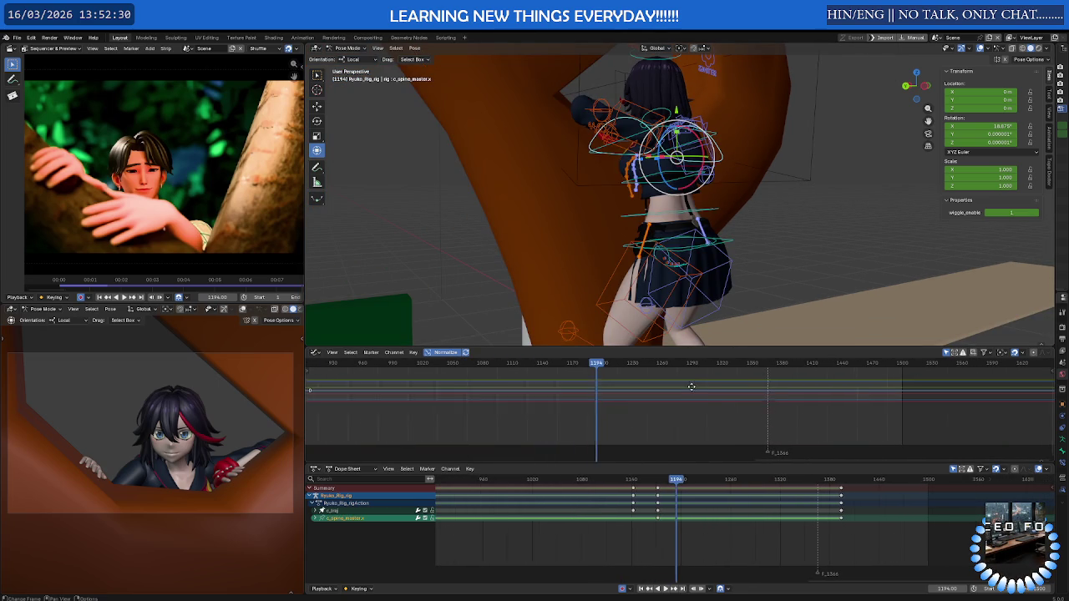
left_click_drag(684, 482, 768, 480)
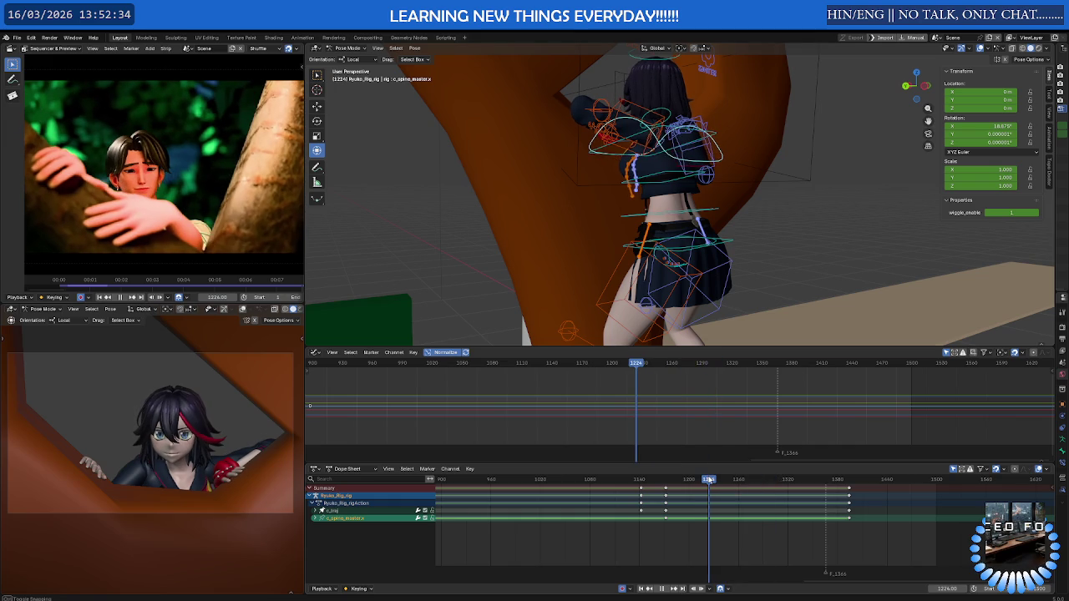
left_click(716, 136)
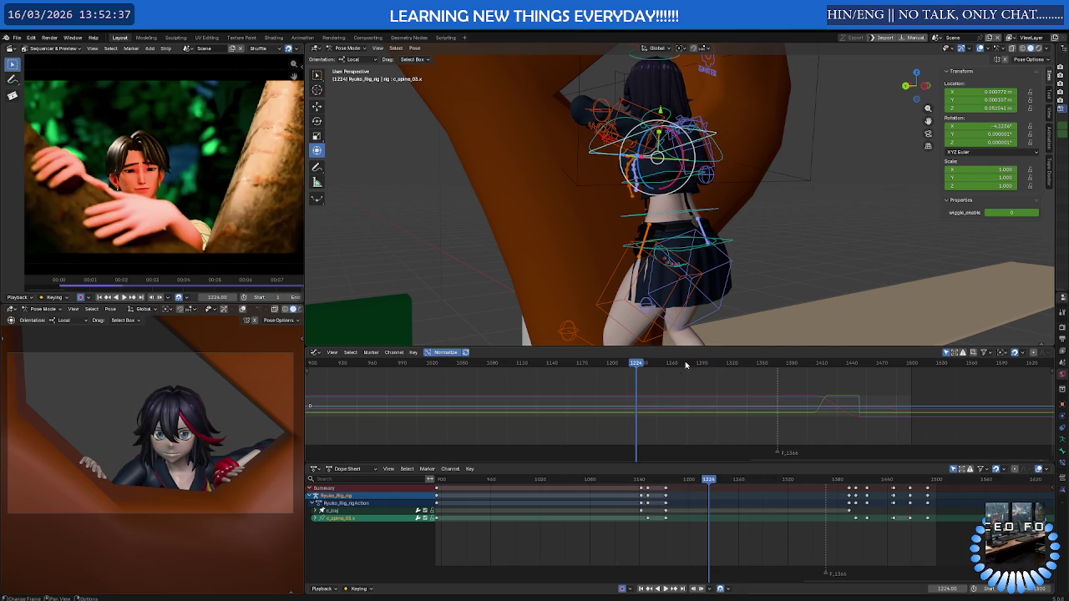
mouse_move(713, 482)
left_mouse_down()
mouse_move(697, 482)
mouse_move(794, 482)
mouse_move(629, 488)
mouse_move(785, 497)
mouse_move(691, 505)
left_mouse_up()
key("space")
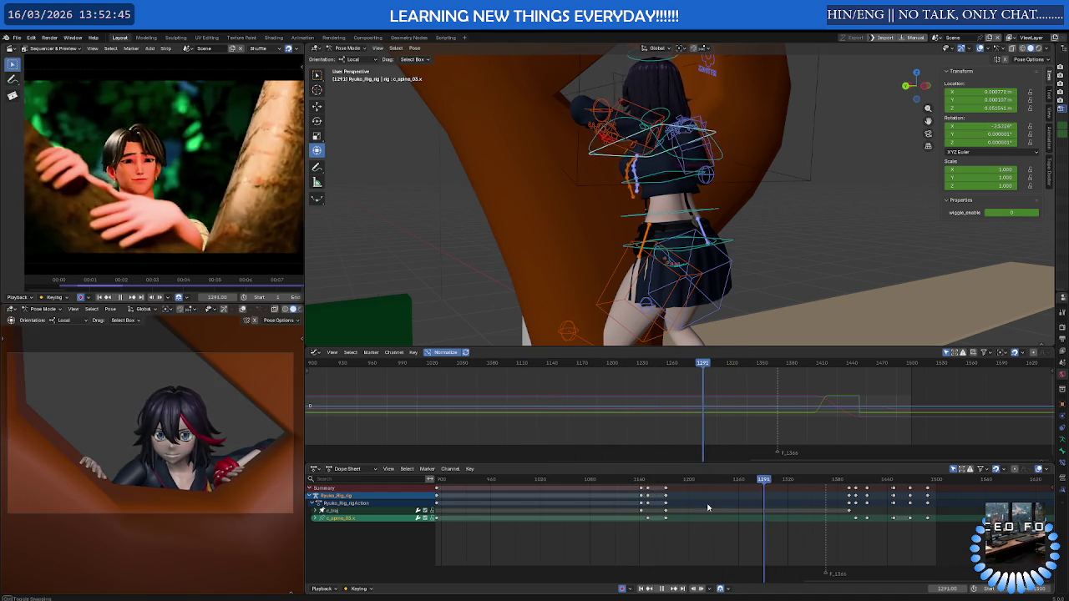
mouse_move(767, 512)
left_mouse_down()
mouse_move(780, 511)
mouse_move(732, 509)
mouse_move(823, 511)
mouse_move(706, 514)
mouse_move(816, 511)
mouse_move(774, 515)
left_mouse_up()
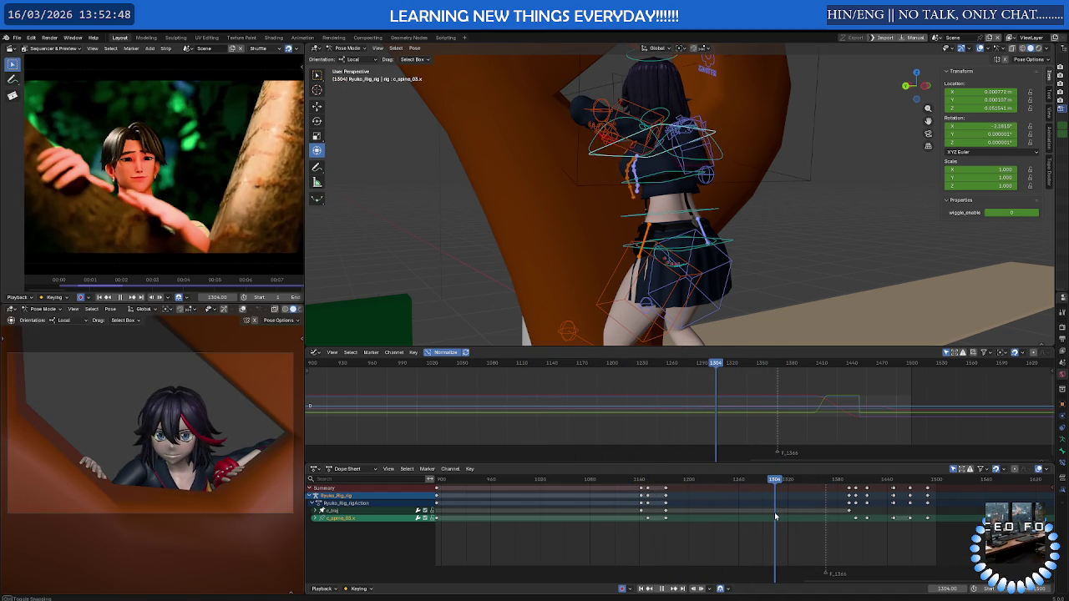
scroll(597, 153, "up", 4)
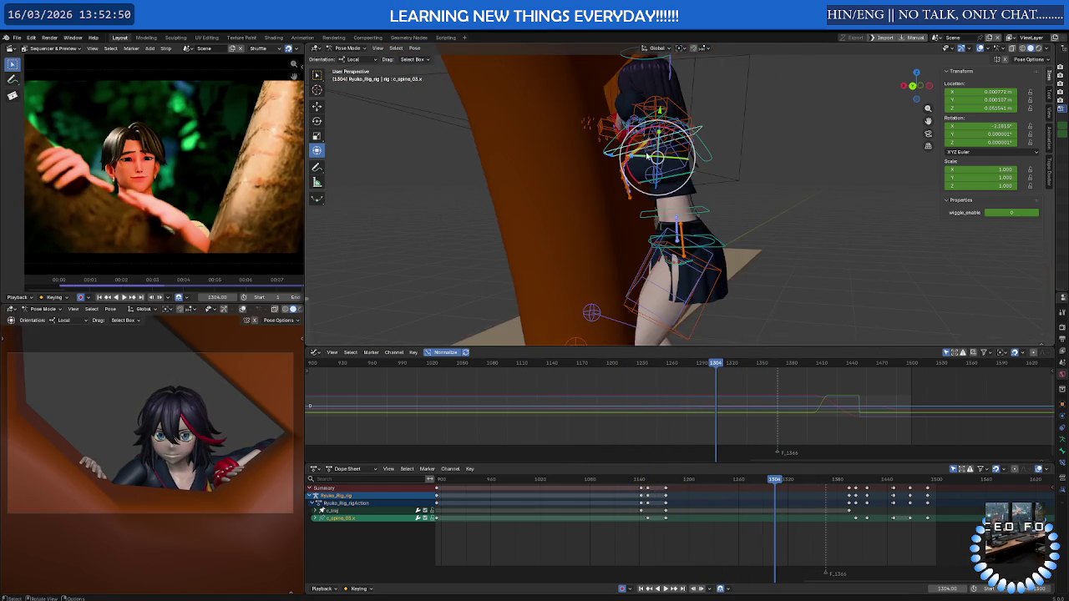
mouse_move(597, 153)
middle_mouse_down()
mouse_move(592, 192)
mouse_move(523, 208)
mouse_move(558, 203)
middle_mouse_up()
middle_click_drag(656, 175, 716, 202)
left_click(720, 230)
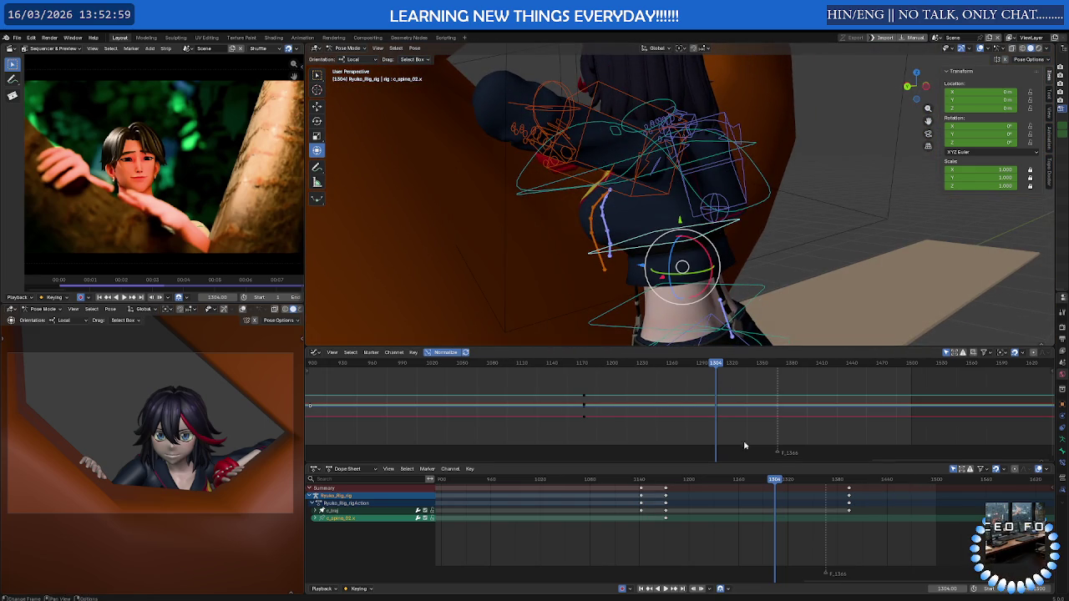
Select c_spine_master.x and play the spine motion from about frame 1180
mouse_move(775, 482)
left_mouse_down()
mouse_move(680, 482)
mouse_move(794, 481)
mouse_move(750, 473)
mouse_move(855, 482)
mouse_move(723, 482)
mouse_move(806, 482)
left_mouse_up()
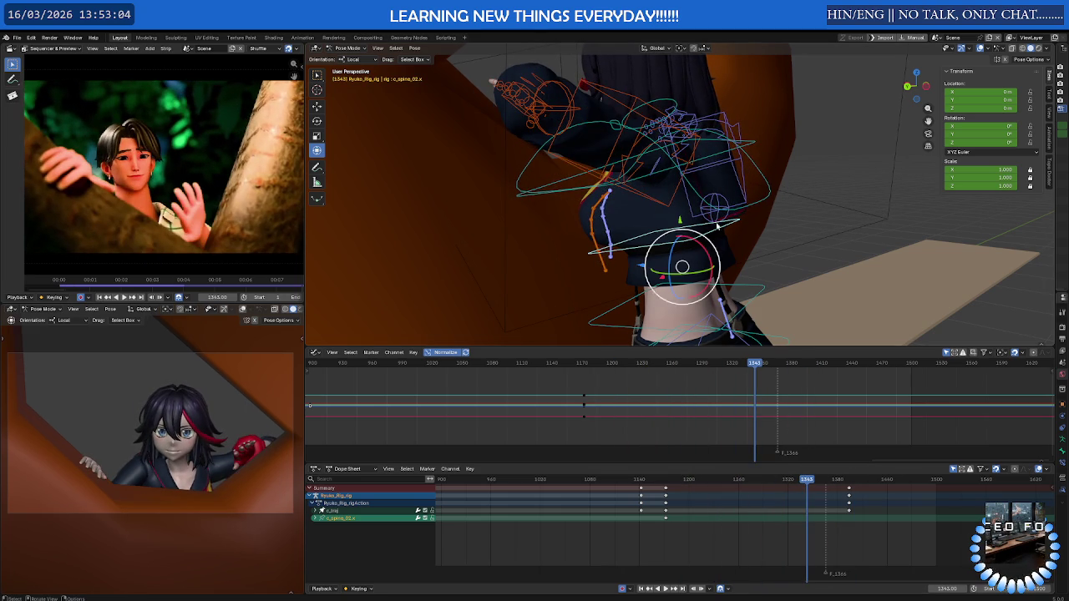
left_click(756, 204)
scroll(805, 484, "up", 2)
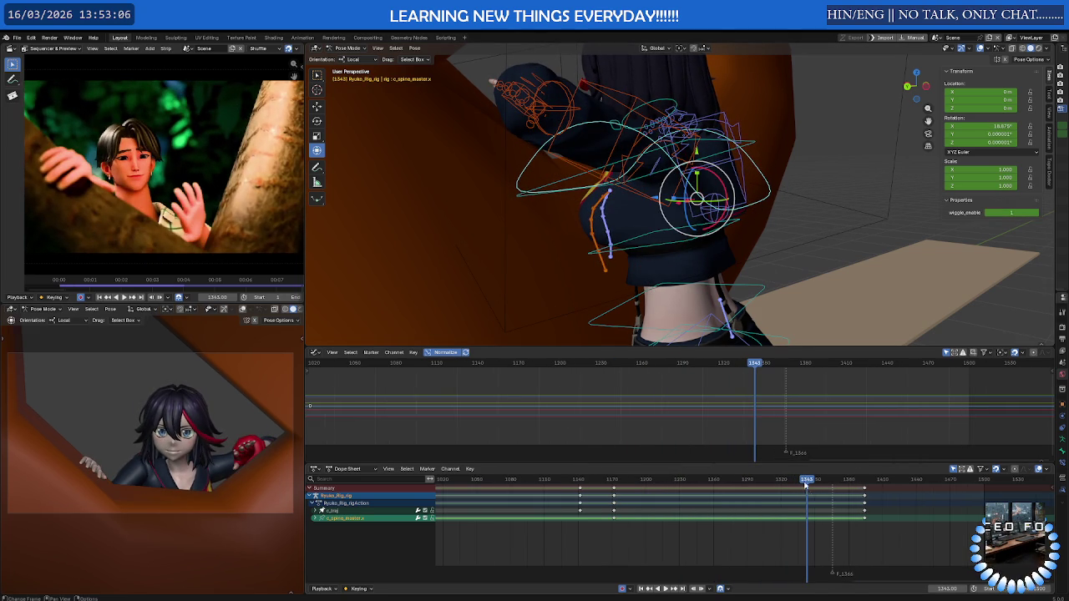
mouse_move(809, 481)
left_mouse_down()
mouse_move(611, 481)
mouse_move(873, 481)
mouse_move(502, 479)
mouse_move(709, 481)
mouse_move(615, 483)
left_mouse_up()
key("space")
Review c_spine_03.x and c_neck.x motion from frame 1235, then save Ryuko_Model_V2.0.blend
left_click(753, 149)
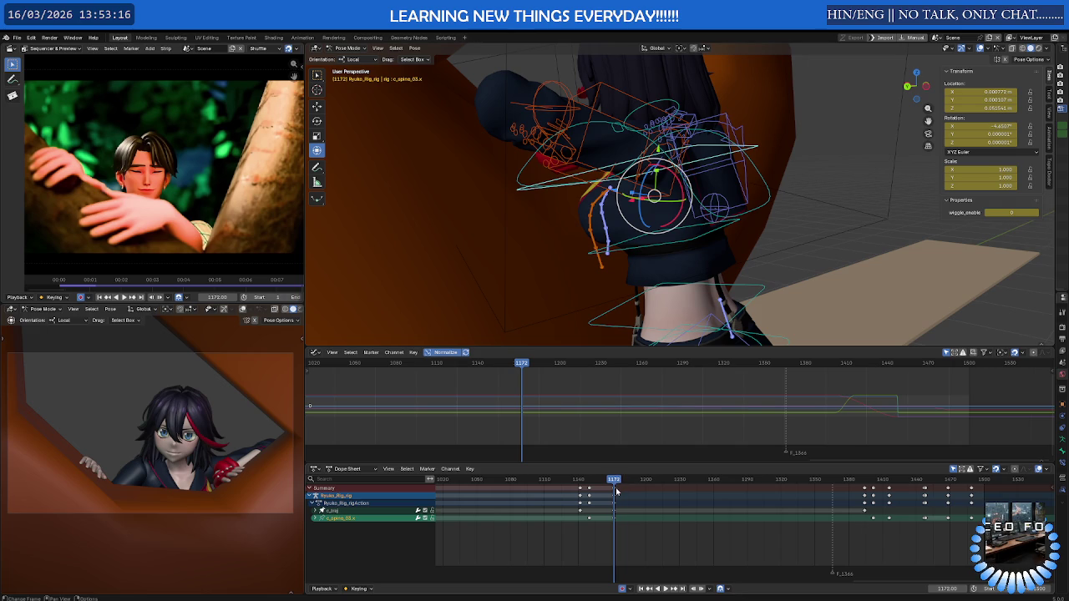
mouse_move(622, 171)
middle_mouse_down()
mouse_move(595, 188)
mouse_move(639, 146)
middle_mouse_up()
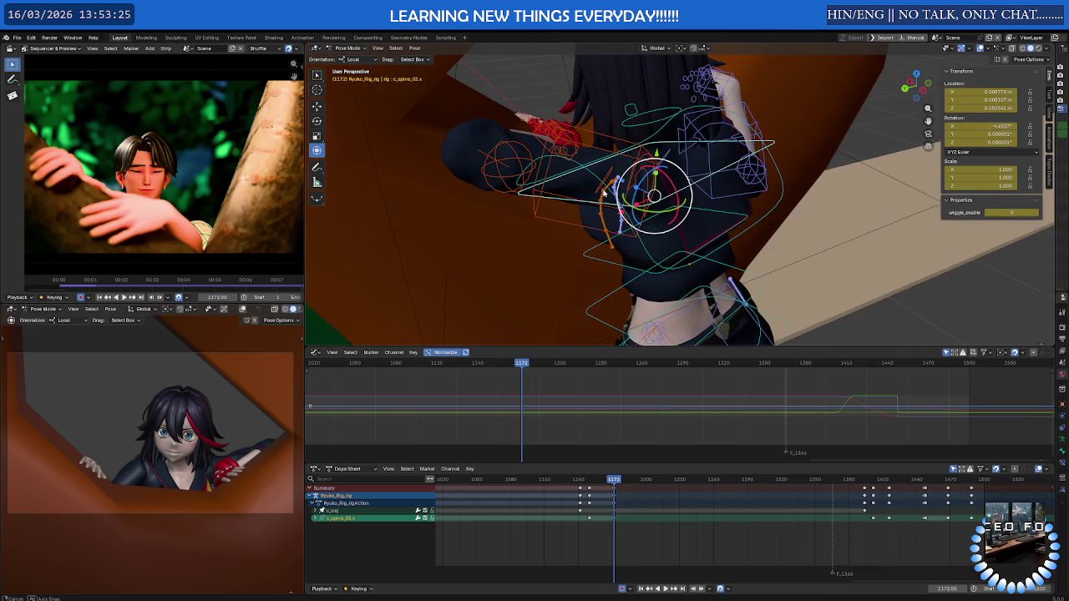
left_click(645, 117)
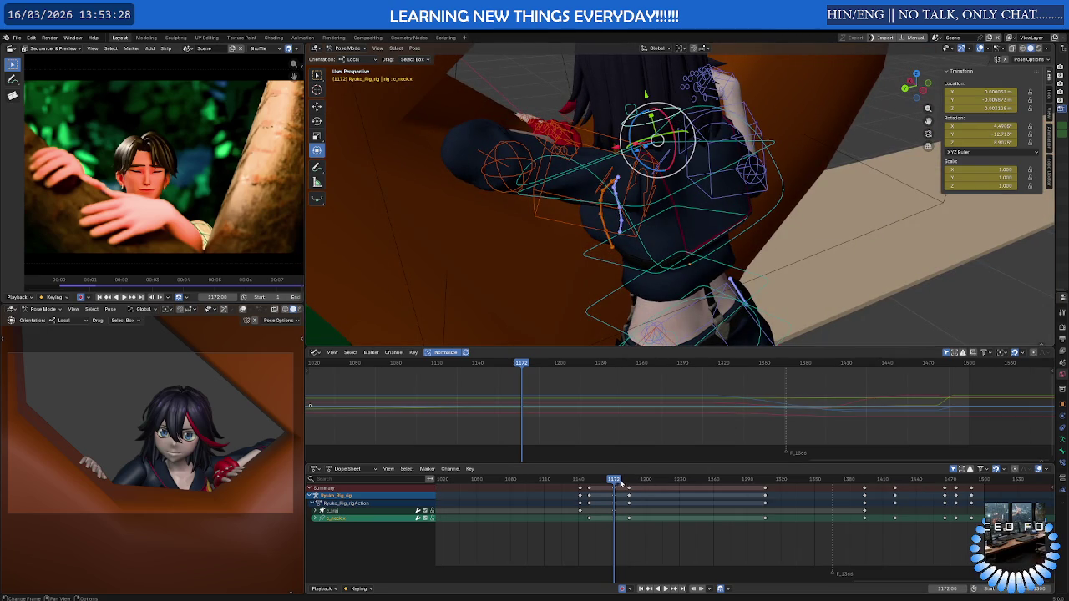
key("space")
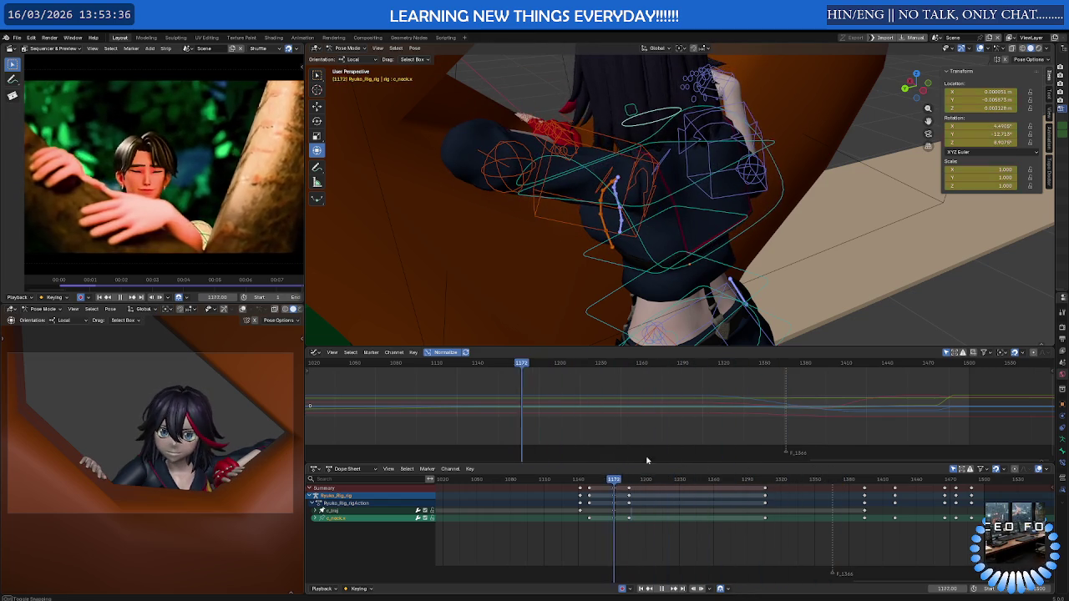
mouse_move(694, 461)
left_mouse_down()
mouse_move(850, 458)
mouse_move(549, 461)
mouse_move(600, 460)
left_mouse_up()
key("space")
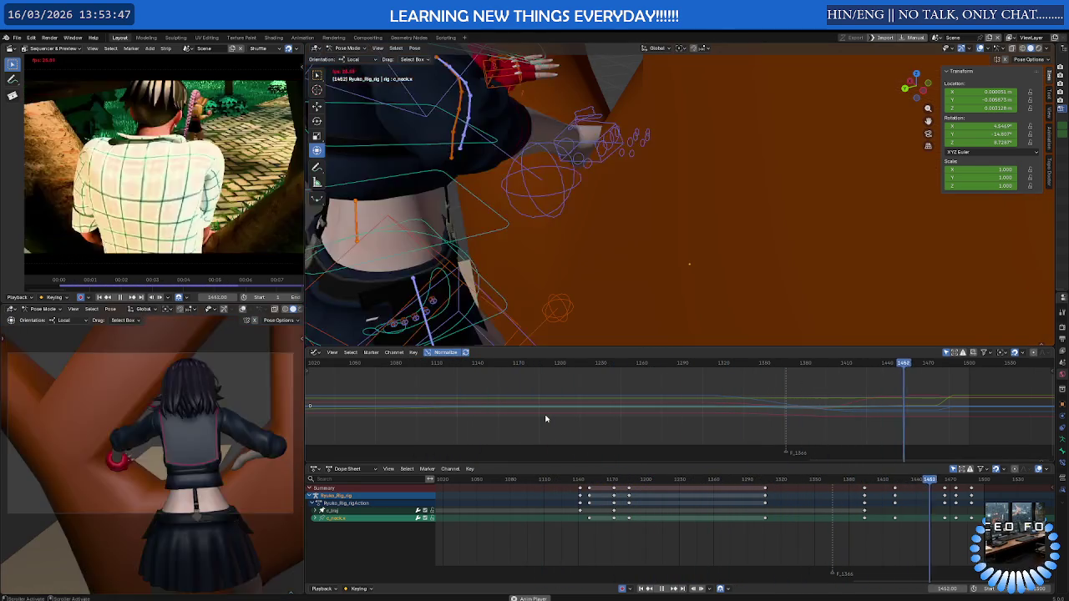
key("ctrl+s")
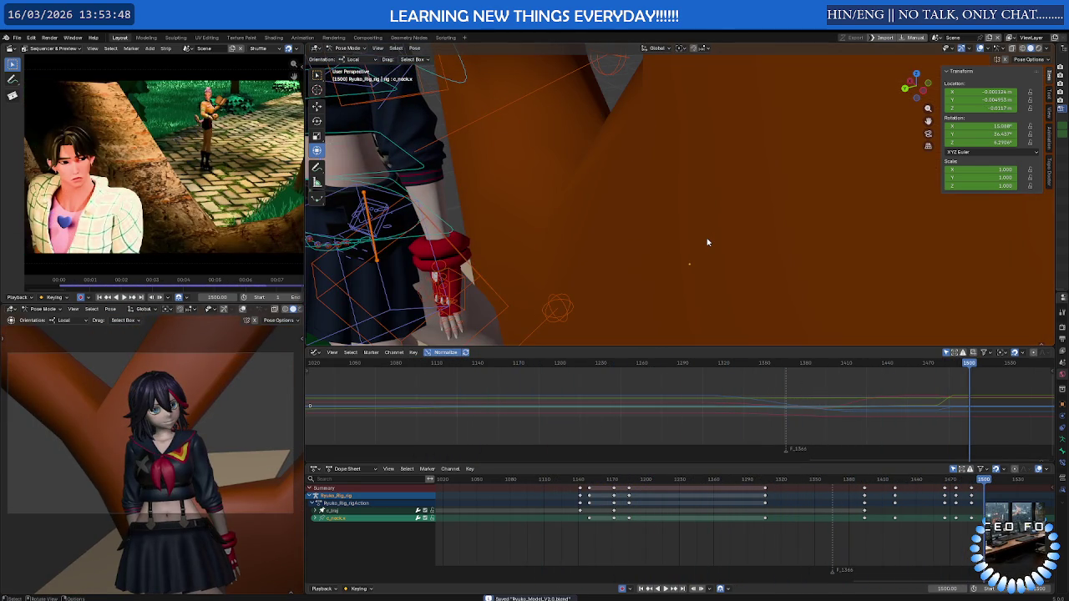
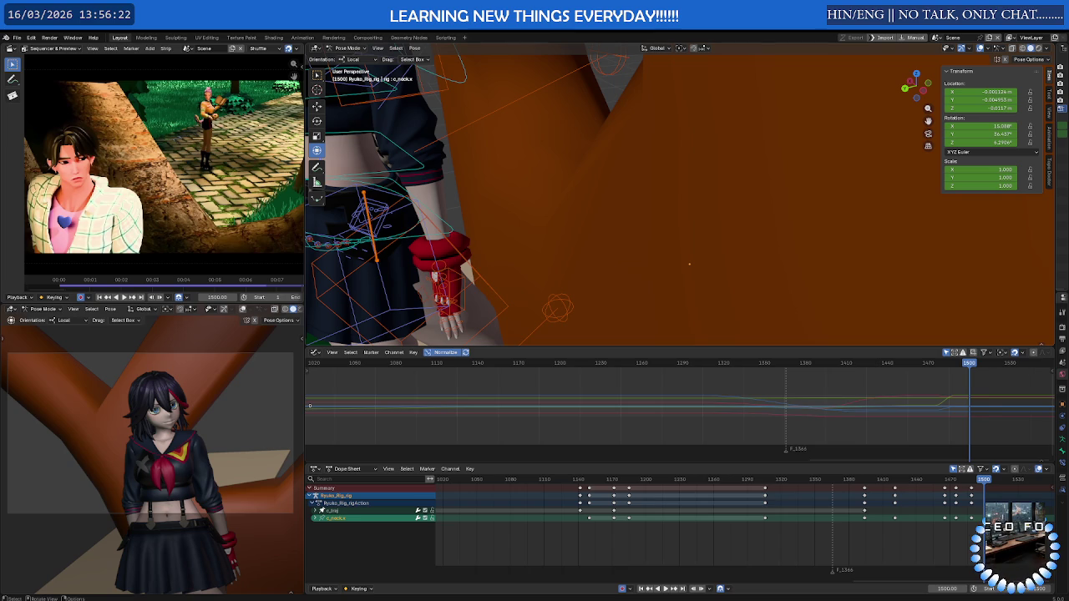
Orbit around the character's torso, toggle the maximized camera view, then restore the full layout
middle_click_drag(688, 264, 621, 231)
scroll(618, 434, "down", 1)
middle_click_drag(561, 303, 441, 323)
key("ctrl+space")
key("ctrl+space")
key("ctrl+space")
key("ctrl+space")
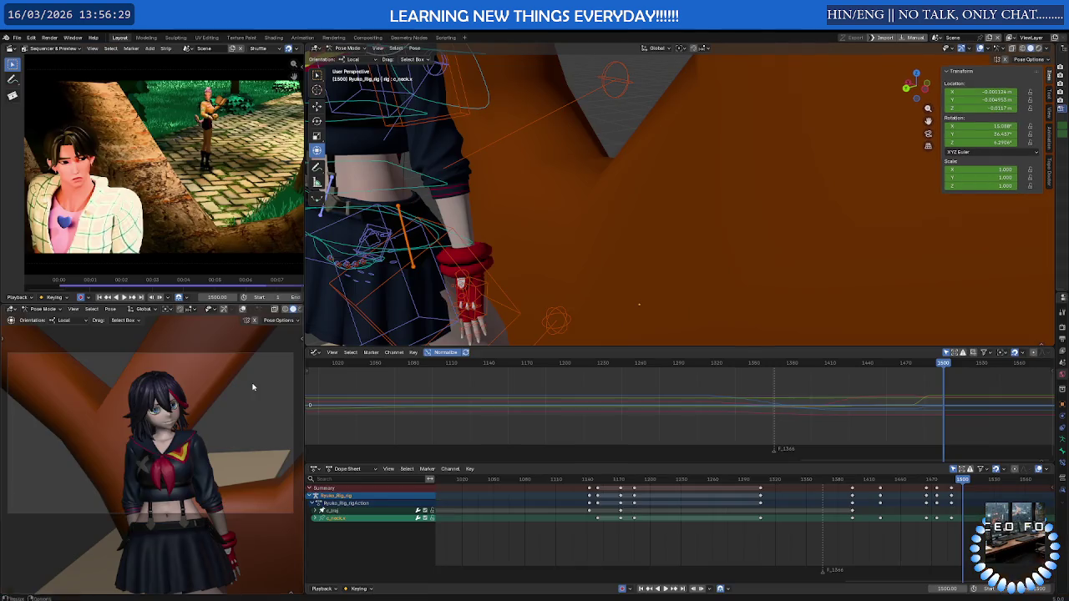
key("ctrl+space")
scroll(477, 335, "down", 3)
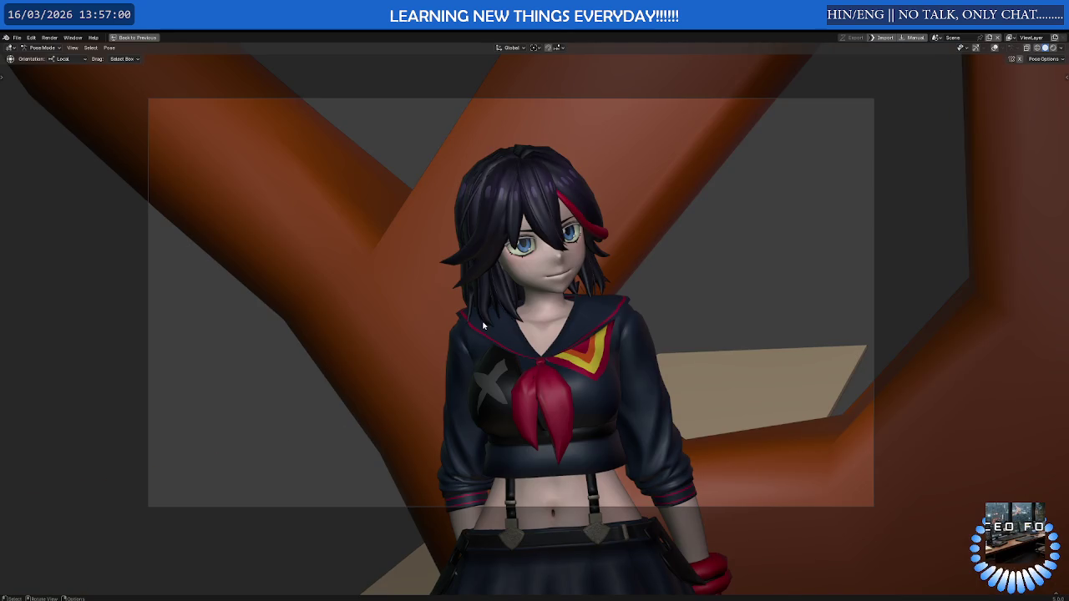
key("ctrl+alt+space")
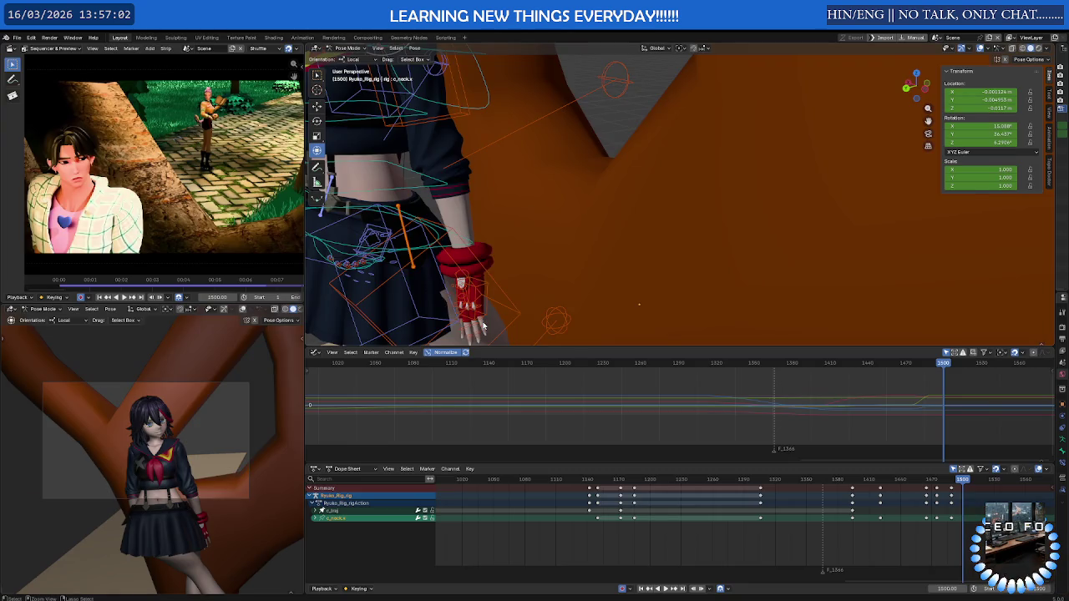
Re-angle the view around the character and widen the Dope Sheet keys by hiding channel names
scroll(472, 259, "down", 4)
mouse_move(472, 259)
middle_mouse_down()
mouse_move(466, 252)
mouse_move(488, 251)
middle_mouse_up()
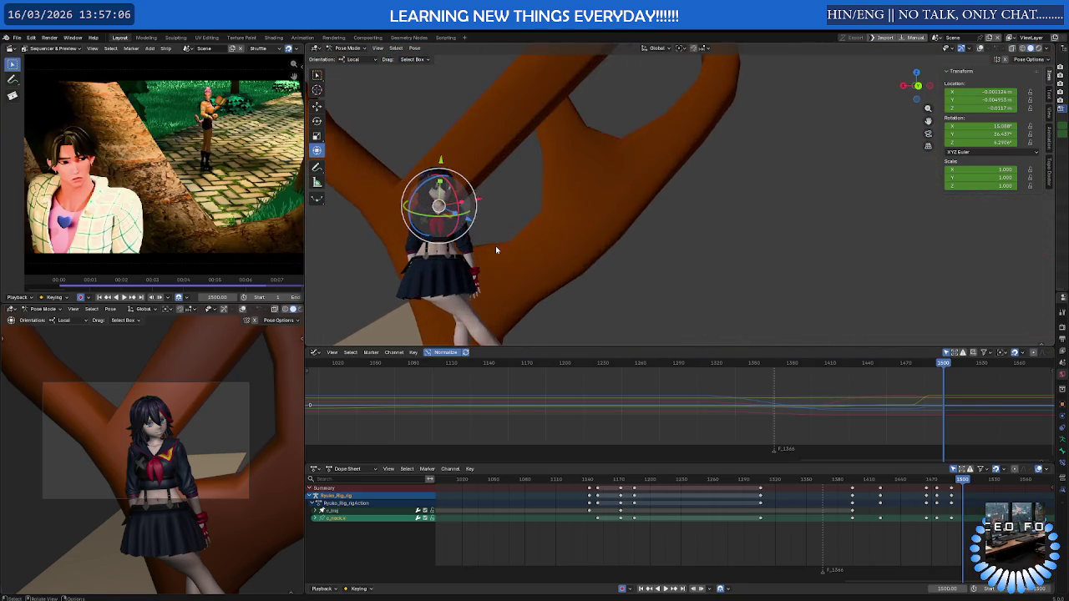
middle_click_drag(487, 253, 495, 245)
scroll(548, 506, "down", 3)
scroll(548, 506, "down", 3)
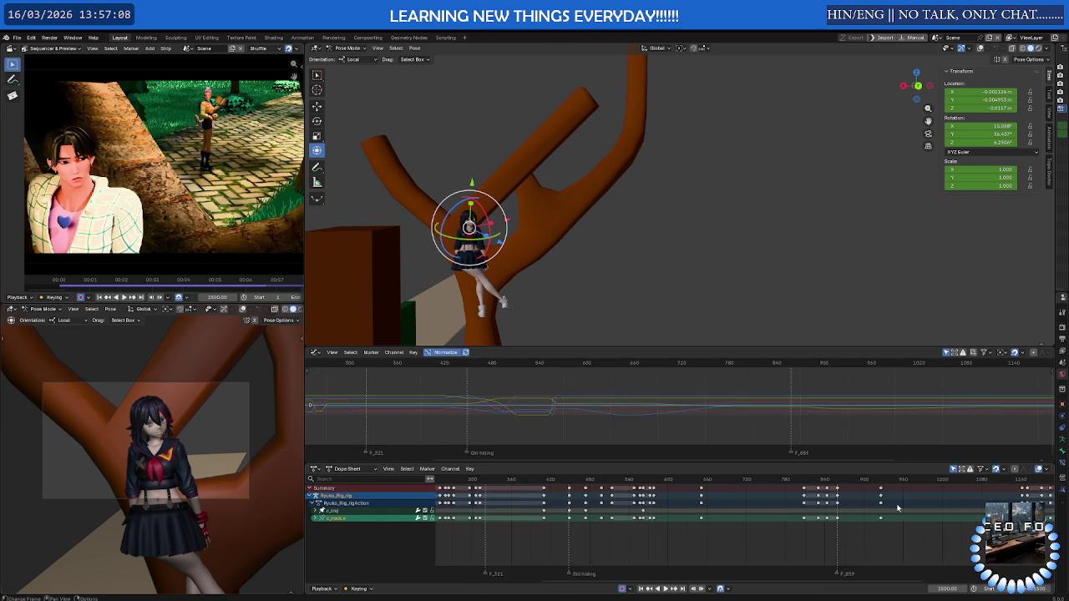
scroll(576, 518, "down", 3)
scroll(576, 518, "up", 2)
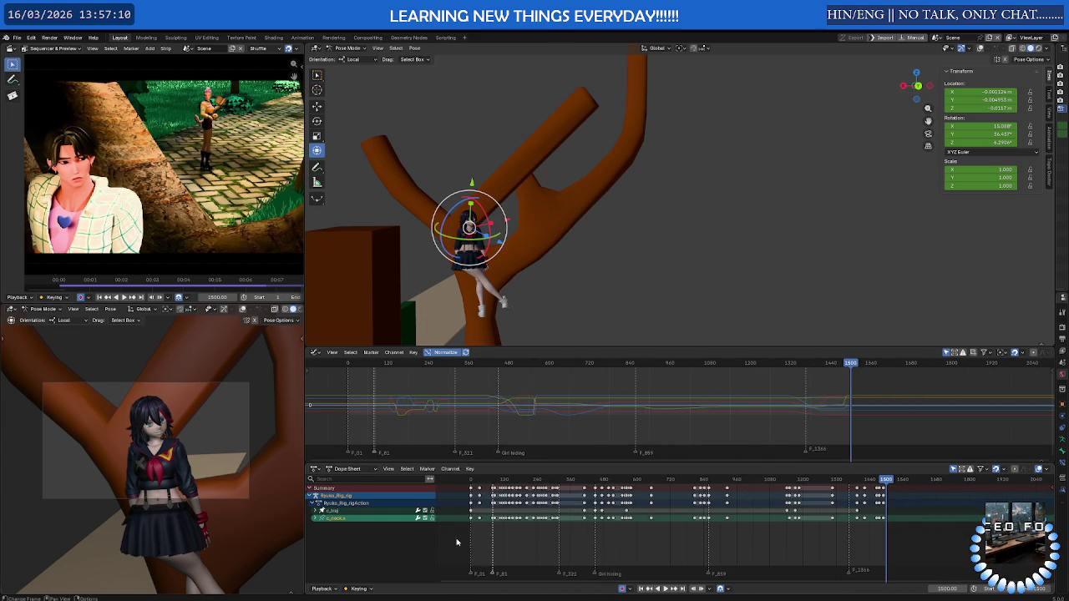
left_click_drag(428, 541, 215, 544)
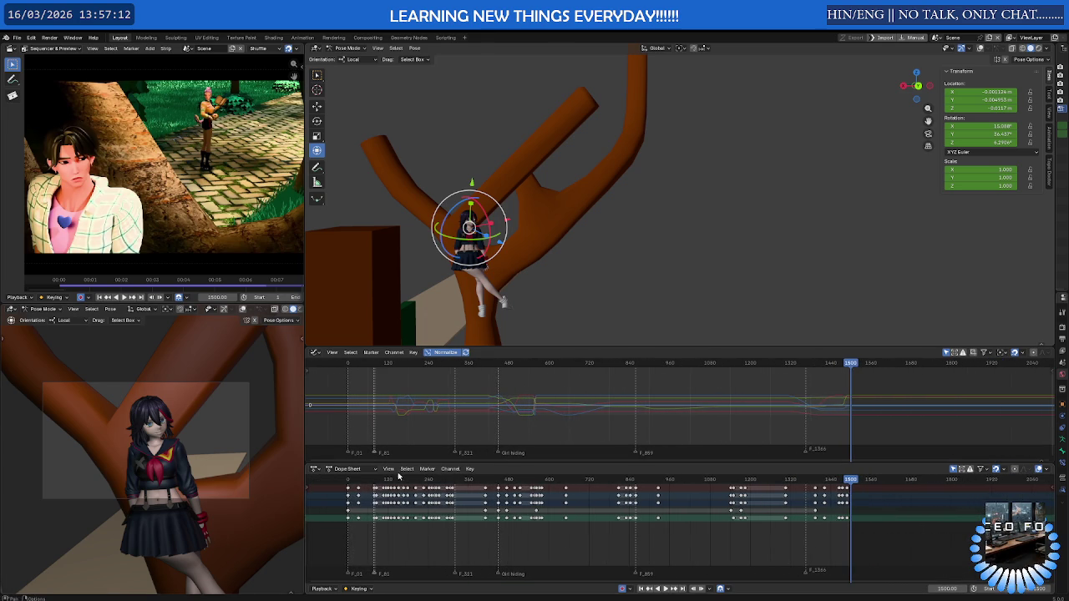
Play the run from the start, scrub to about frame 76, and show the rig bone overlays
key("space")
left_click_drag(358, 481, 381, 485)
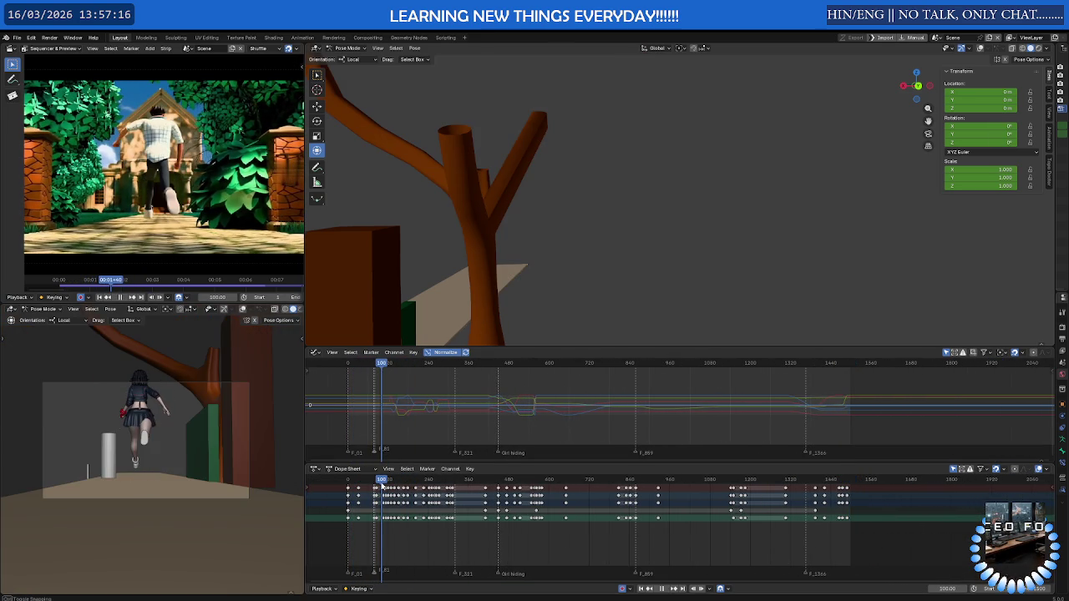
scroll(455, 288, "down", 3)
scroll(485, 280, "up", 2)
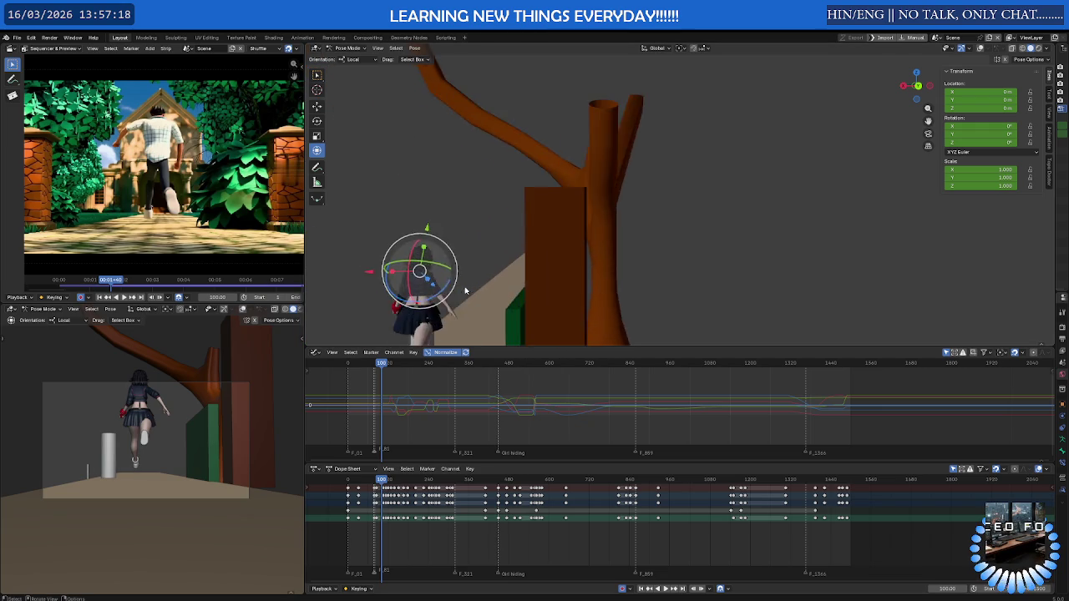
scroll(518, 267, "up", 3)
scroll(554, 256, "up", 3)
key("shift+alt+z")
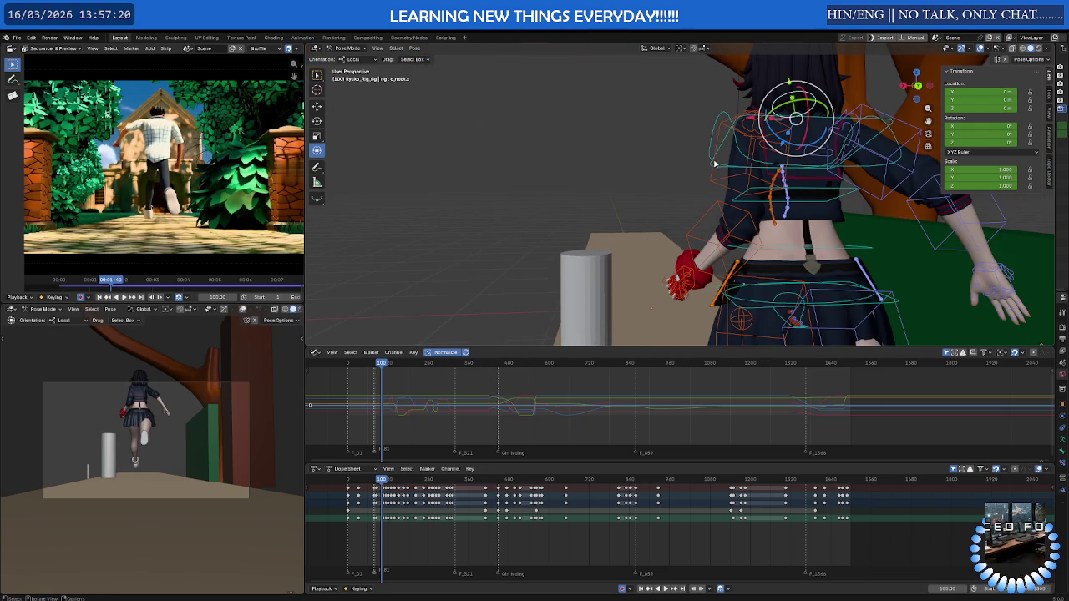
Select the arm controller to show its keys and enlarge the 3D view over the curve graph
left_click(714, 167)
scroll(422, 532, "up", 5)
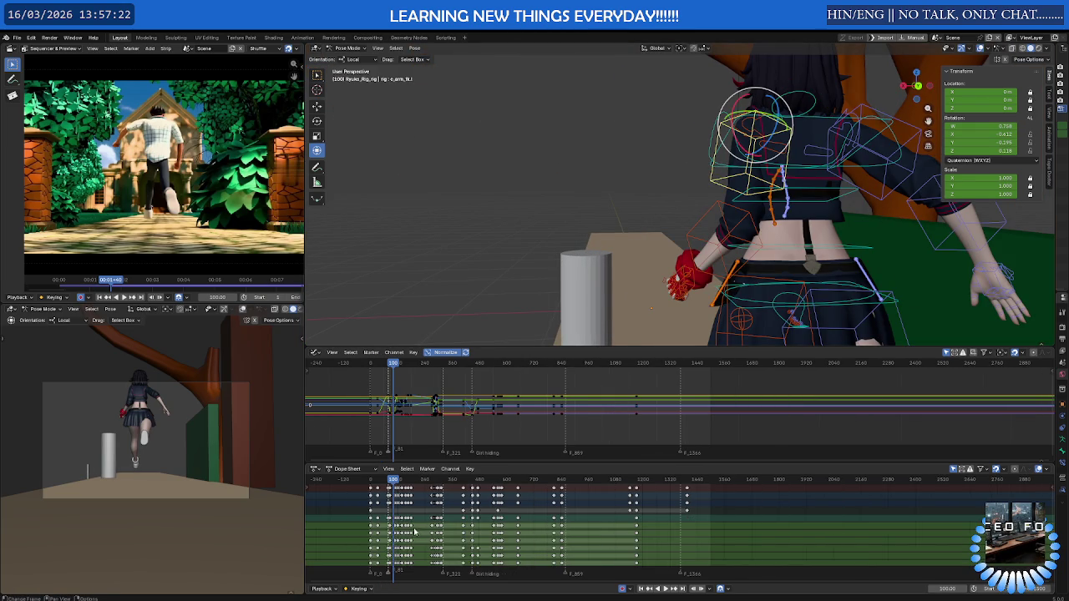
scroll(561, 518, "up", 3)
scroll(560, 519, "up", 2)
scroll(634, 251, "down", 3)
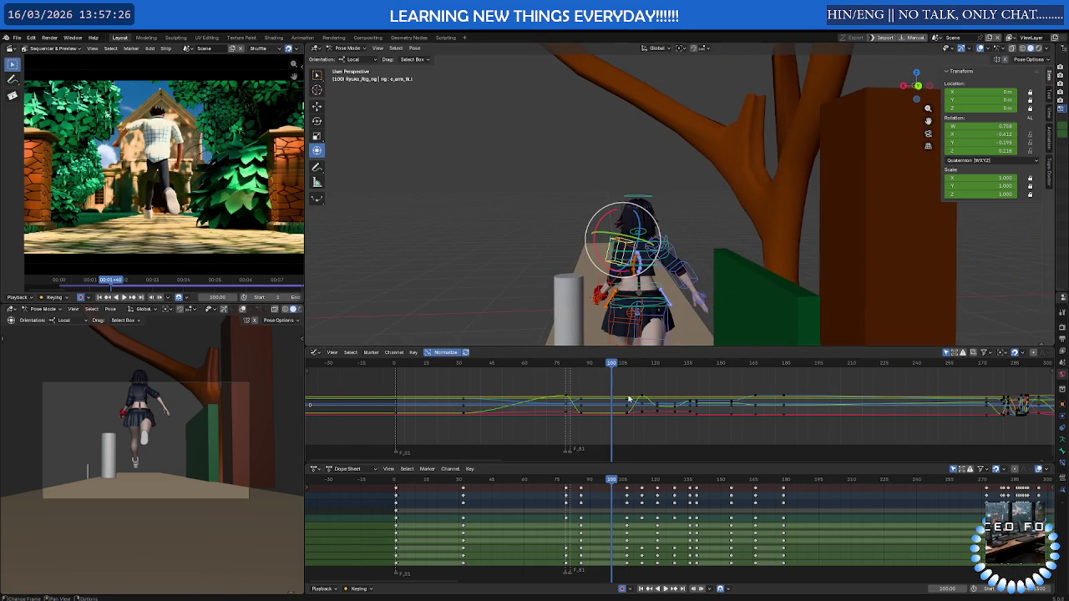
middle_click_drag(618, 268, 636, 286)
scroll(630, 313, "up", 2)
left_click_drag(626, 346, 630, 450)
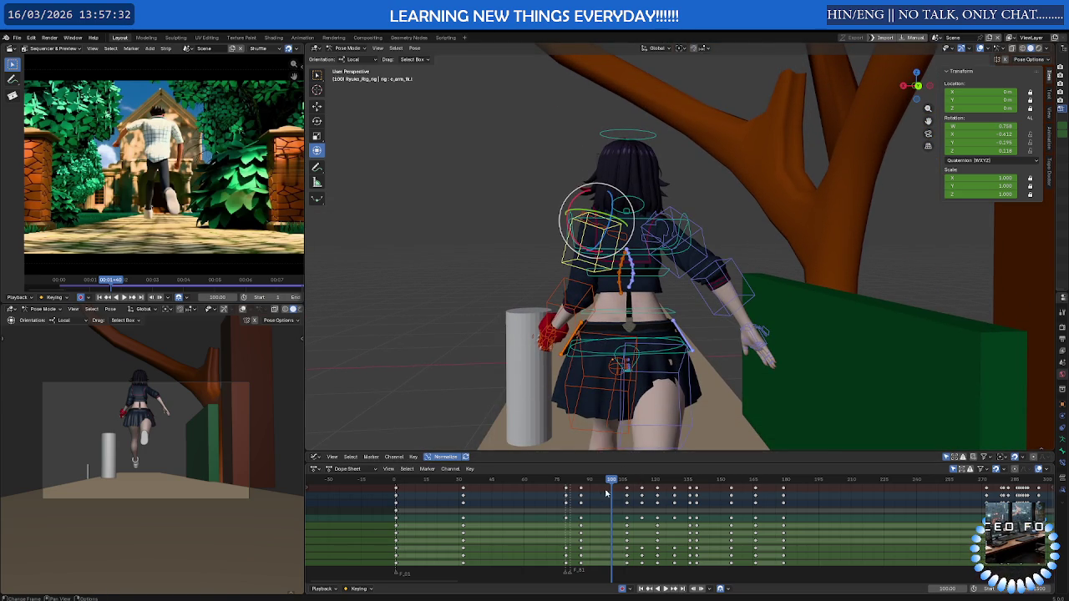
Play the run and scrub between frames 83 and 127 to check the arm swing
key("space")
mouse_move(585, 487)
left_mouse_down()
mouse_move(627, 481)
mouse_move(636, 317)
mouse_move(658, 260)
left_mouse_up()
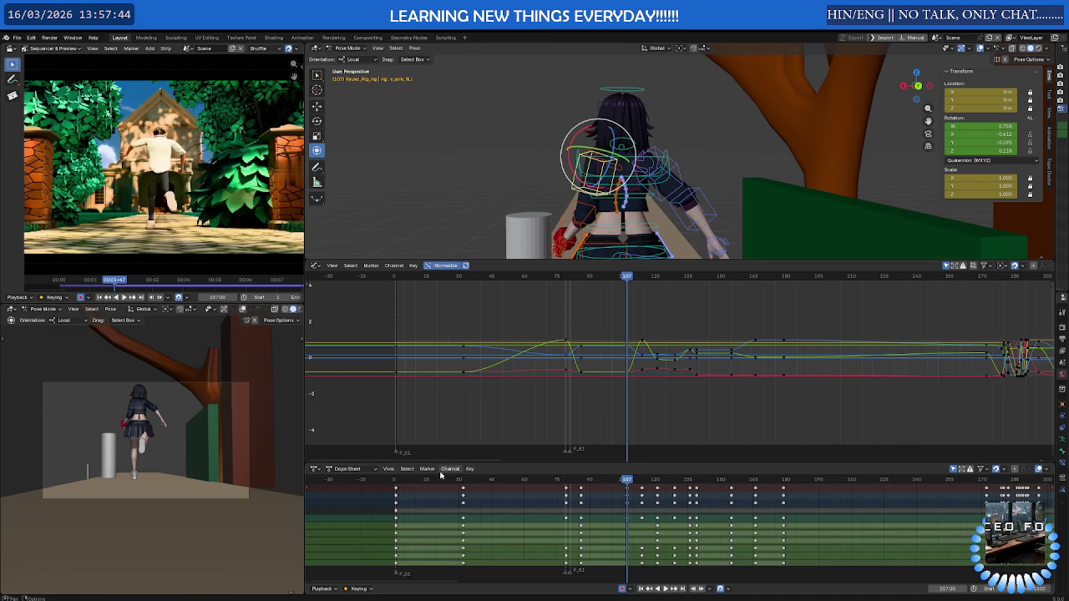
mouse_move(627, 281)
left_mouse_down()
mouse_move(573, 284)
mouse_move(727, 300)
mouse_move(550, 309)
mouse_move(667, 311)
mouse_move(688, 314)
mouse_move(630, 322)
mouse_move(707, 325)
mouse_move(697, 327)
left_mouse_up()
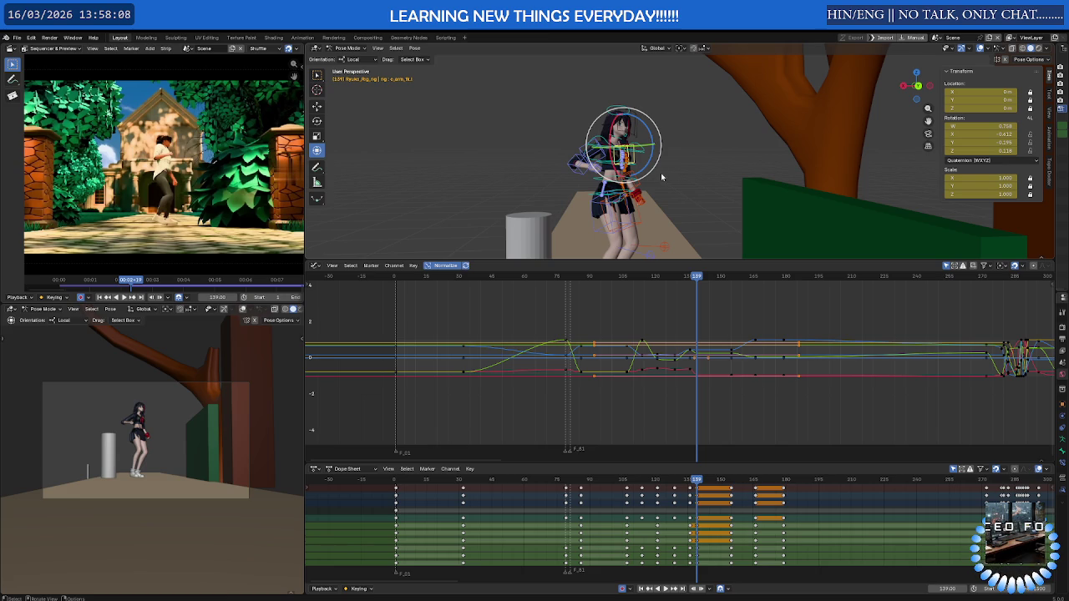
Delete the arm's keyframes between frames 88 and 139
left_click_drag(545, 481, 580, 482)
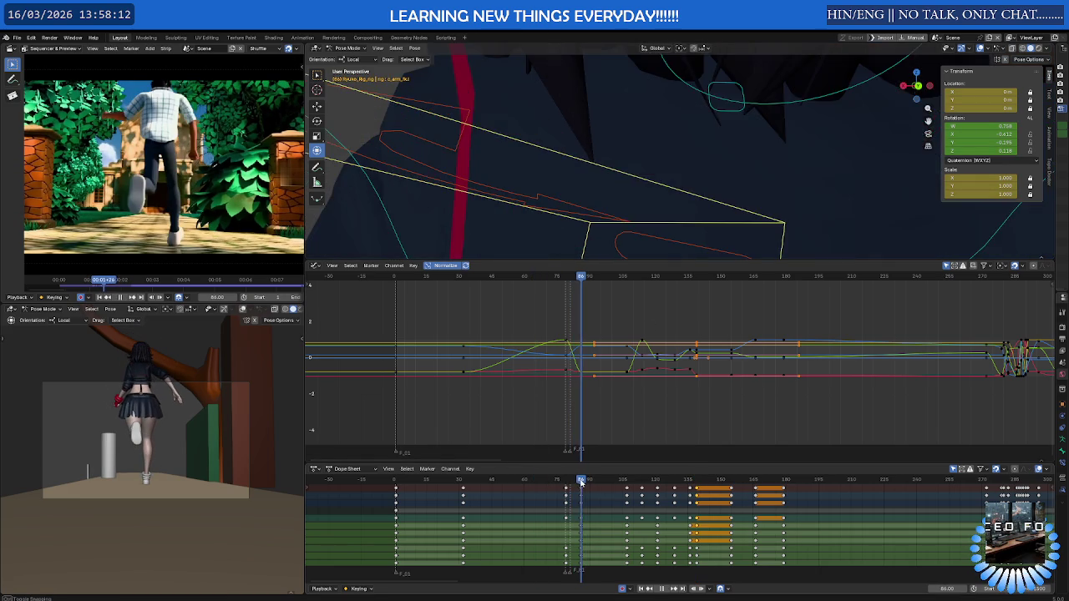
left_click_drag(693, 526, 693, 527)
key("Delete")
Rotate the arm into a new pose at frame 98, then replay frames 87–104
mouse_move(580, 482)
left_mouse_down()
mouse_move(559, 487)
mouse_move(608, 488)
left_mouse_up()
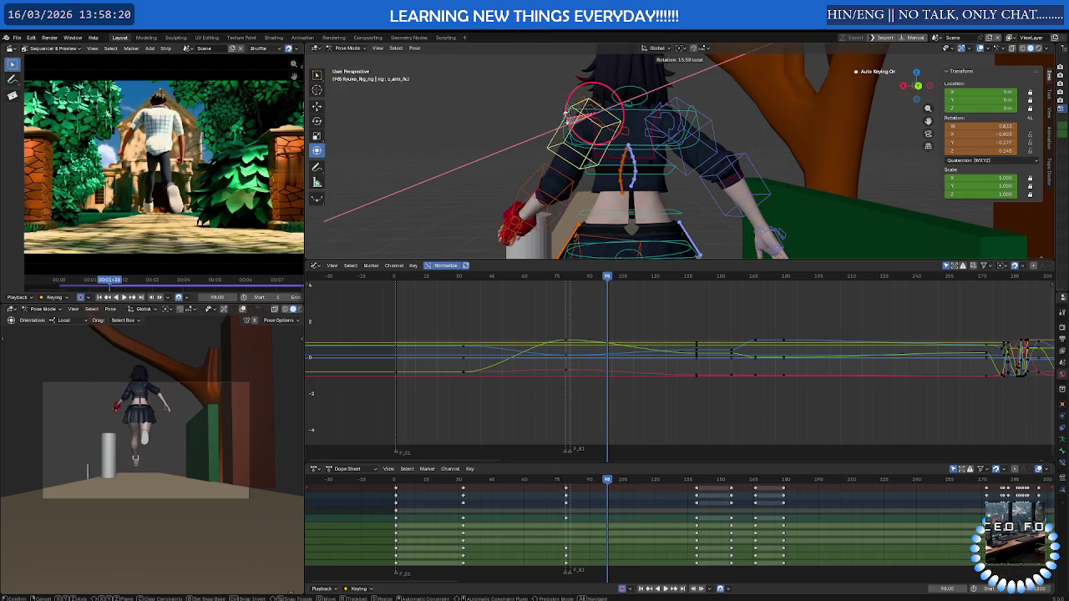
left_click_drag(561, 132, 593, 103)
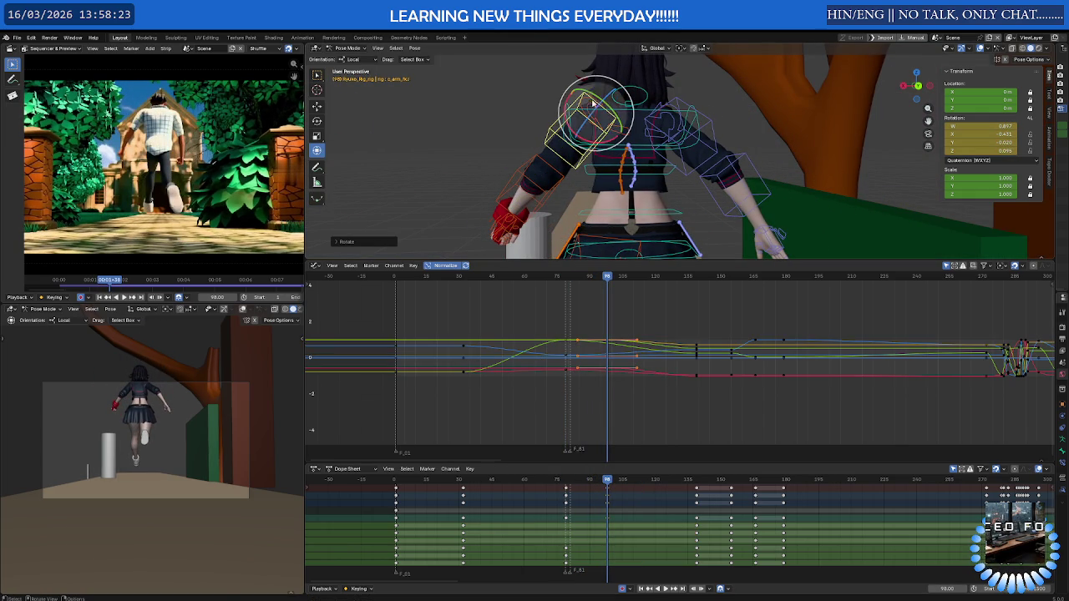
left_click(557, 171)
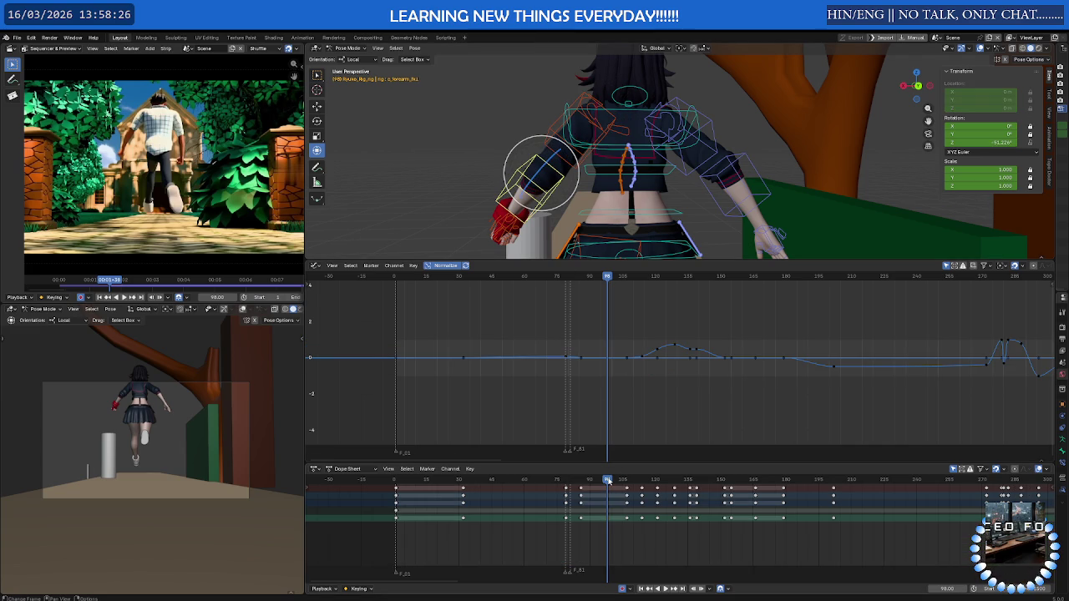
key("space")
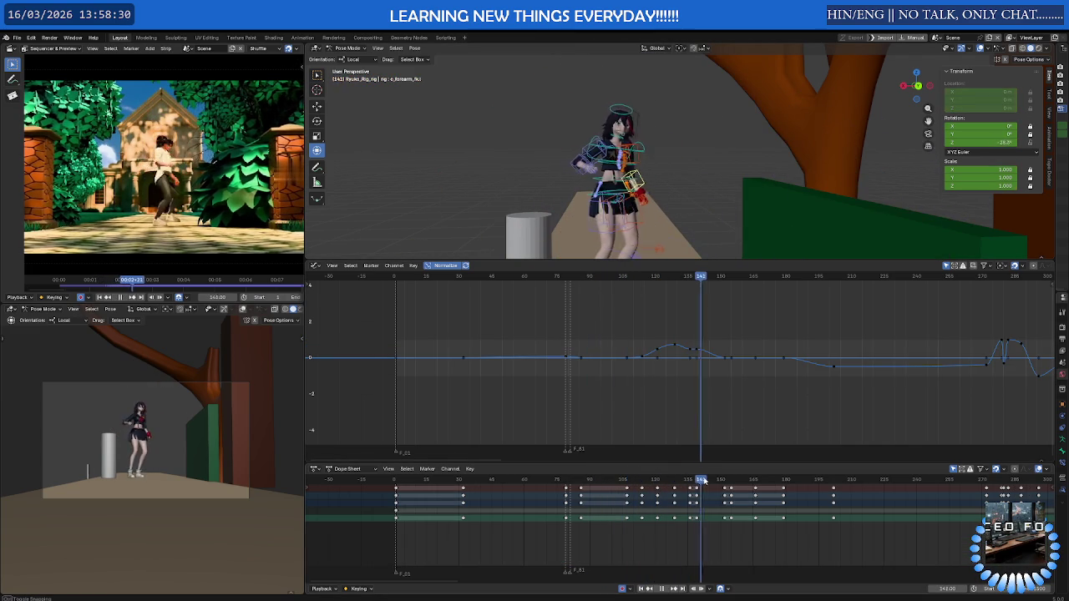
left_click_drag(584, 482, 627, 481)
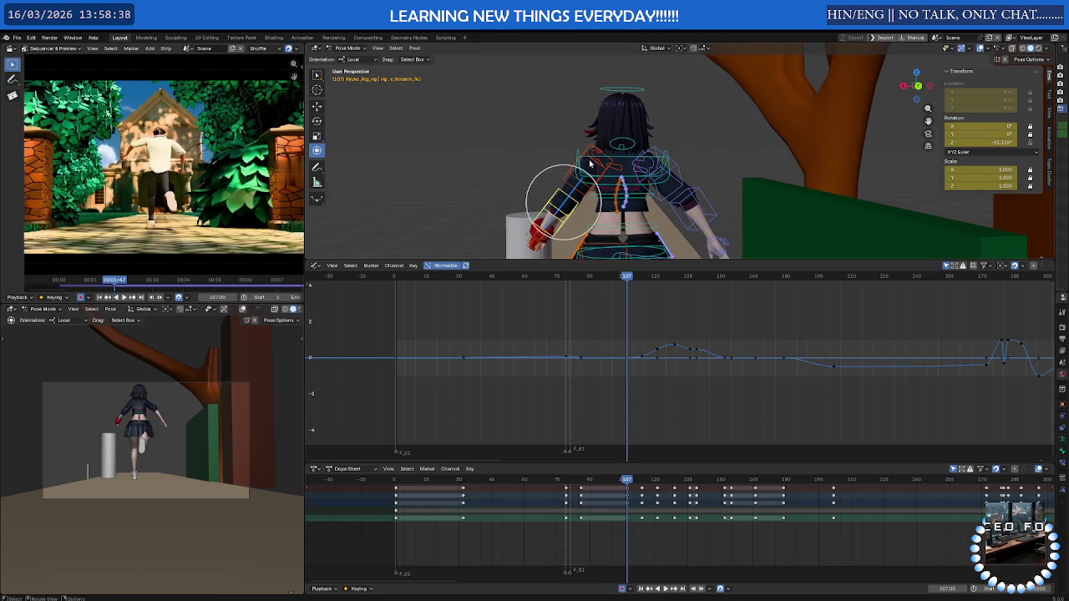
Rotate the shoulder control about 12 degrees at frame 107
left_click(581, 157)
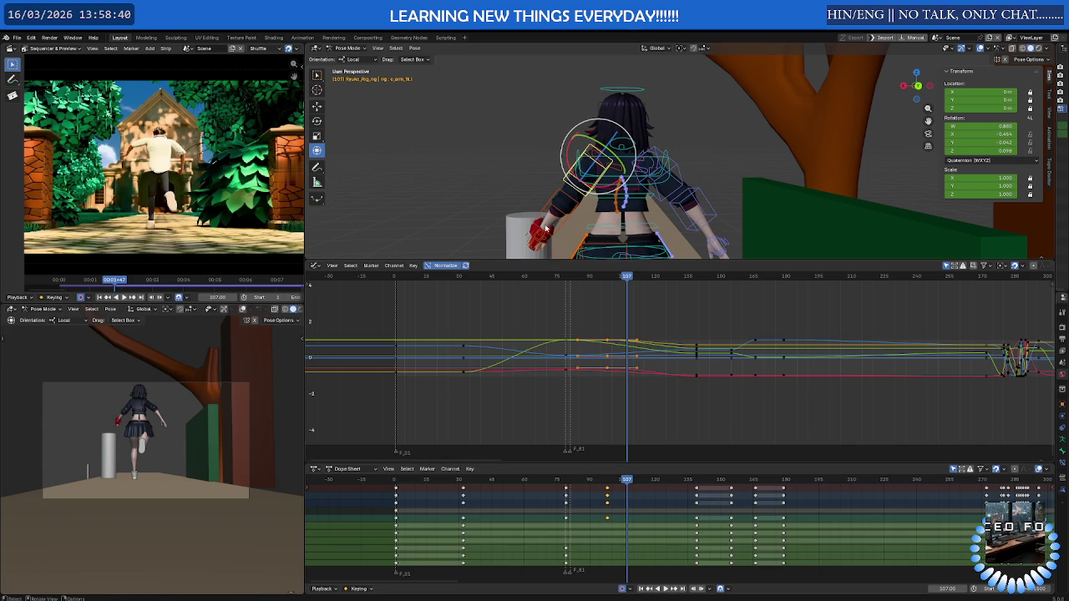
left_click_drag(566, 159, 563, 154)
middle_click_drag(564, 154, 674, 170)
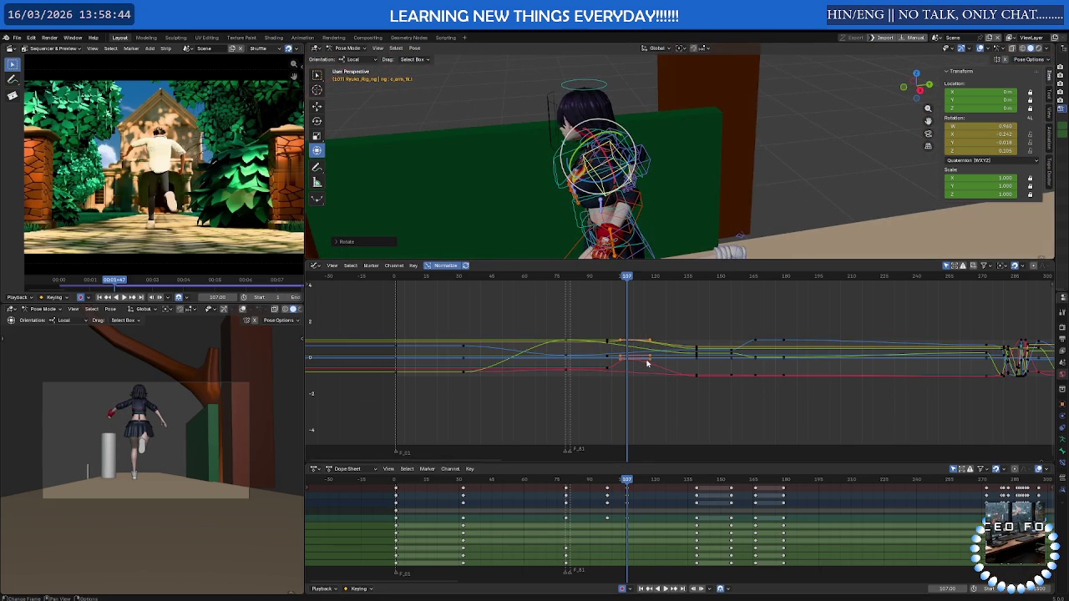
Rotate the arm bone again at frame 118 and play back from about frame 81
left_click_drag(620, 485, 651, 484)
mouse_move(544, 195)
middle_mouse_down()
mouse_move(596, 98)
mouse_move(607, 132)
middle_mouse_up()
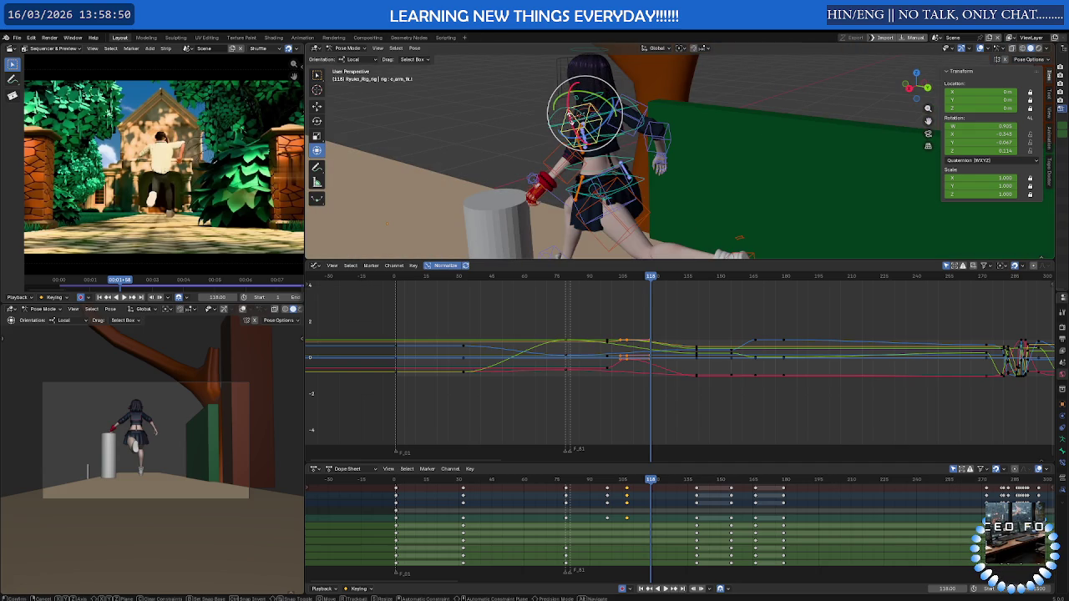
left_click(610, 125)
mouse_move(611, 125)
left_mouse_down()
mouse_move(567, 123)
mouse_move(592, 121)
mouse_move(578, 109)
left_mouse_up()
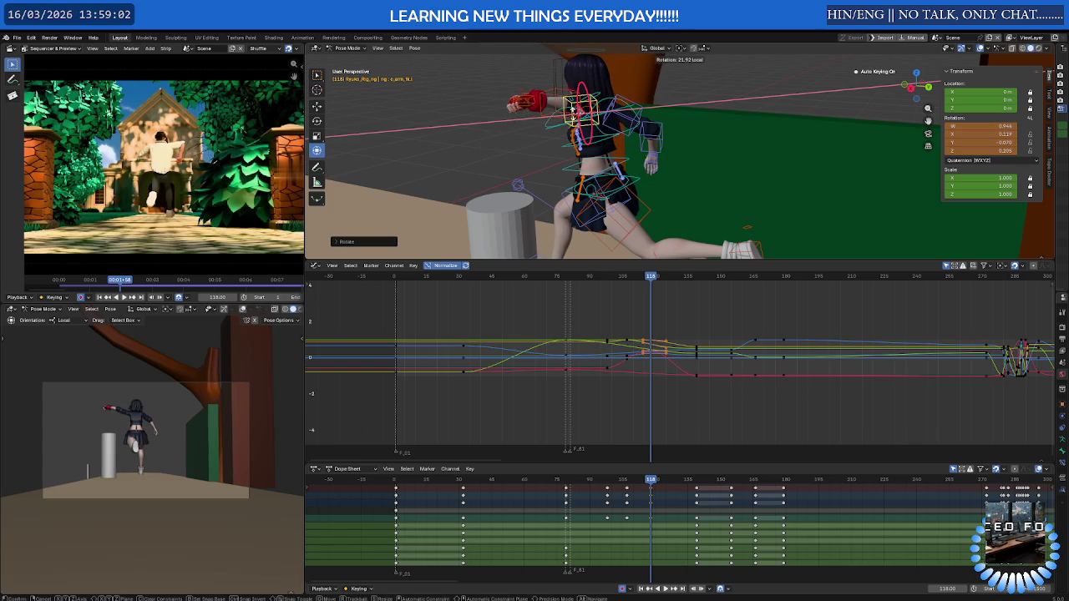
left_click_drag(574, 123, 575, 123)
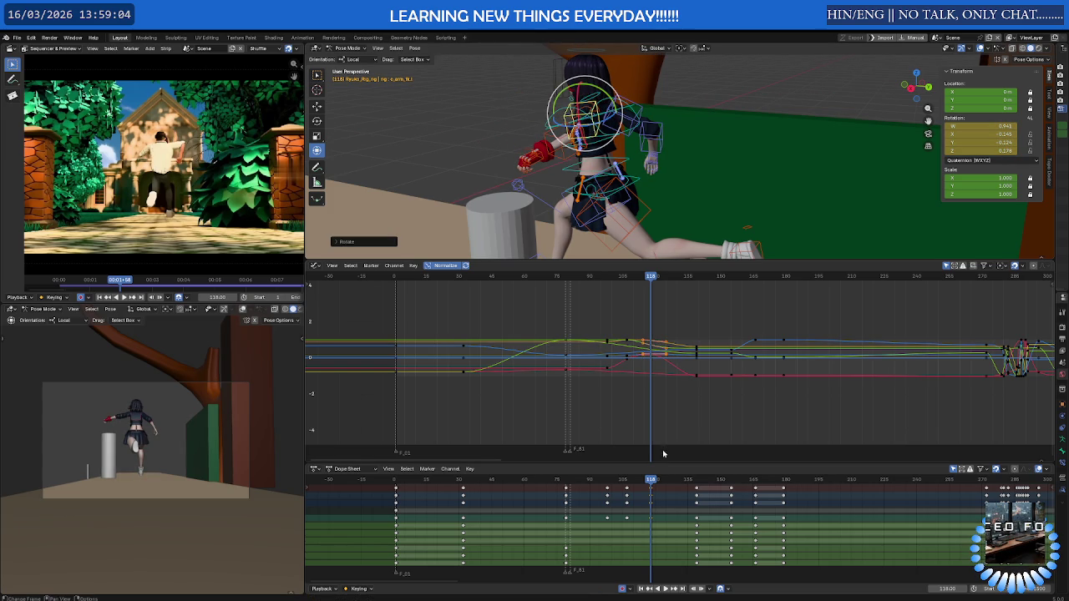
left_click_drag(651, 481, 572, 481)
key("space")
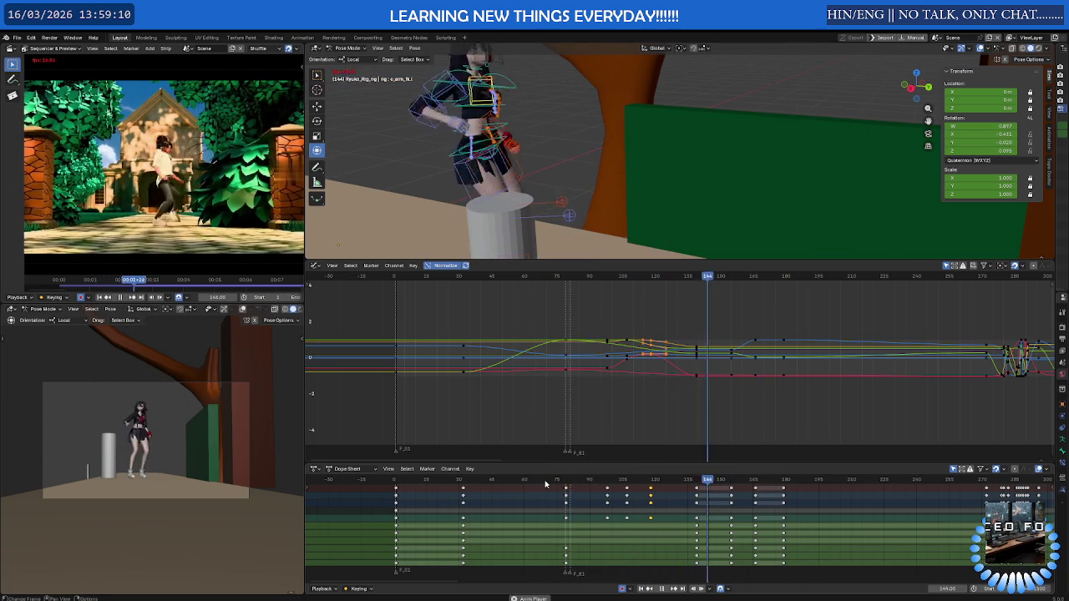
Re-pose the left arm at frame 90 with three rotations, two on its local Y axis
key("space")
left_click_drag(575, 483, 589, 483)
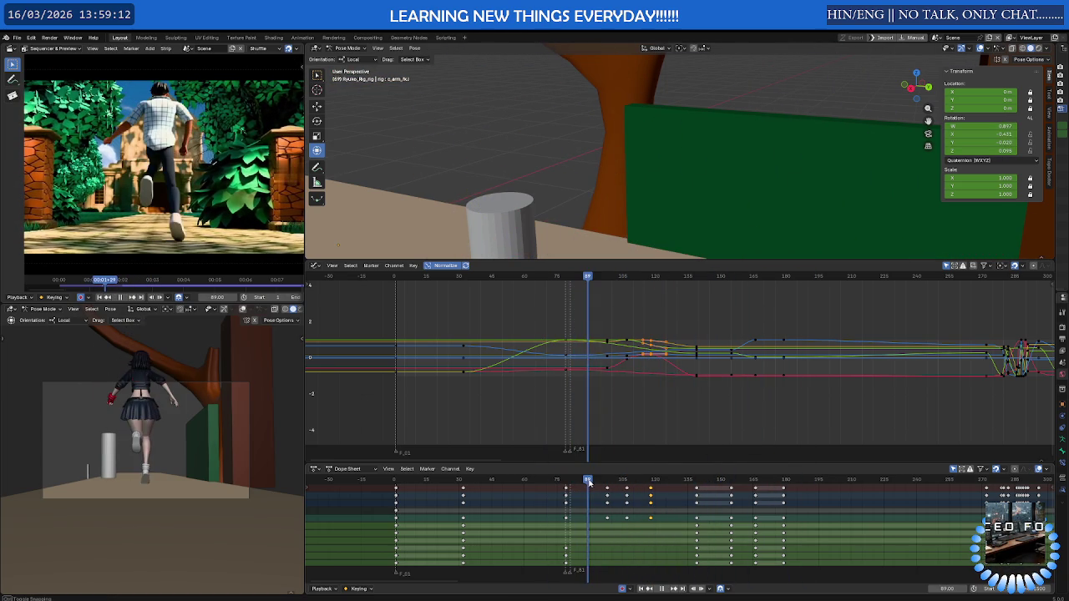
mouse_move(623, 154)
middle_mouse_down()
mouse_move(719, 146)
mouse_move(668, 144)
middle_mouse_up()
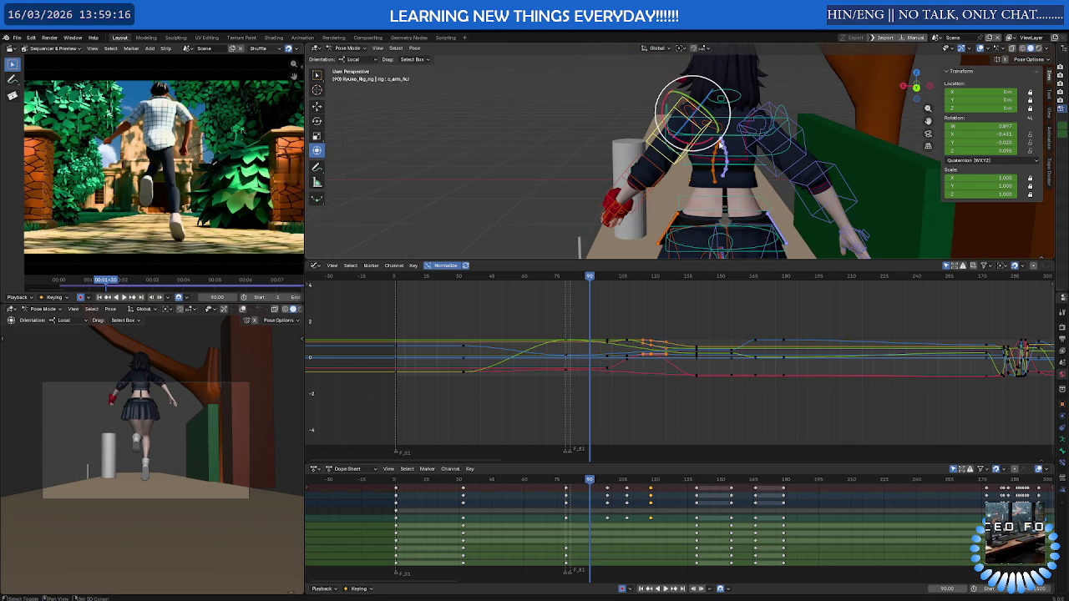
key("r")
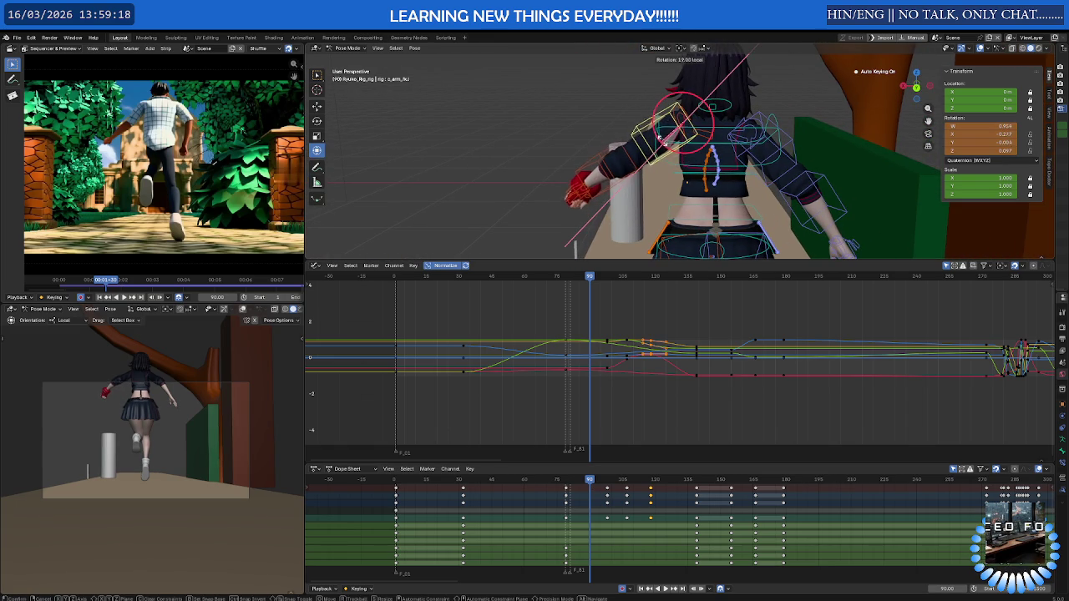
left_click(693, 132)
key("r")
key("y")
key("y")
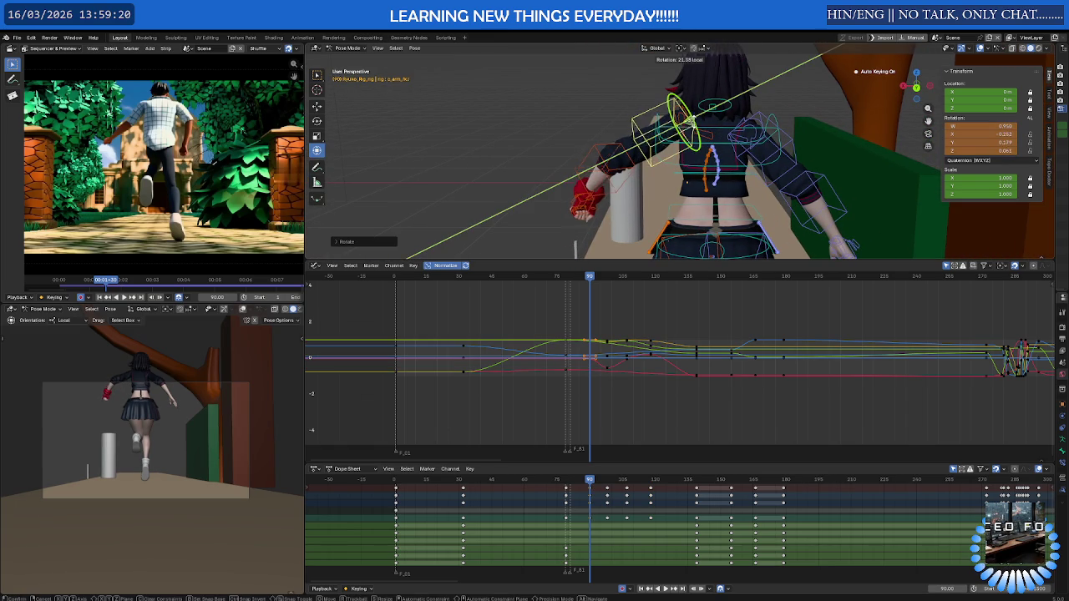
left_click(695, 120)
middle_click_drag(694, 119, 761, 141)
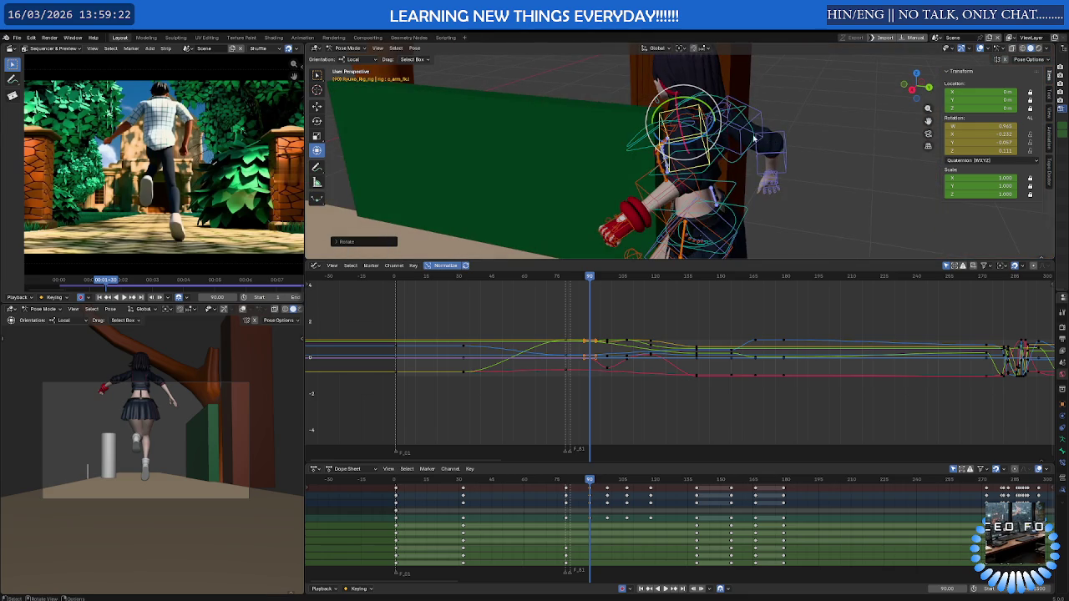
key("r")
key("y")
key("y")
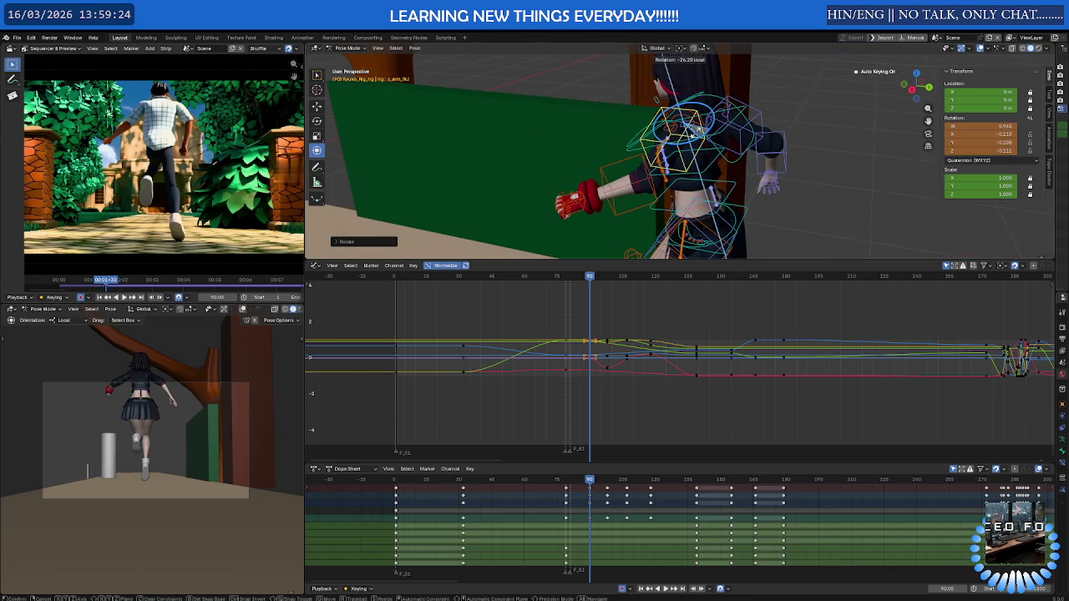
left_click(695, 127)
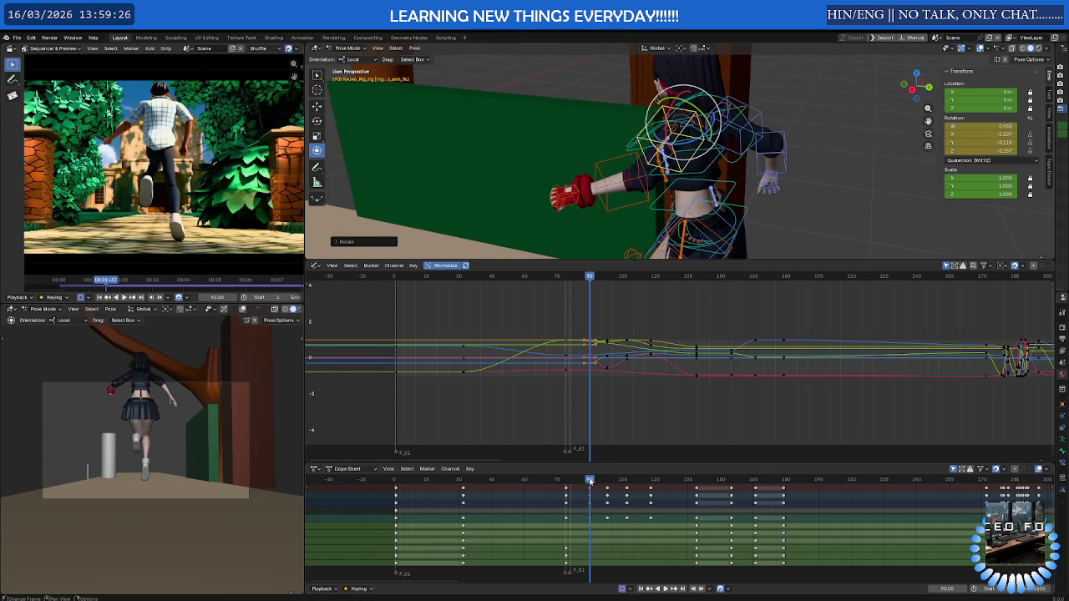
Replay the run and scrub between frames 8 and 128 to review the arm swing
left_click_drag(589, 480, 566, 483)
key("space")
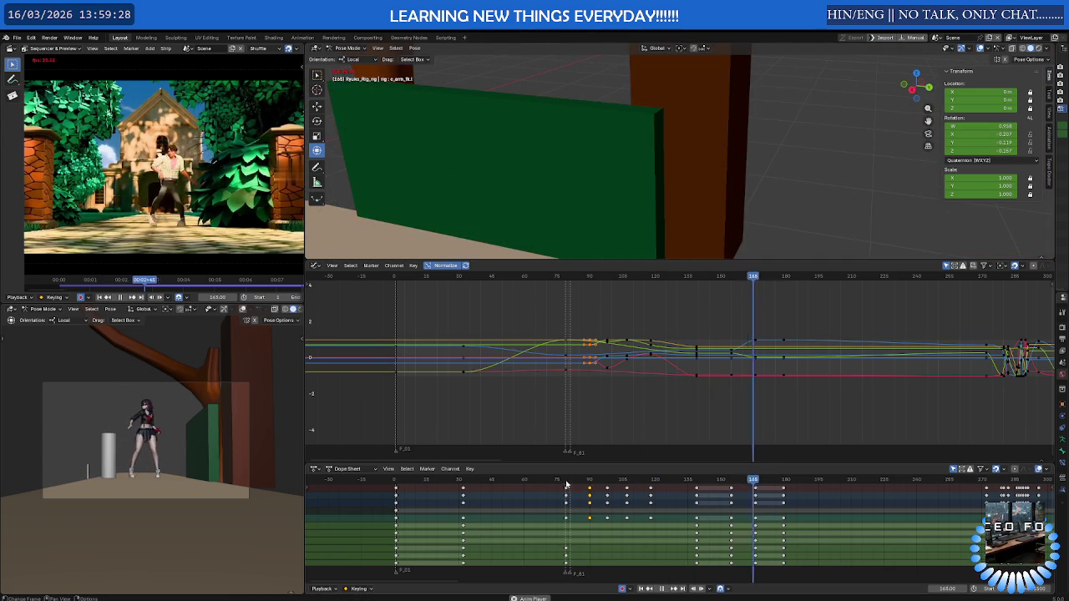
left_click_drag(604, 480, 732, 482)
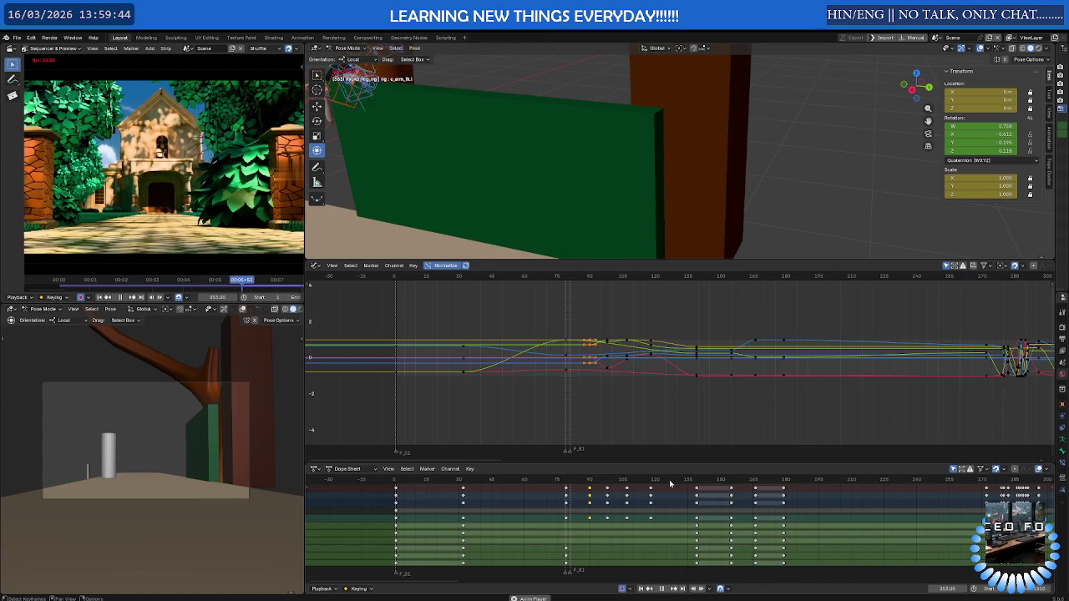
left_click(615, 479)
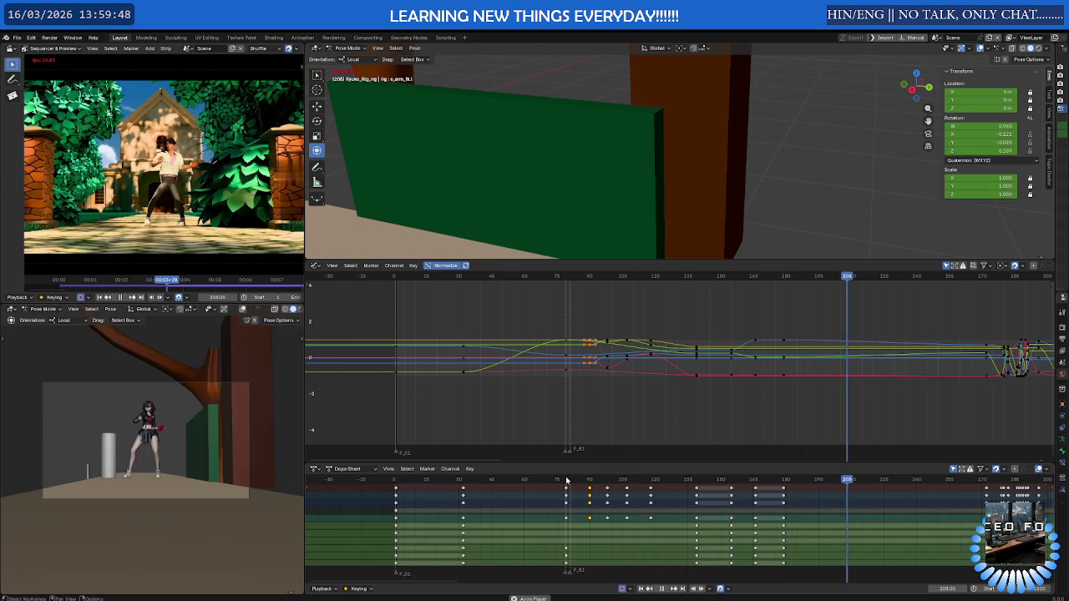
left_click(493, 480)
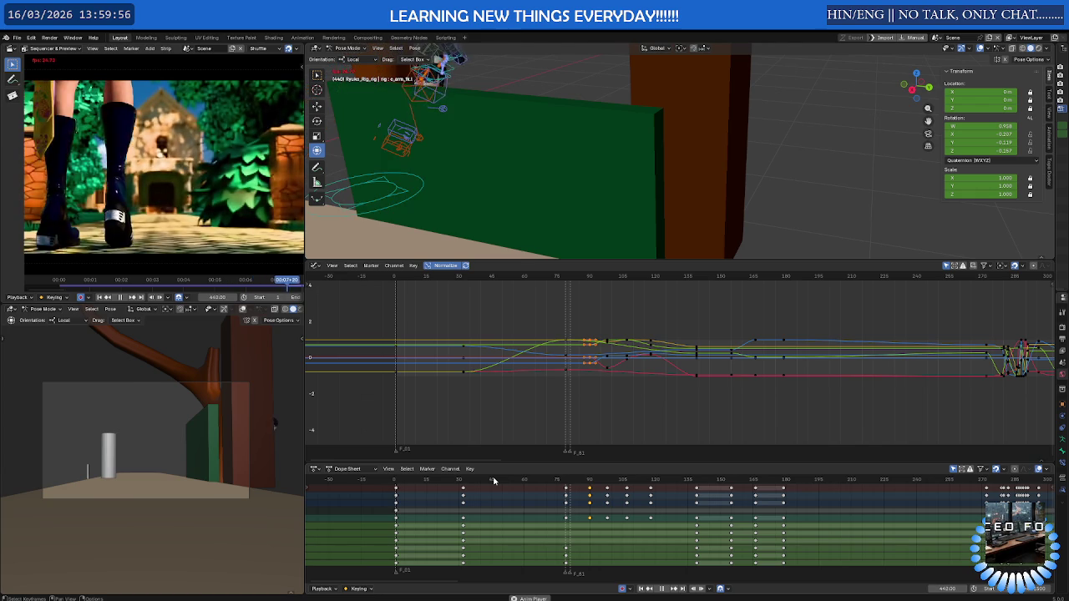
left_click(426, 469)
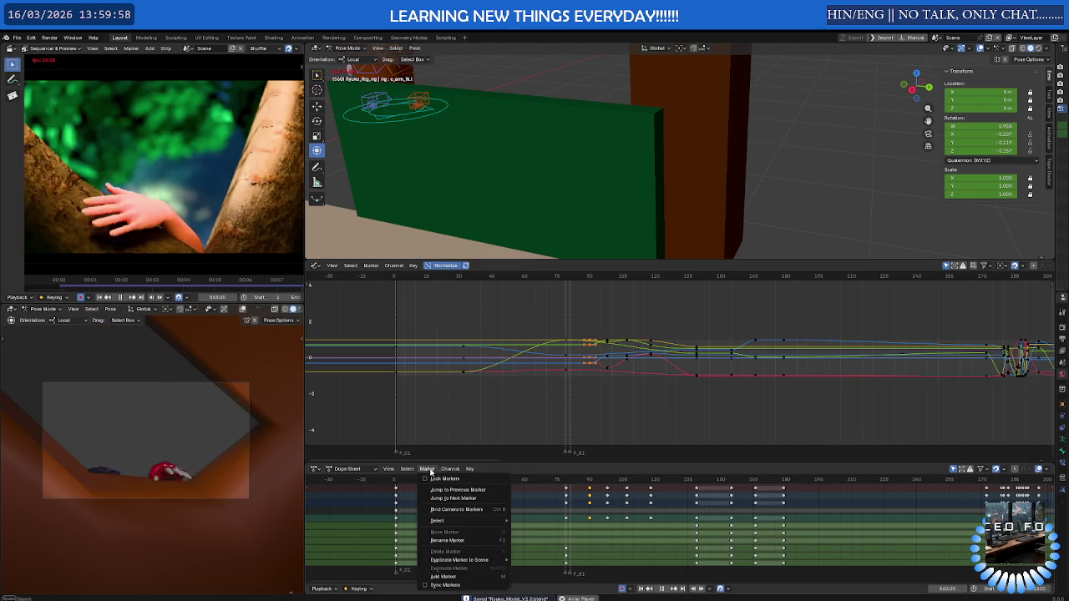
left_click(411, 480)
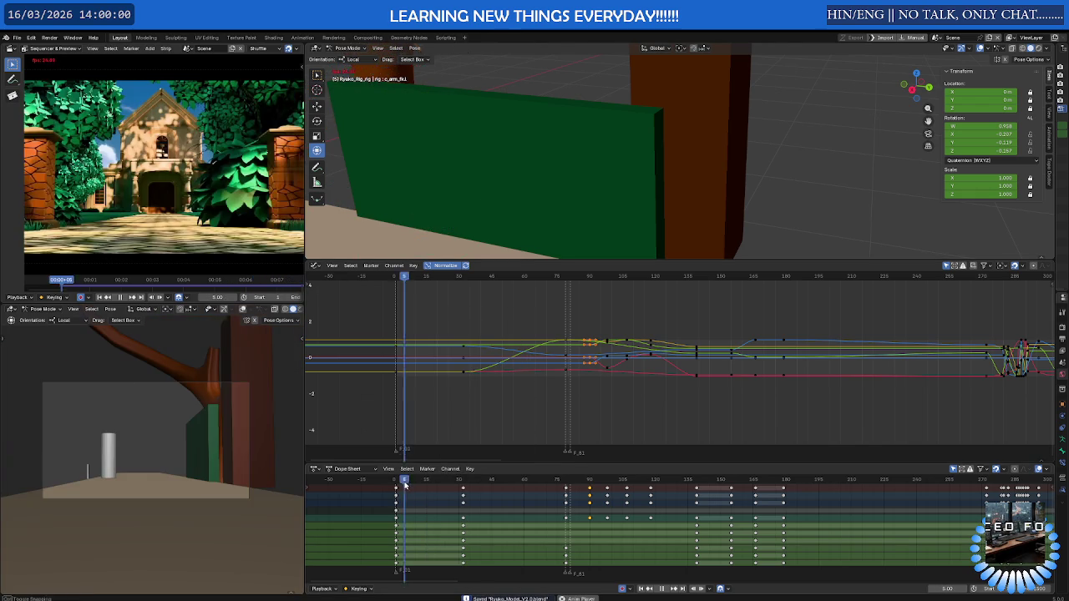
mouse_move(412, 482)
left_mouse_down()
mouse_move(664, 498)
mouse_move(548, 498)
mouse_move(641, 493)
mouse_move(557, 494)
mouse_move(604, 496)
left_mouse_up()
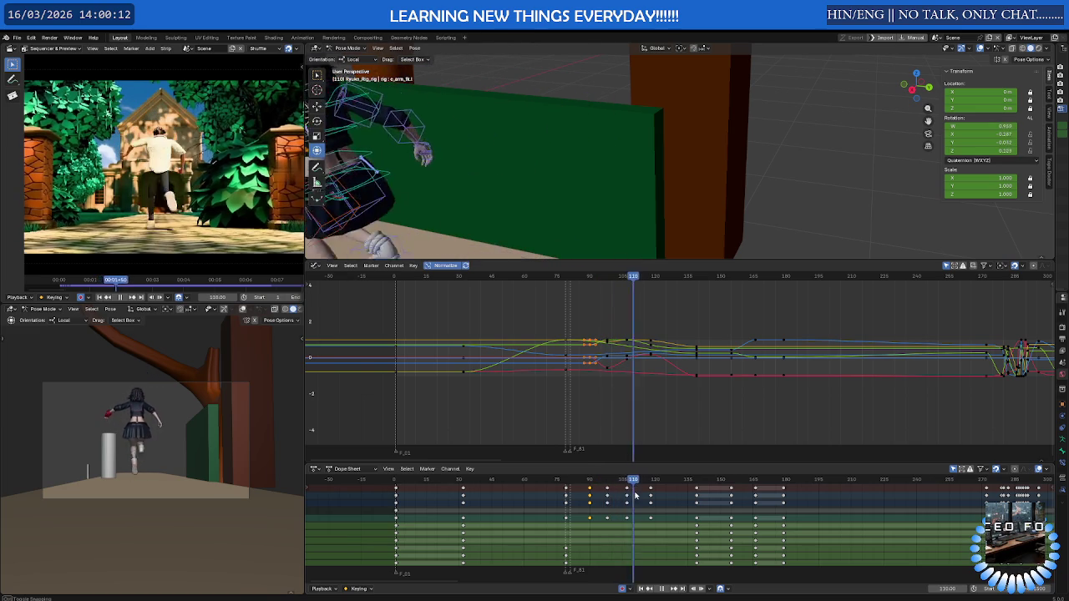
left_click(496, 500)
mouse_move(496, 499)
left_mouse_down()
mouse_move(589, 499)
mouse_move(575, 500)
left_mouse_up()
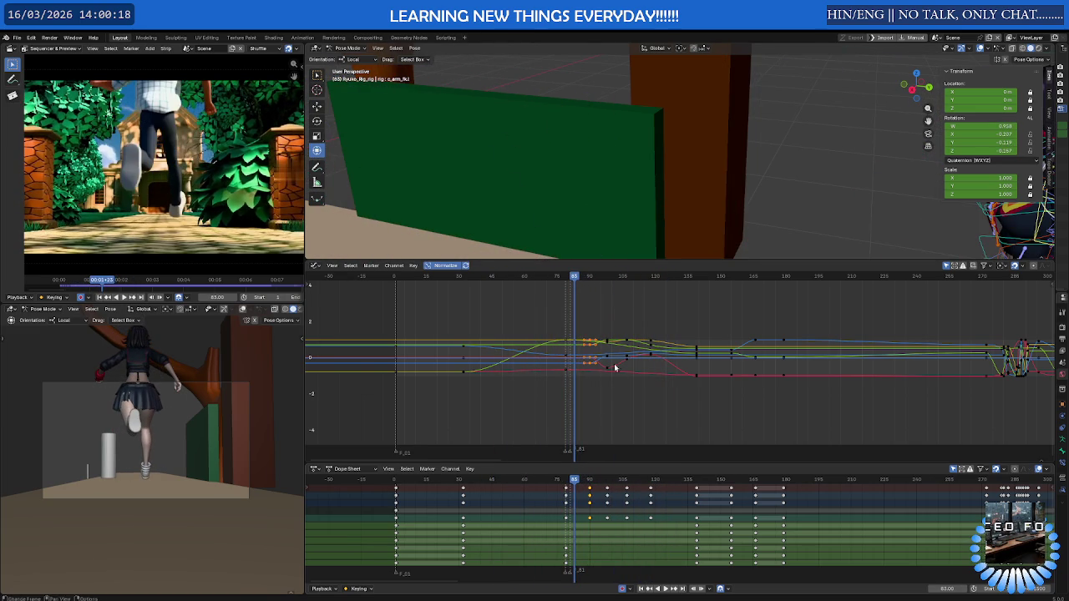
Select the right foot IK control and step to frame 86
scroll(718, 221, "down", 6)
mouse_move(718, 221)
middle_mouse_down()
mouse_move(644, 198)
mouse_move(623, 173)
mouse_move(585, 167)
middle_mouse_up()
left_click(564, 163)
left_click_drag(570, 483, 578, 483)
Select the spine control and keyframe a forward upper-body lean at frame 96
scroll(551, 175, "up", 3)
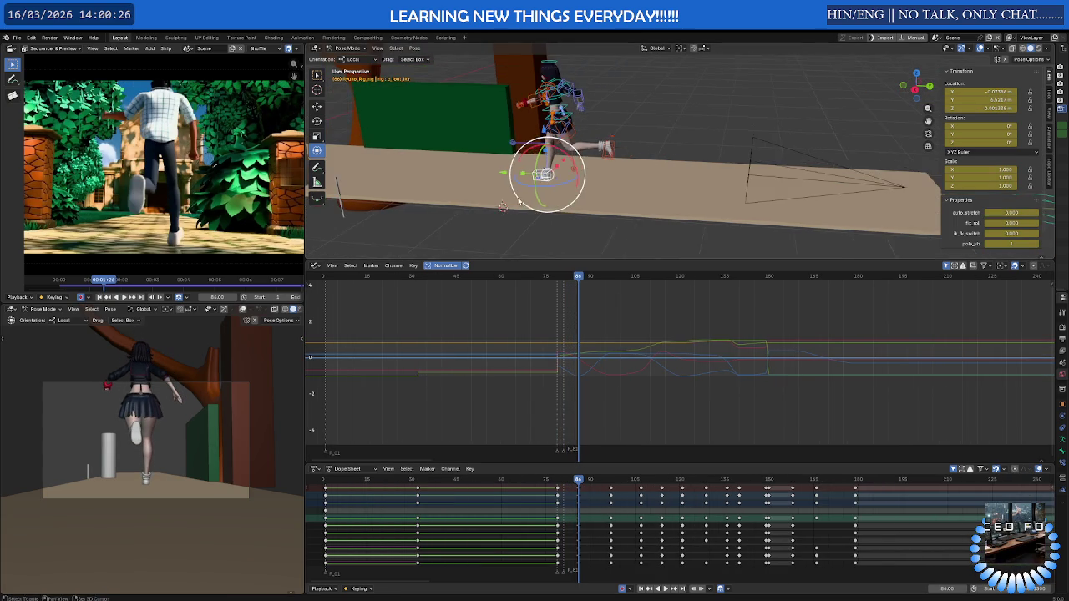
middle_click_drag(551, 175, 619, 142)
left_click(615, 173)
scroll(622, 154, "up", 2)
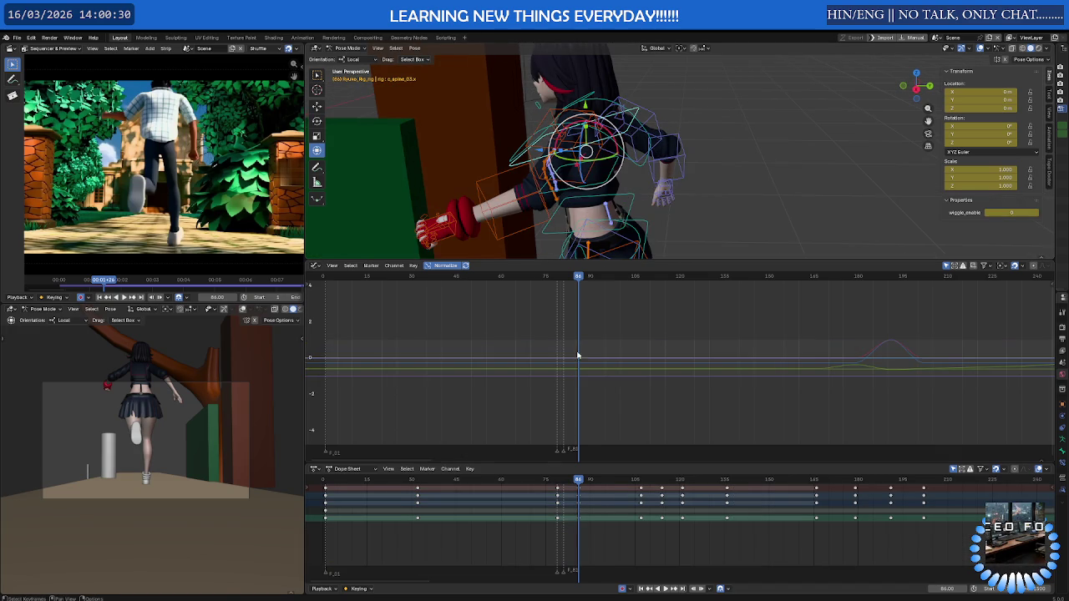
scroll(570, 483, "up", 2)
left_click_drag(588, 483, 621, 486)
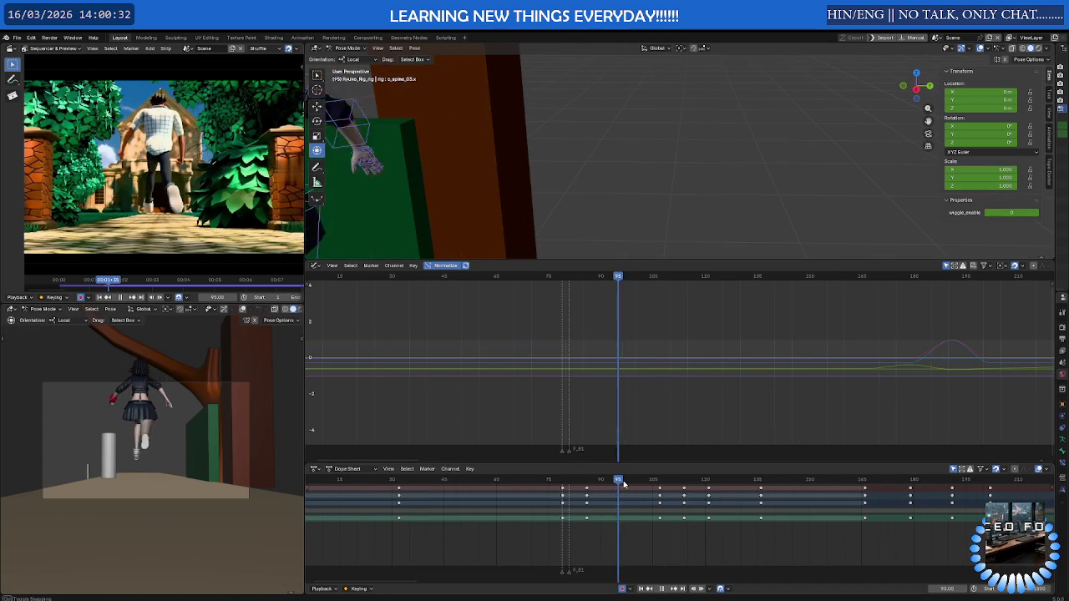
middle_click_drag(556, 173, 650, 159, "shift")
scroll(651, 159, "up", 2)
left_click_drag(557, 144, 592, 268)
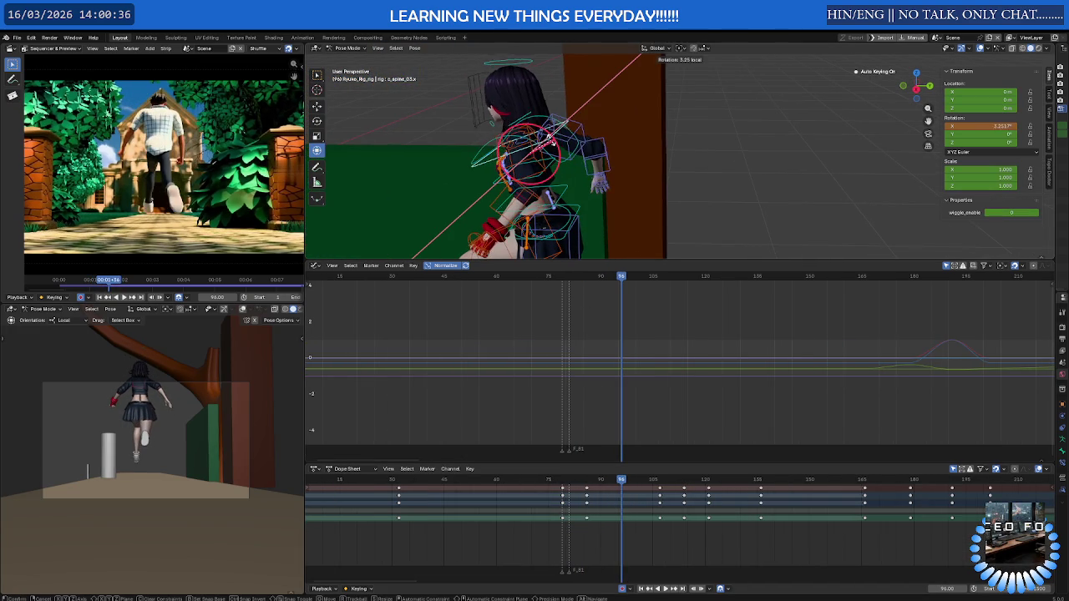
key("i")
key("space")
Tilt the spine about 19° on X at frame 114, then replay to frame 131
mouse_move(686, 487)
left_mouse_down()
mouse_move(663, 490)
mouse_move(684, 490)
left_mouse_up()
middle_click_drag(547, 203, 525, 178)
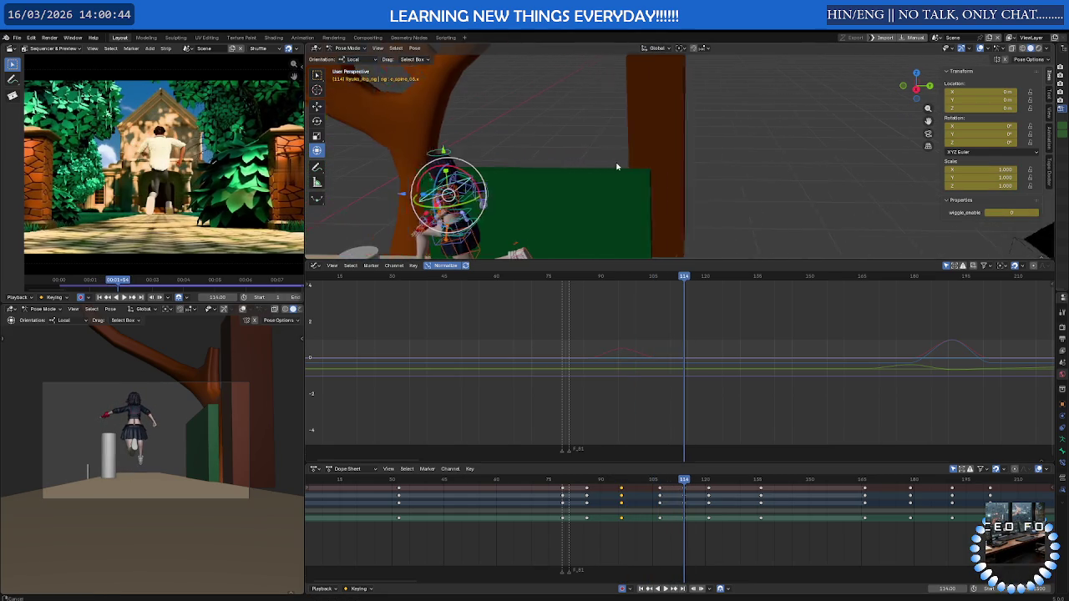
key("r")
key("x")
left_click(449, 190)
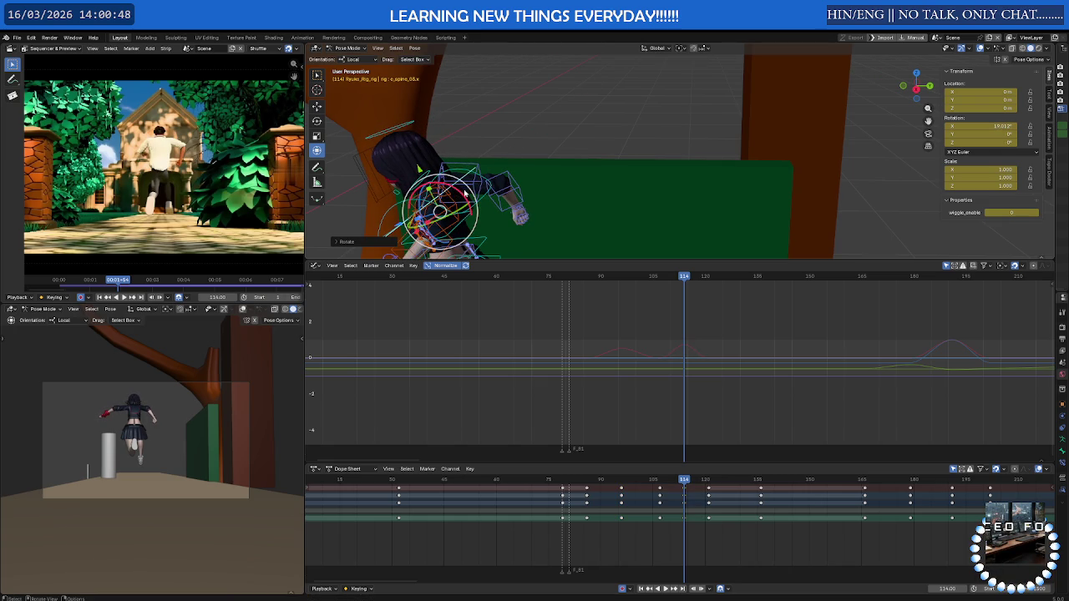
key("space")
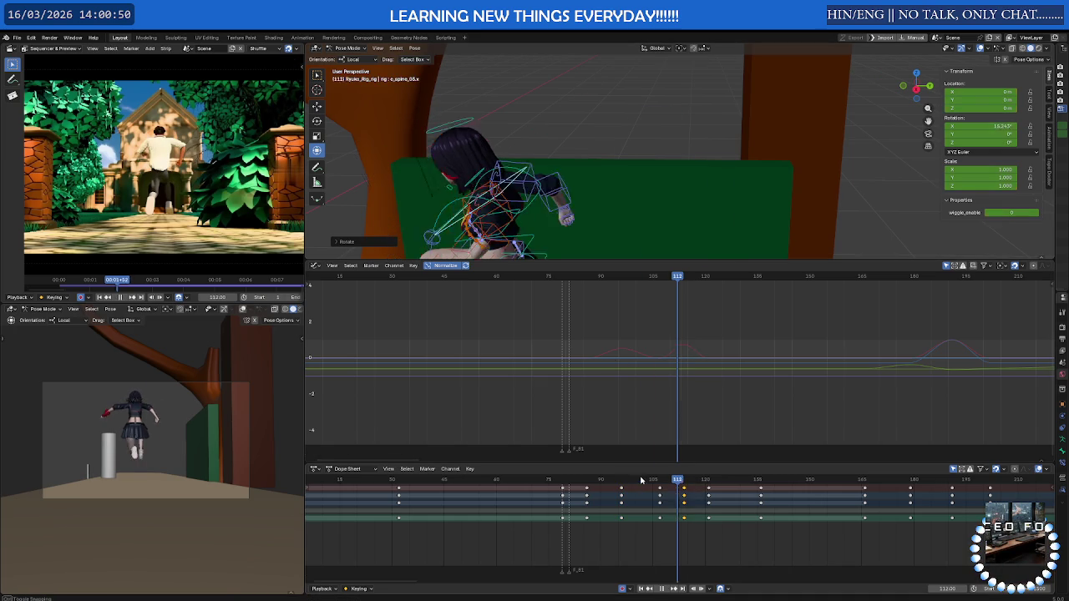
left_click_drag(661, 476, 746, 476)
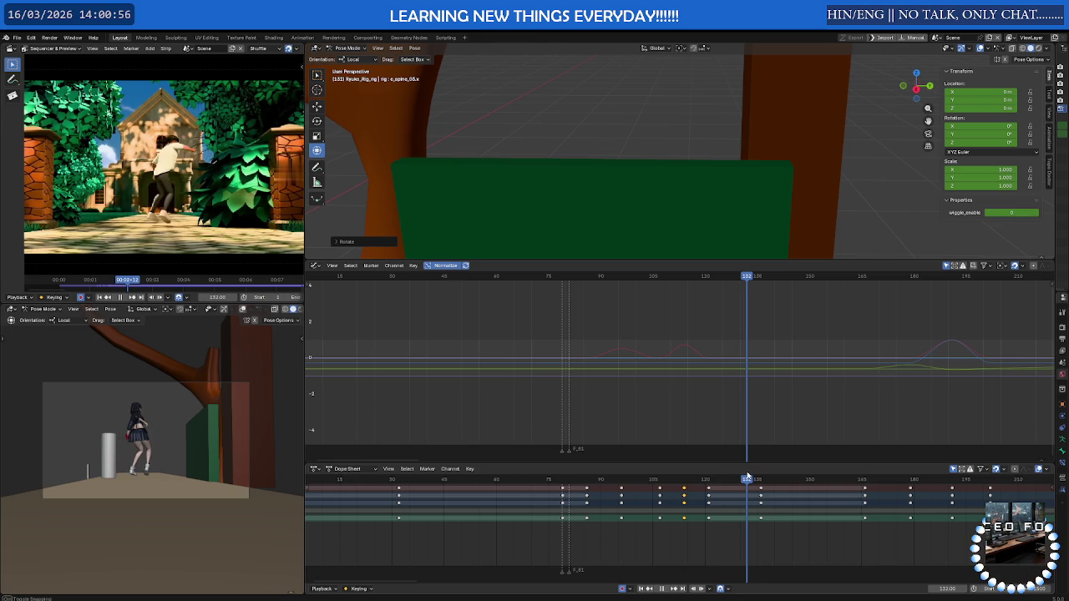
At frame 136, select c_root_master.x and move the character's root
left_click(761, 480)
scroll(615, 175, "down", 5)
mouse_move(615, 174)
middle_mouse_down()
mouse_move(567, 173)
mouse_move(564, 111)
mouse_move(517, 122)
middle_mouse_up()
scroll(565, 111, "up", 4)
left_click(564, 111)
key("Home")
key("Home")
scroll(517, 123, "down", 2)
key("g")
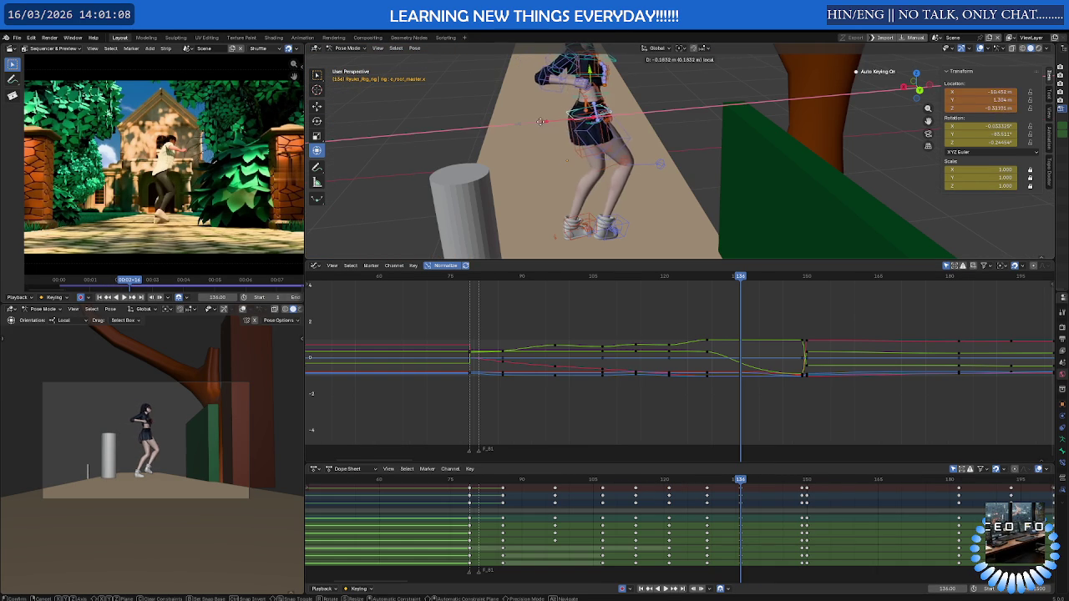
left_click(590, 111)
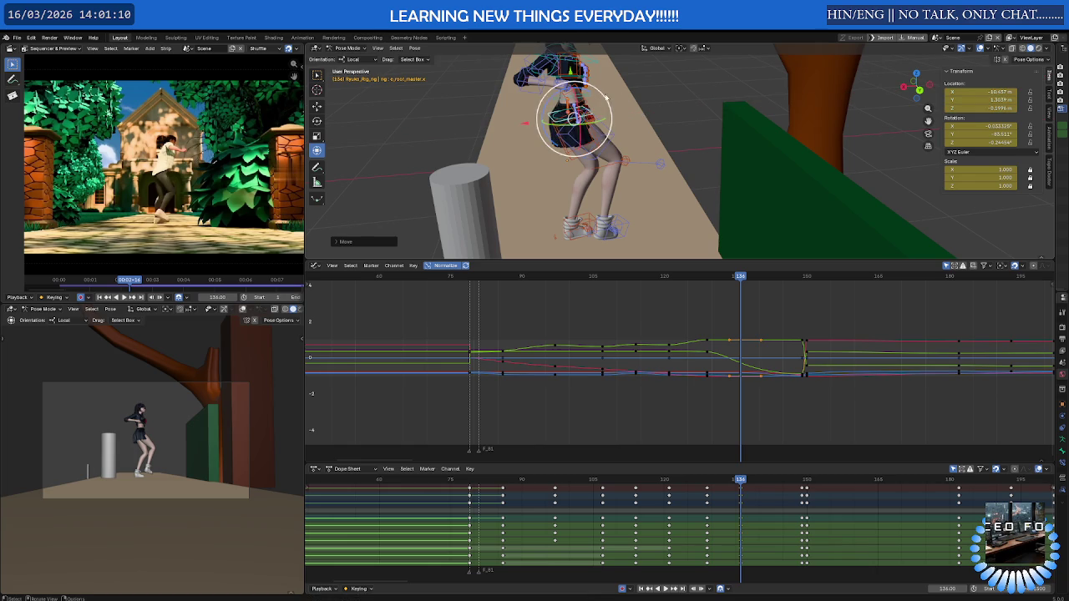
Bend the upper spine control about 18.7° on X, cancelling a stray scale, then replay
scroll(501, 133, "up", 3)
scroll(486, 140, "up", 3)
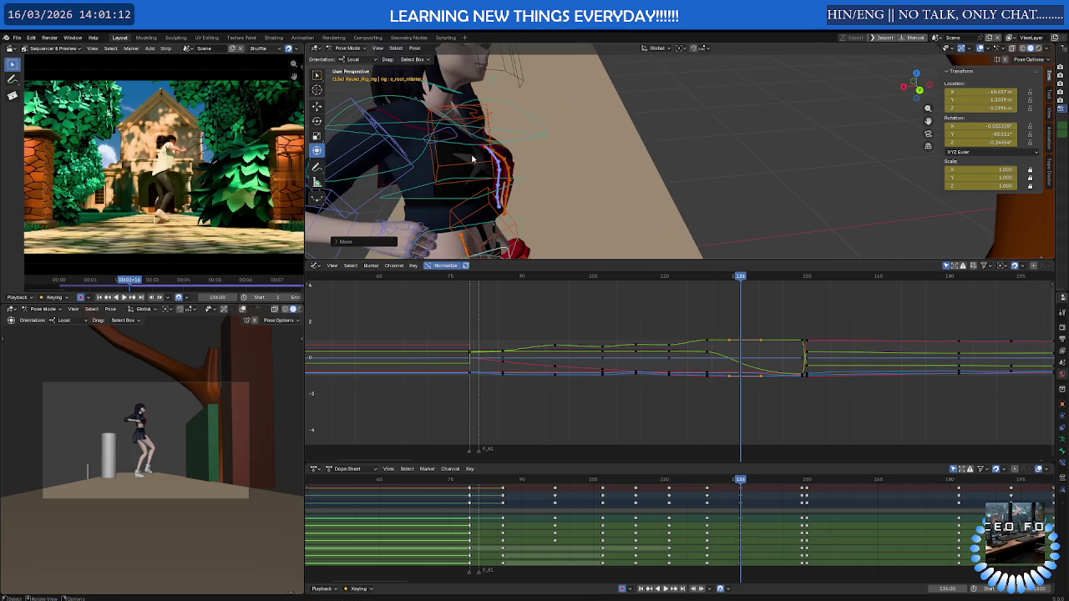
left_click(449, 171)
left_click(426, 158)
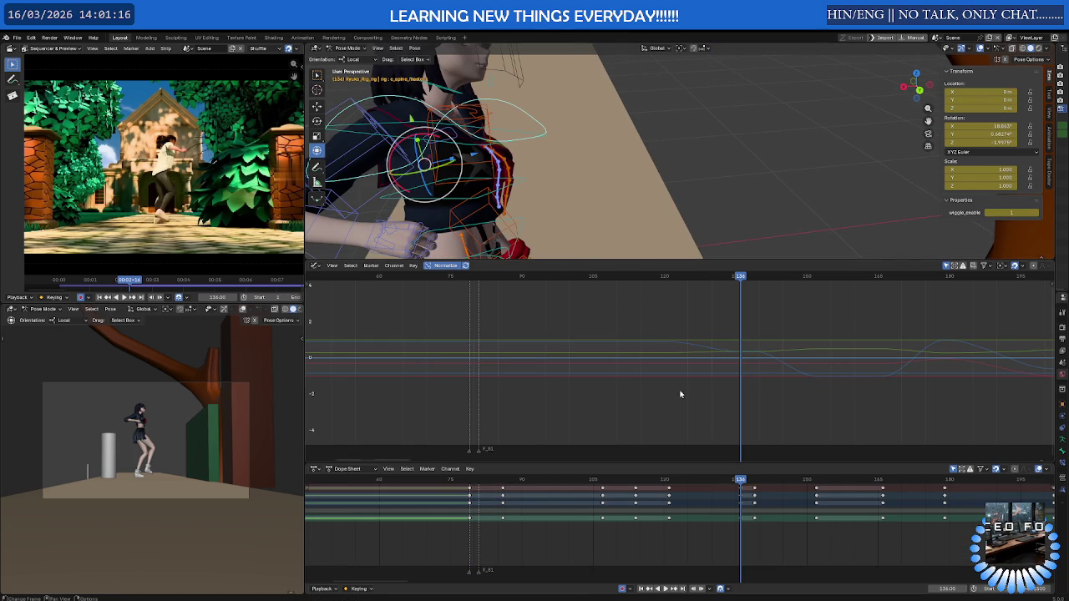
key("s")
key("y")
right_click(423, 134)
left_click_drag(423, 134, 443, 132)
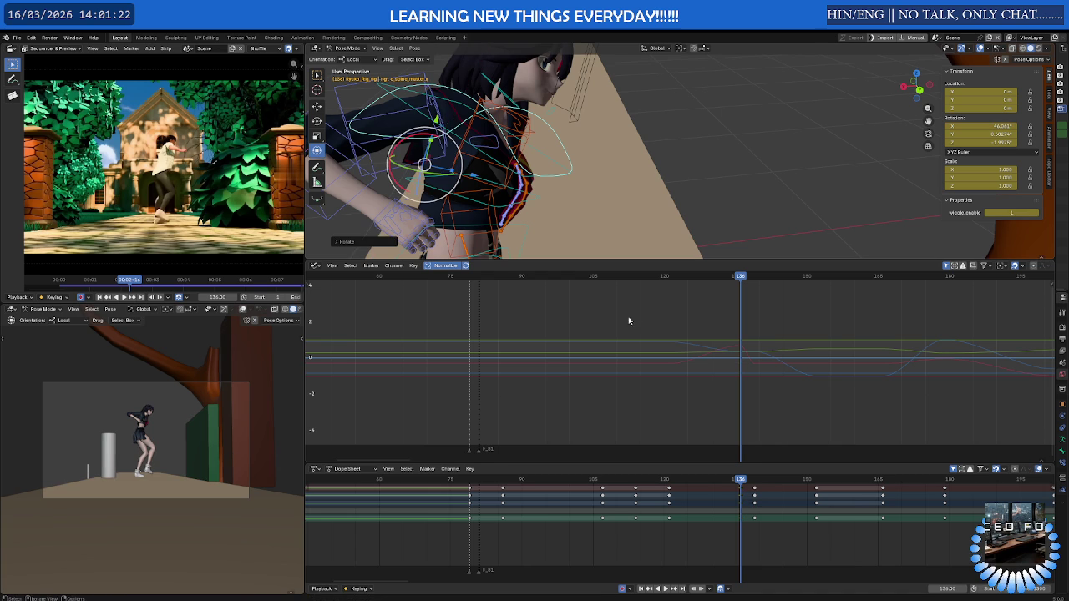
key("space")
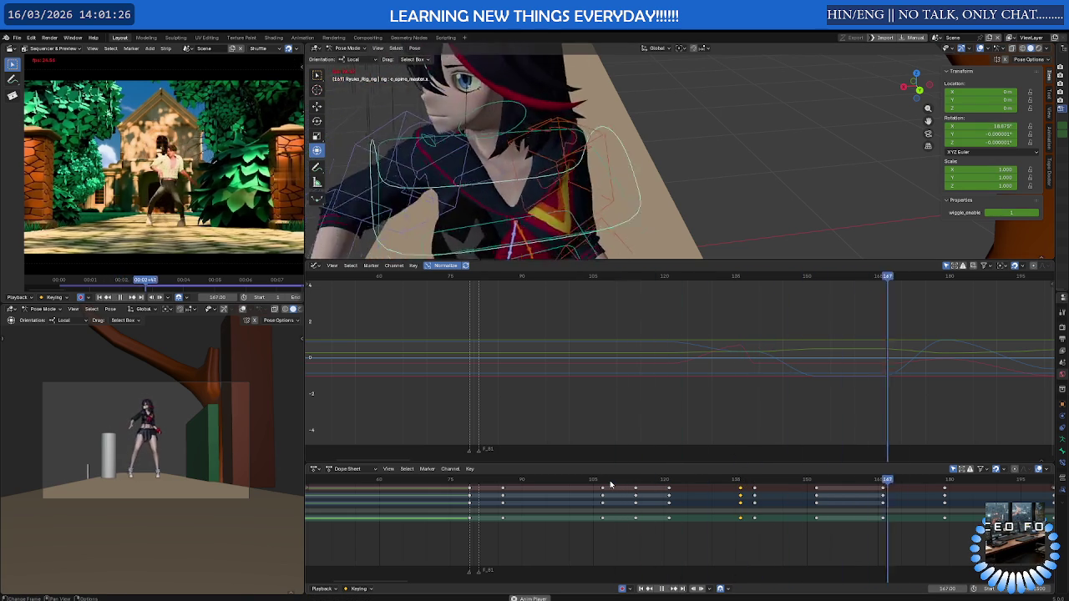
Stop playback, select the keyframes near frame 139, then play and stop again
key("space")
left_click_drag(609, 484, 754, 484)
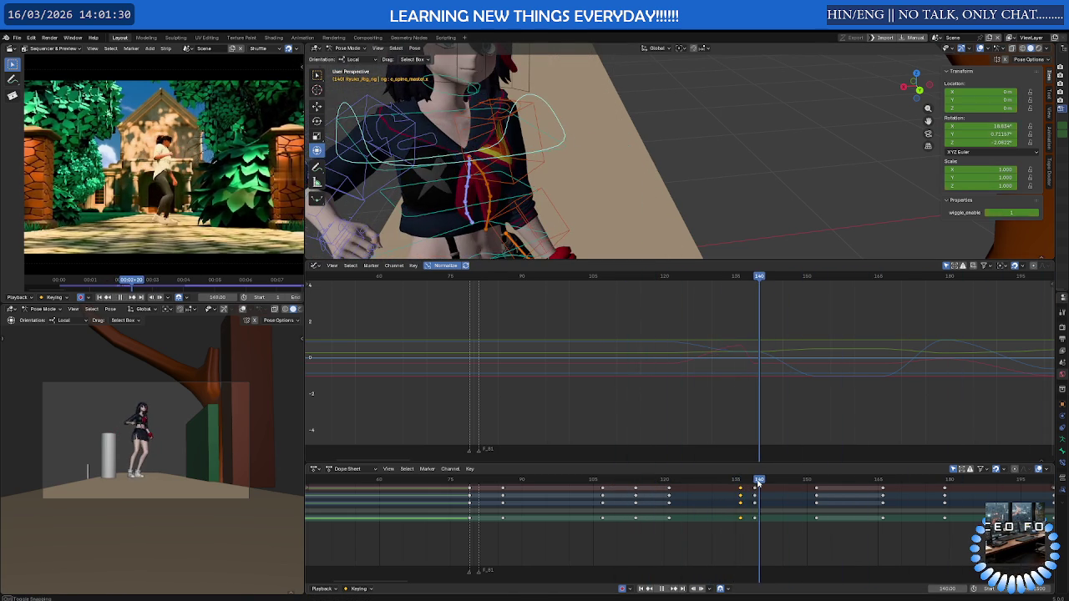
mouse_move(775, 528)
left_mouse_down()
mouse_move(752, 497)
mouse_move(783, 483)
mouse_move(932, 482)
mouse_move(483, 496)
left_mouse_up()
key("space")
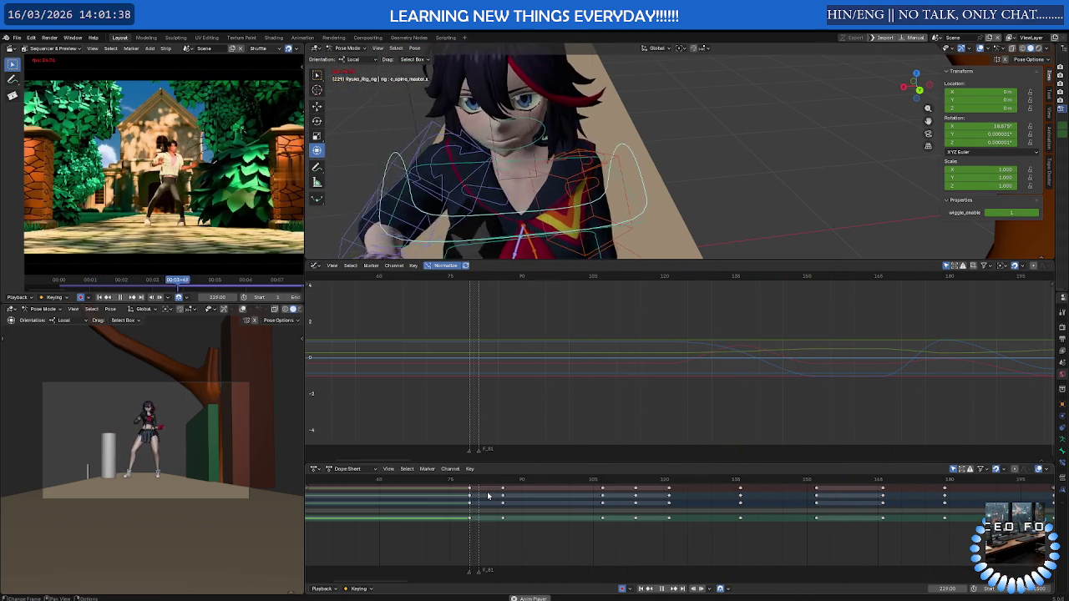
key("space")
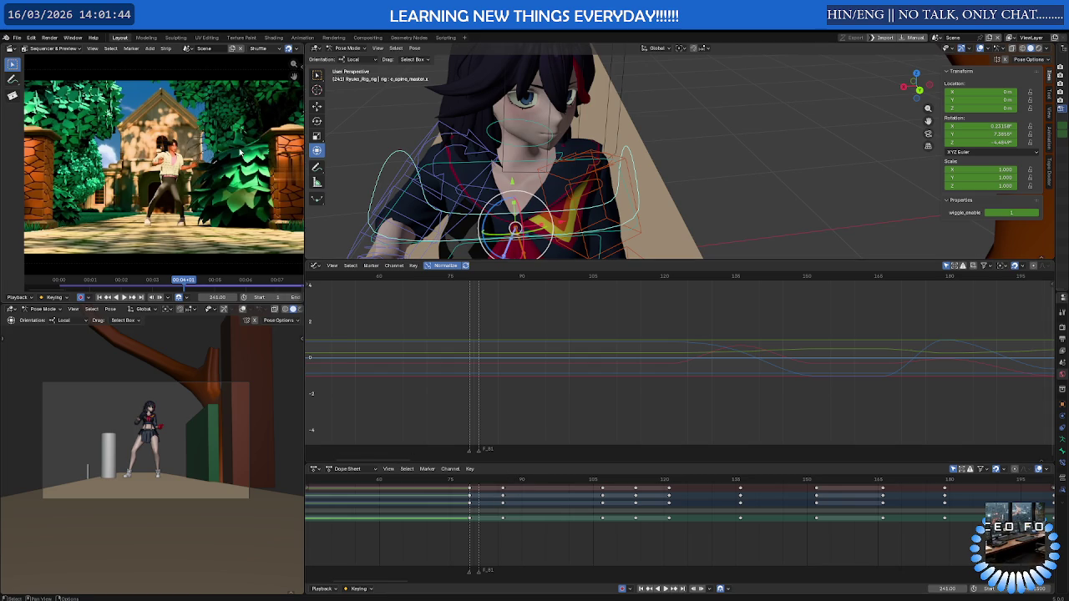
Zoom the view in and back out
scroll(165, 179, "up", 5)
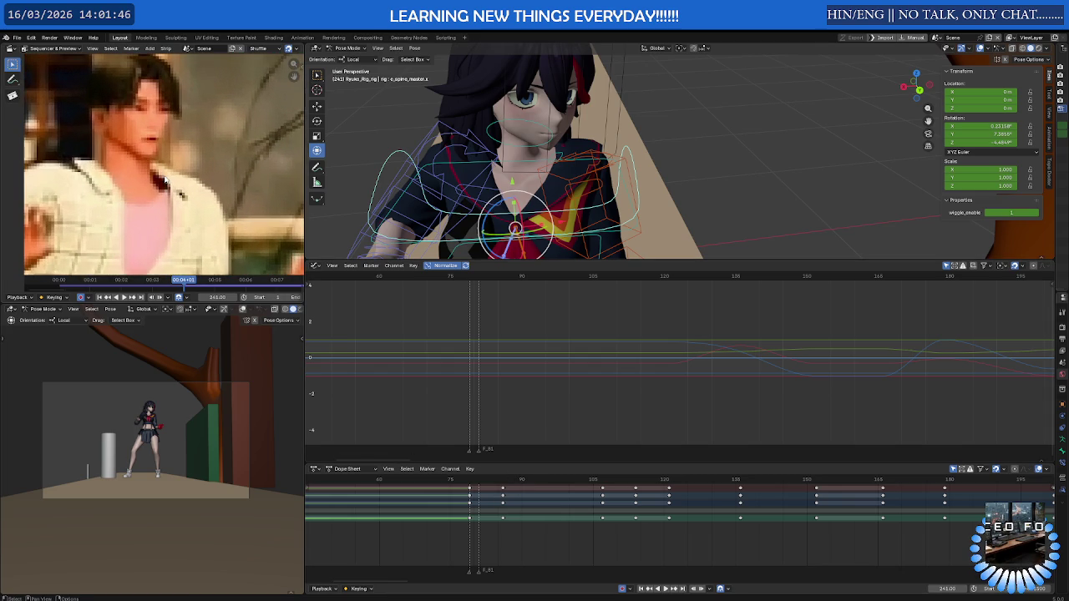
scroll(165, 179, "down", 2)
scroll(158, 171, "down", 1)
scroll(152, 161, "down", 1)
scroll(143, 148, "down", 1)
scroll(144, 149, "down", 1)
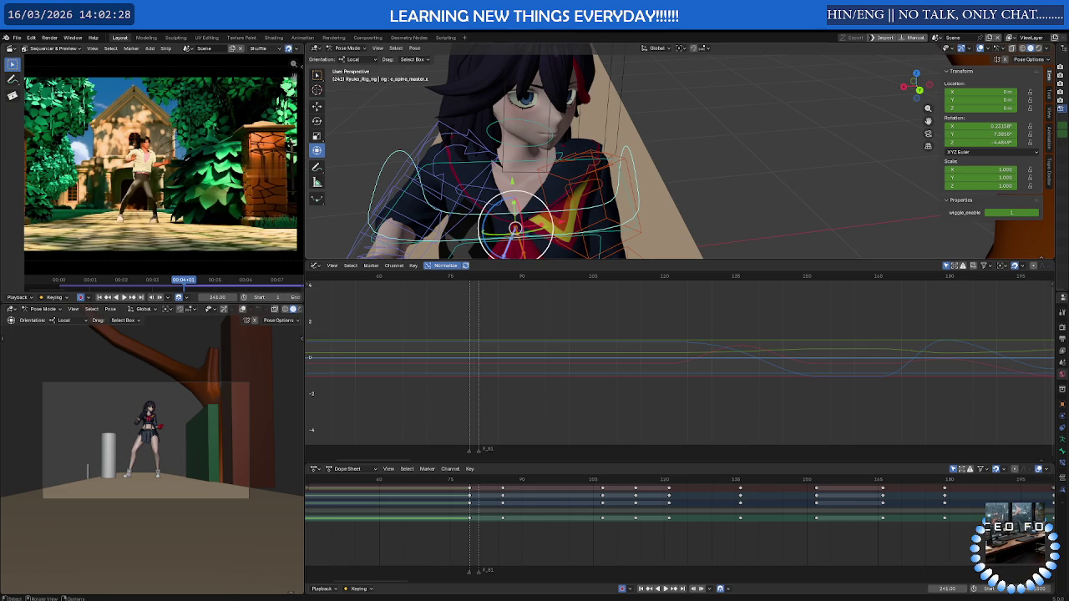
Collapse the graph editor, orbit to face the character, hide rig overlays and play
left_click_drag(526, 261, 525, 453)
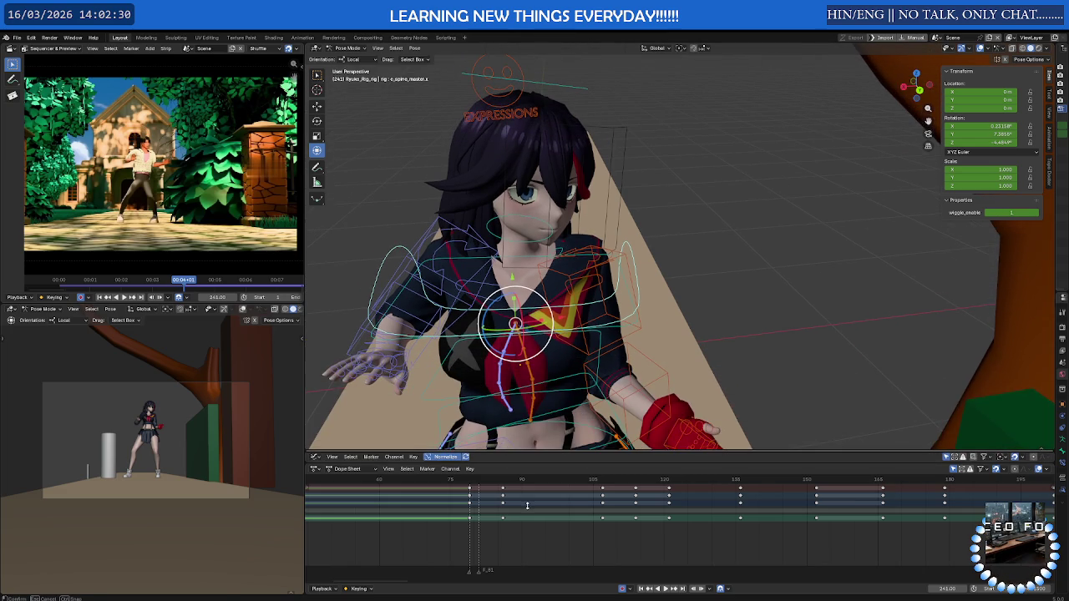
scroll(511, 346, "down", 5)
mouse_move(510, 345)
middle_mouse_down()
mouse_move(578, 251)
mouse_move(553, 251)
middle_mouse_up()
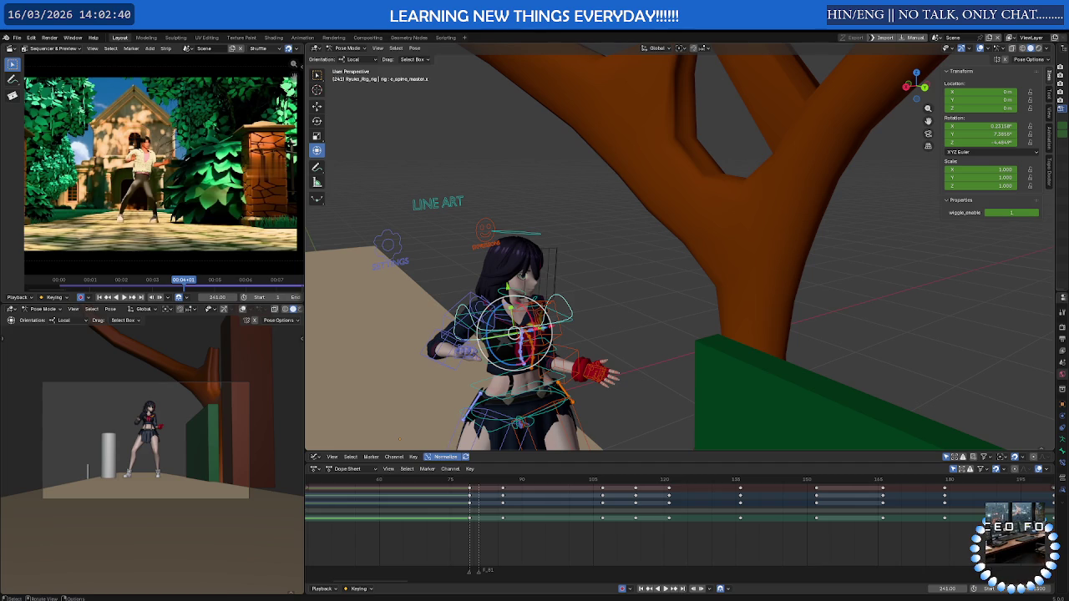
scroll(553, 251, "down", 4)
mouse_move(569, 246)
middle_mouse_down()
mouse_move(597, 206)
mouse_move(568, 210)
mouse_move(679, 226)
middle_mouse_up()
scroll(568, 210, "up", 4)
scroll(567, 209, "down", 2)
key("shift+alt+z")
key("space")
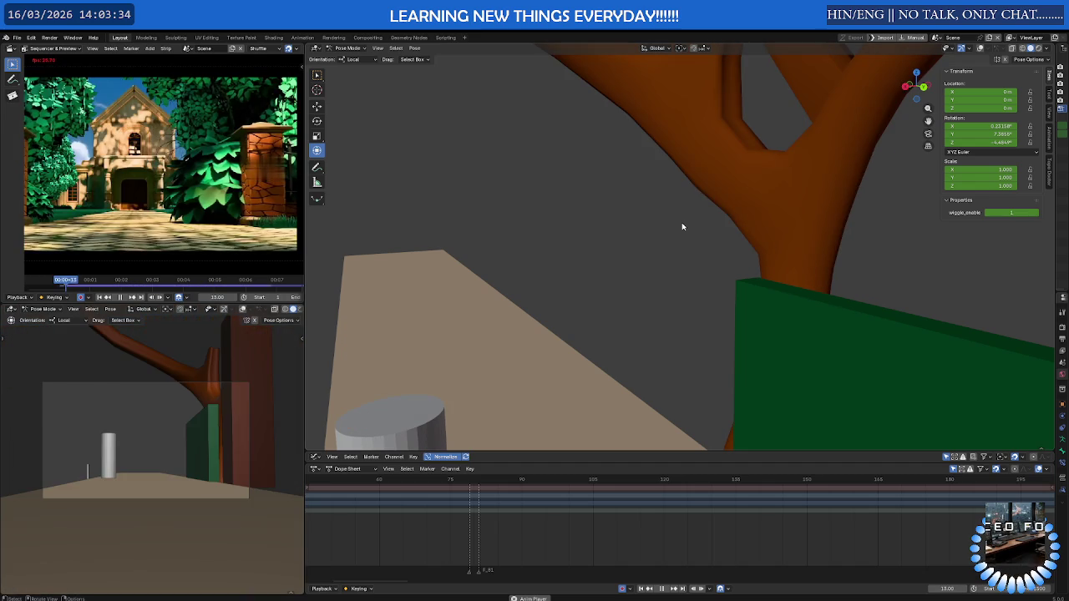
Stop playback with the playhead resting at frame 69
key("space")
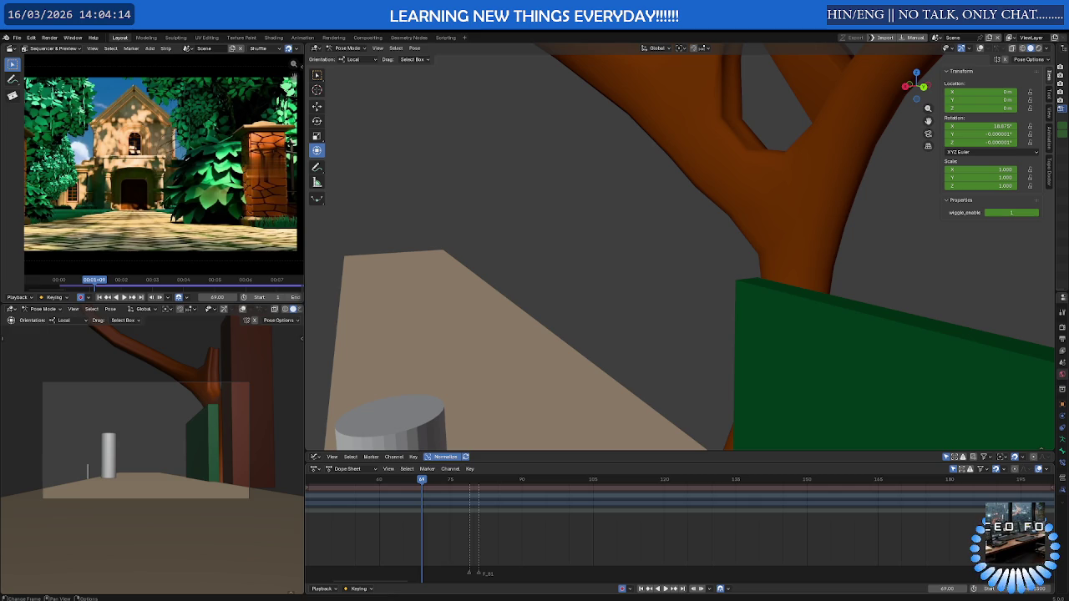
scroll(503, 530, "up", 3, "ctrl")
Review the run keyframes around frames 960–1590 in the Dope Sheet, then save the .blend file
scroll(504, 531, "up", 3, "ctrl")
scroll(503, 531, "down", 5)
scroll(504, 530, "down", 5, "ctrl")
scroll(610, 543, "down", 5, "ctrl")
scroll(613, 515, "down", 5, "ctrl")
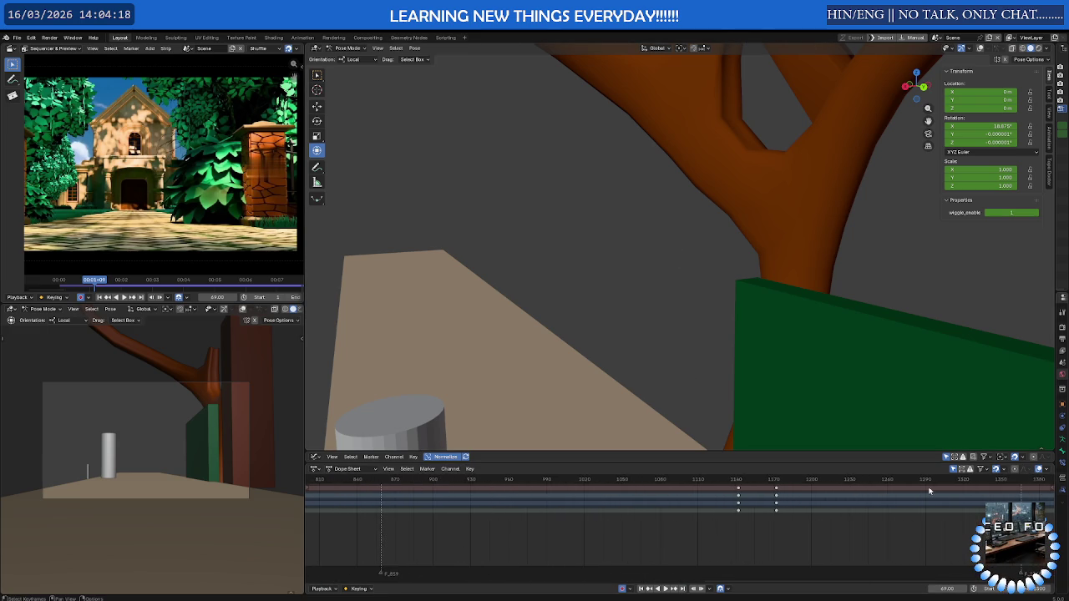
scroll(979, 488, "down", 2, "ctrl")
scroll(979, 488, "down", 2, "ctrl")
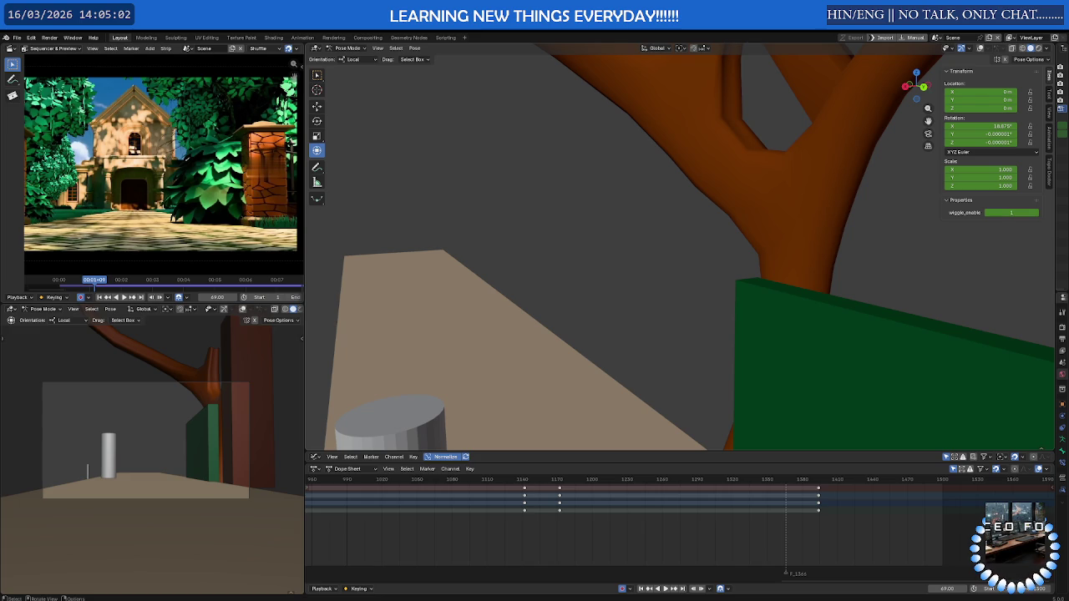
key("ctrl+s")
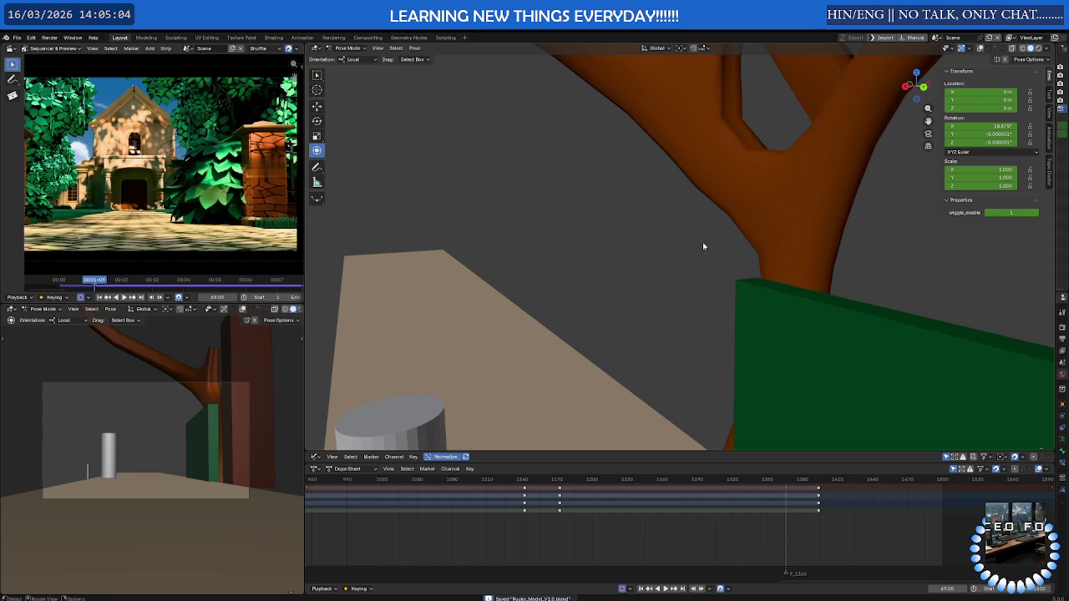
Widen the properties panel and browse the Render and Window menus for the render-animation command
left_click_drag(1056, 259, 846, 256)
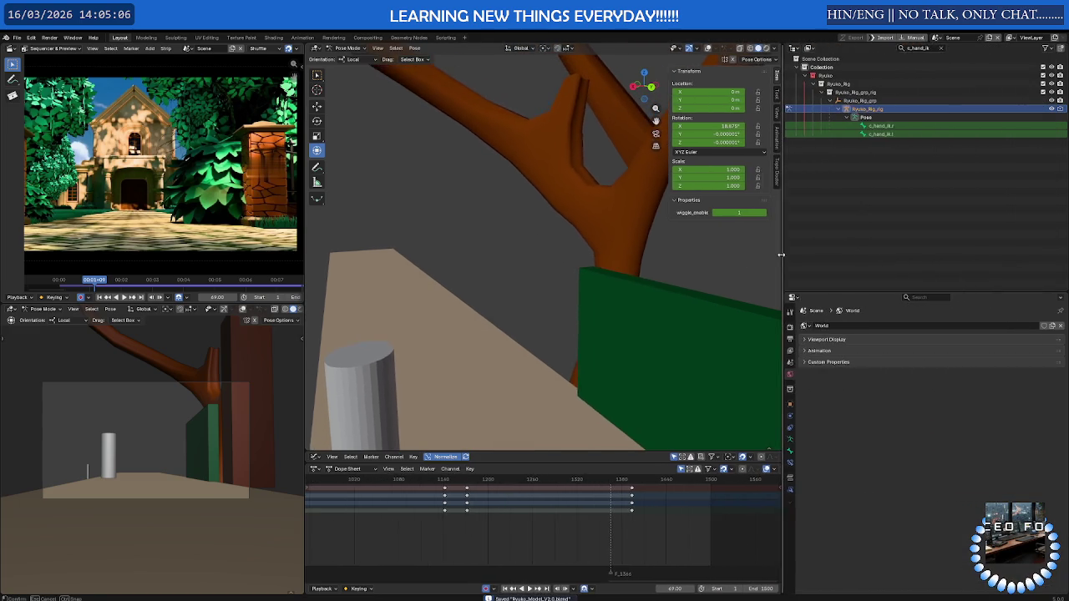
left_click(853, 327)
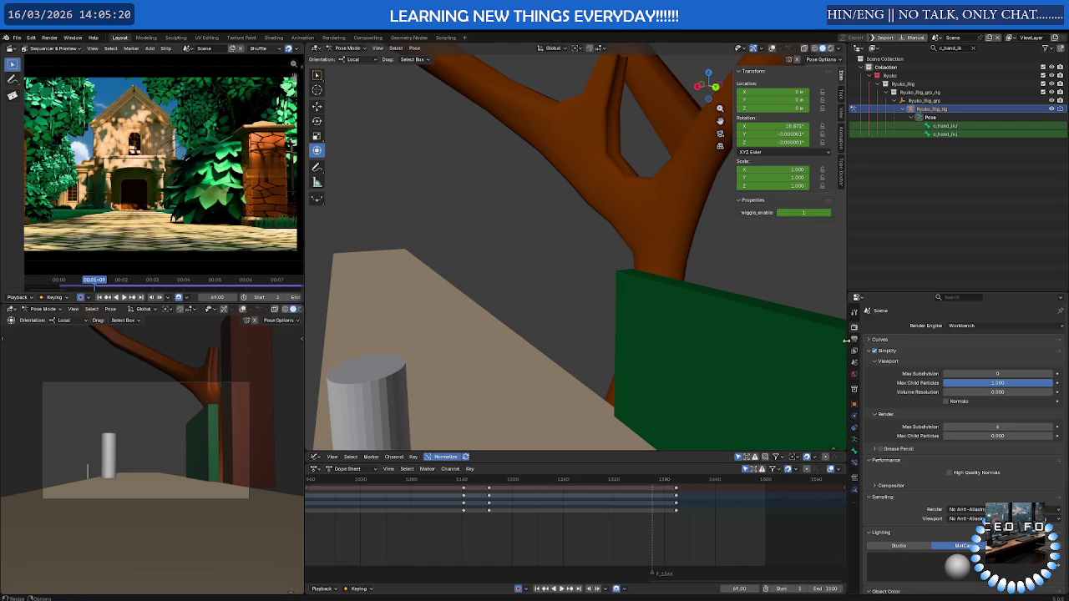
left_click(854, 339)
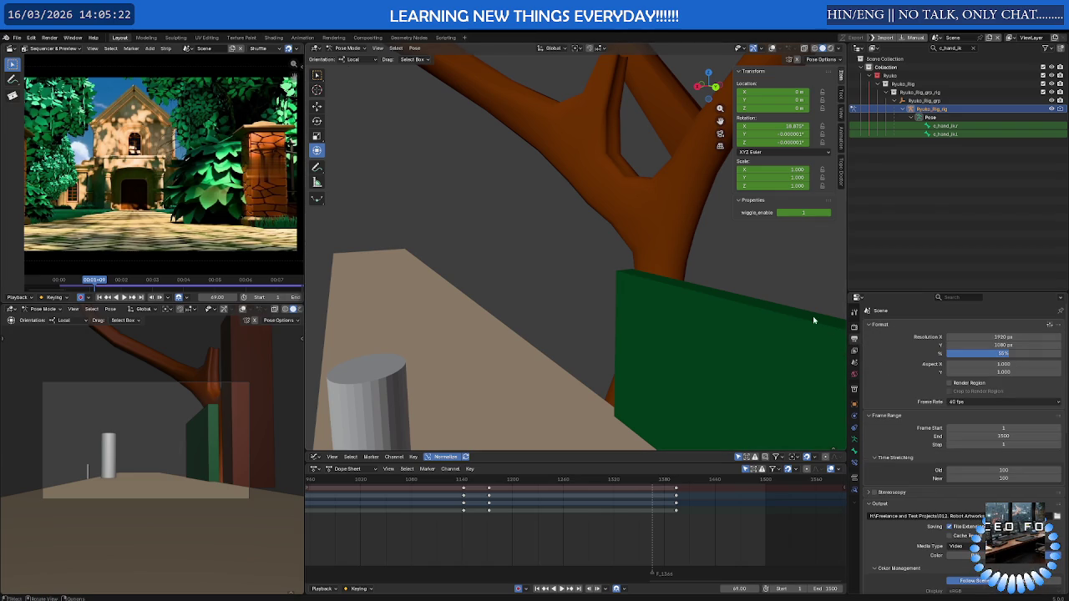
left_click(49, 38)
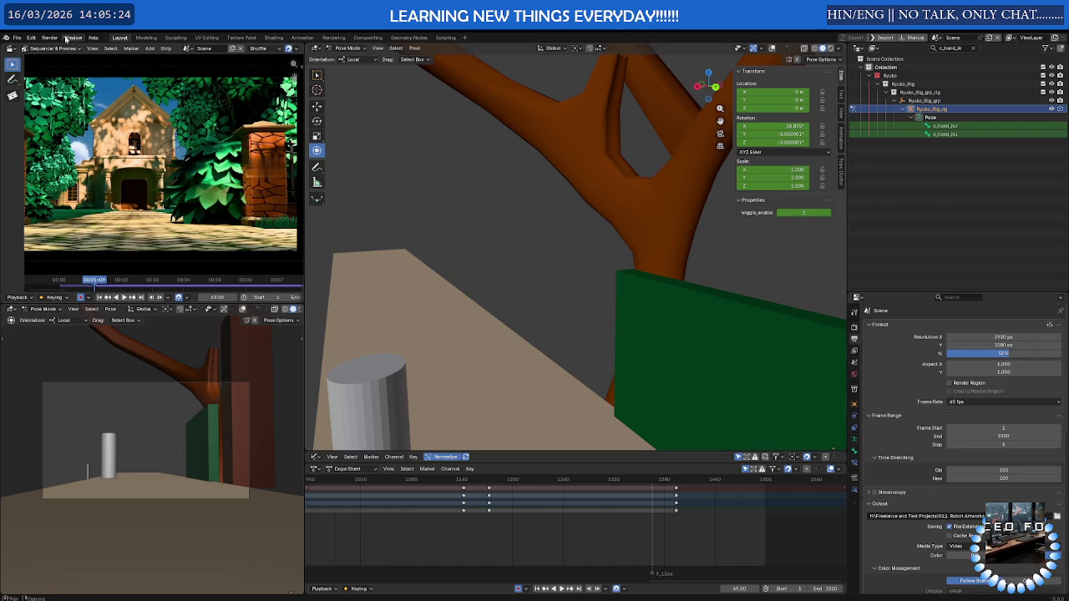
left_click(69, 39)
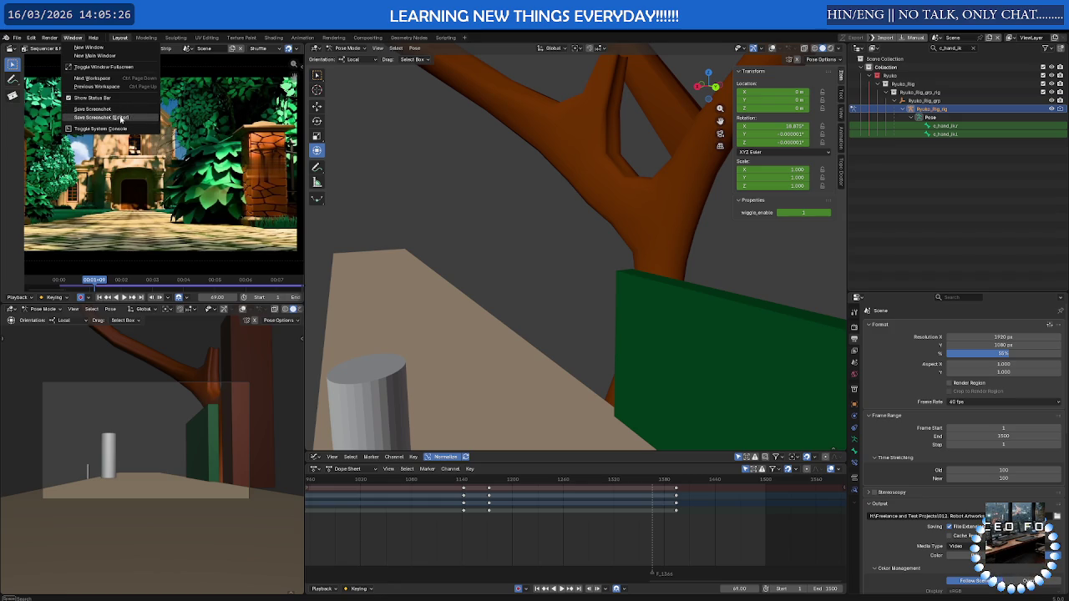
left_click(32, 38)
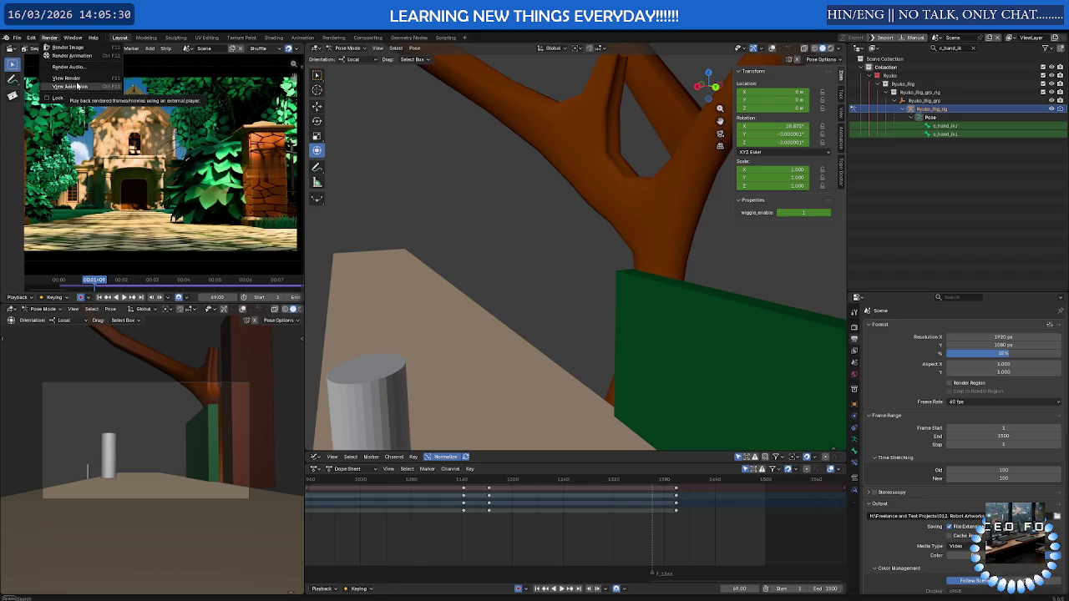
left_click(53, 38)
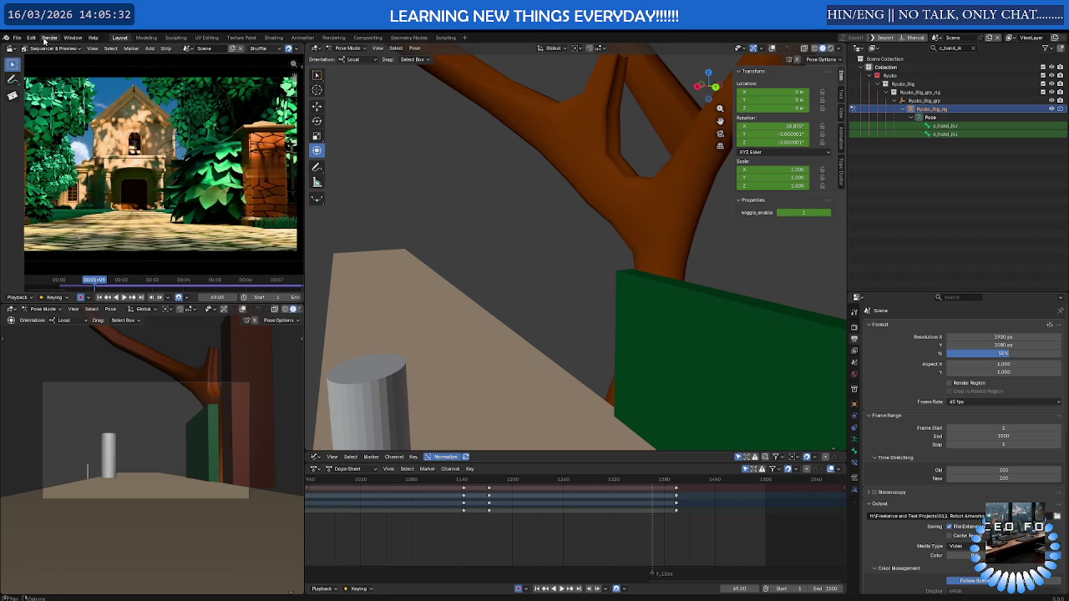
In Render properties, check the render engine and set Max Subdivision to 0
left_click(854, 326)
left_click(1000, 326)
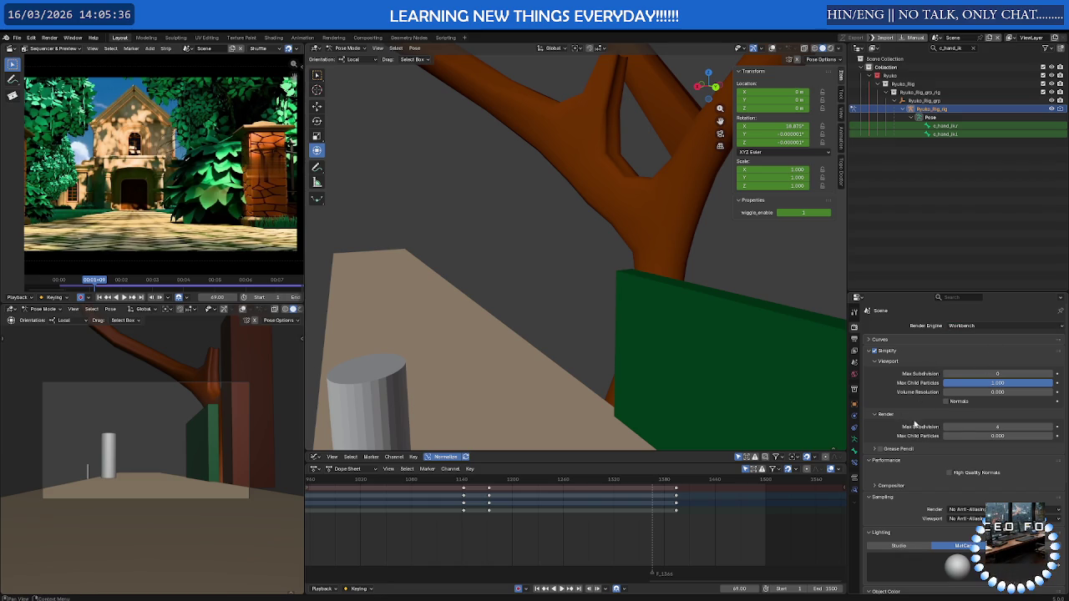
left_click(981, 426)
type("0")
key("Return")
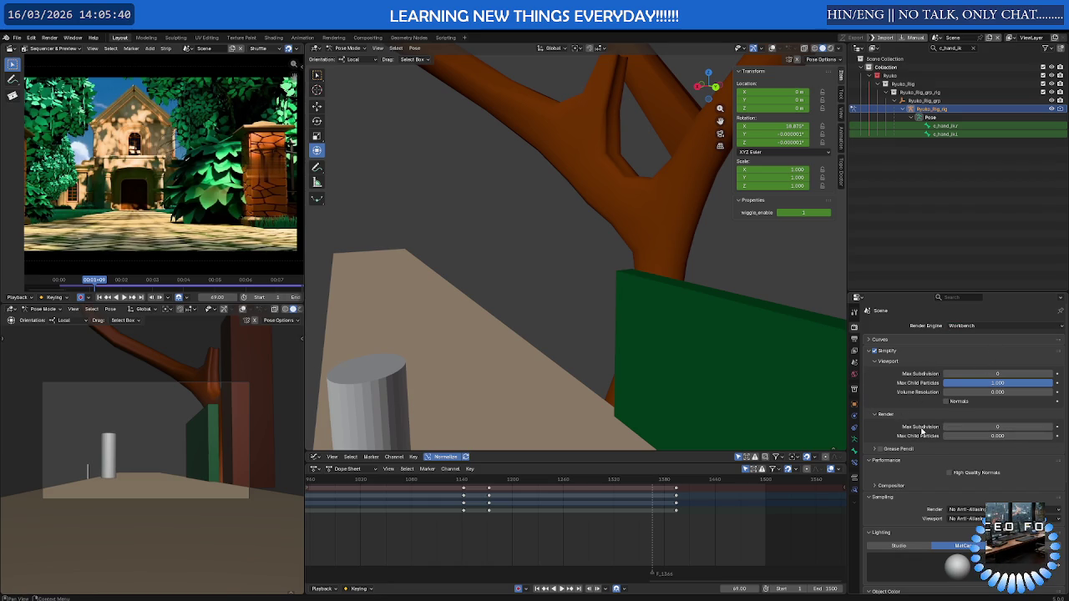
Switch the workbench lighting to Studio and zoom out to see the whole tree scene
scroll(934, 463, "down", 4)
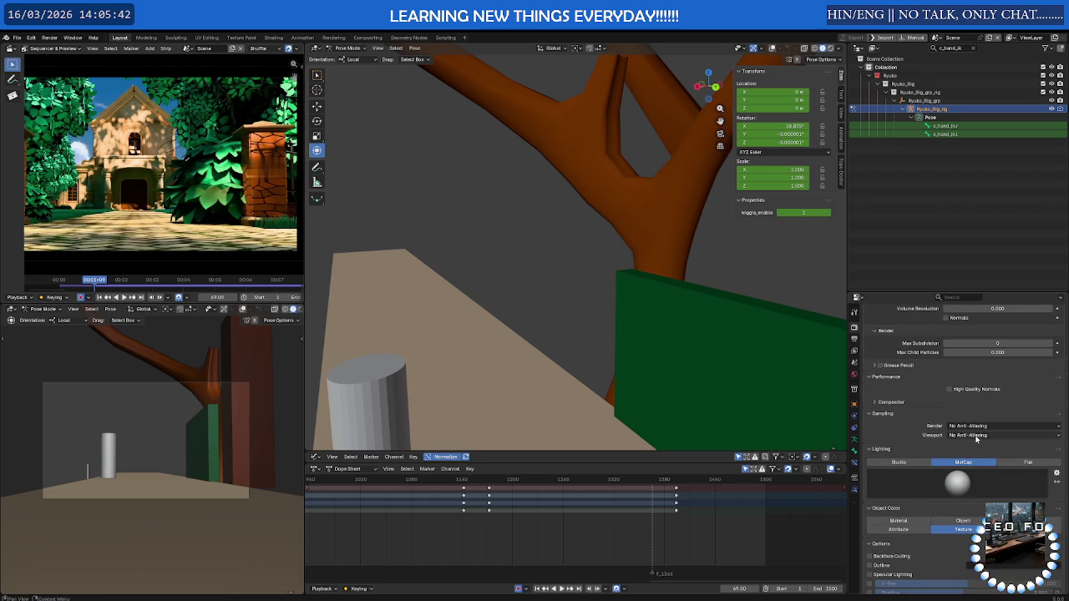
left_click(923, 464)
scroll(956, 485, "down", 4)
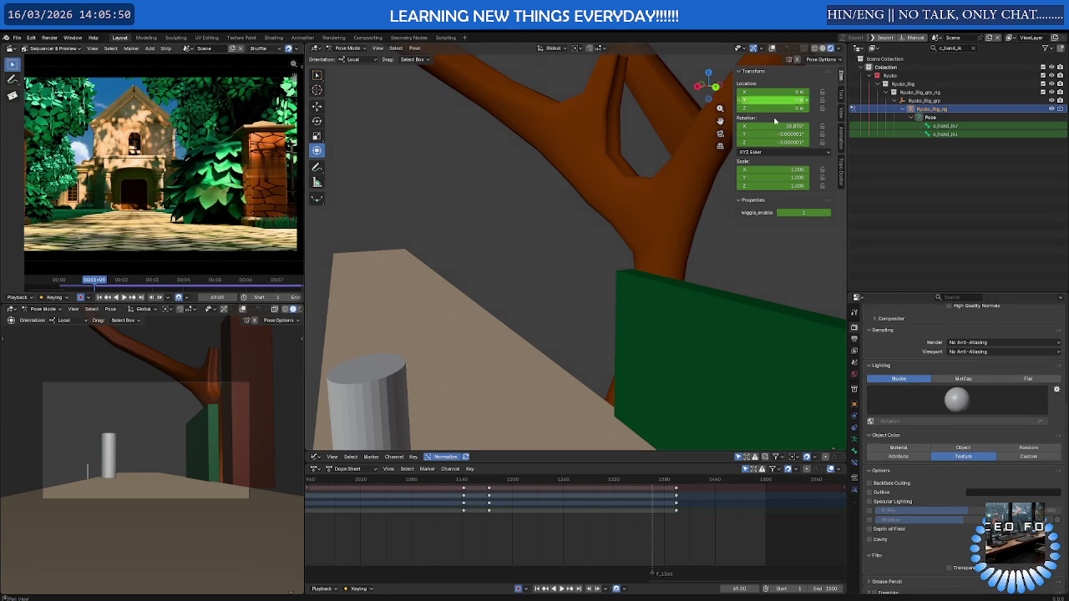
scroll(551, 293, "down", 5)
middle_click_drag(434, 351, 330, 393)
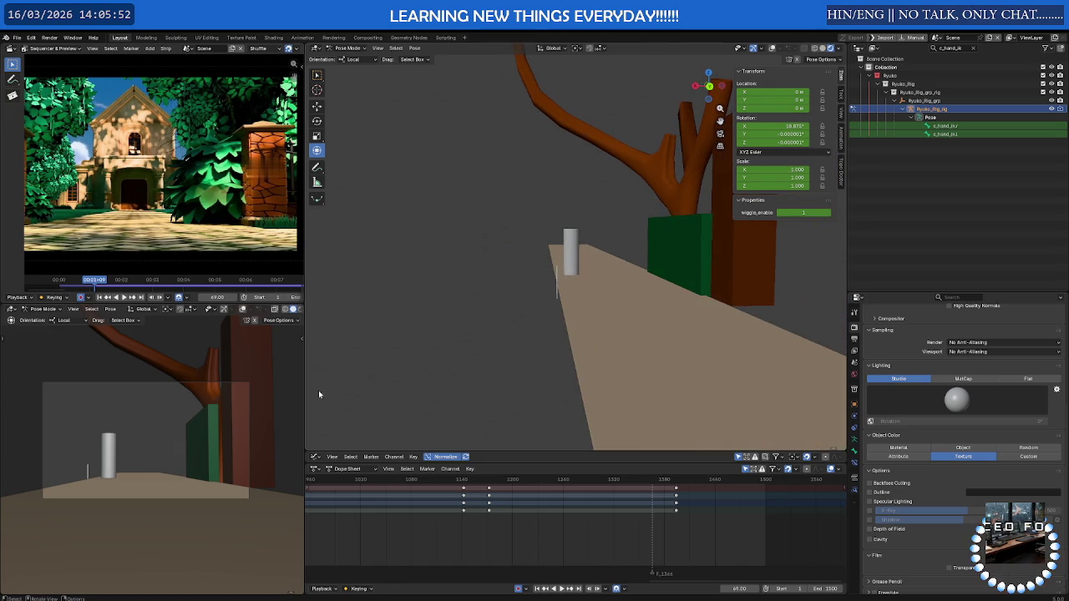
scroll(284, 311, "down", 1)
Try MatCap lighting with Material, Single and Attribute colours, test Flat, then return to MatCap
left_click(288, 310)
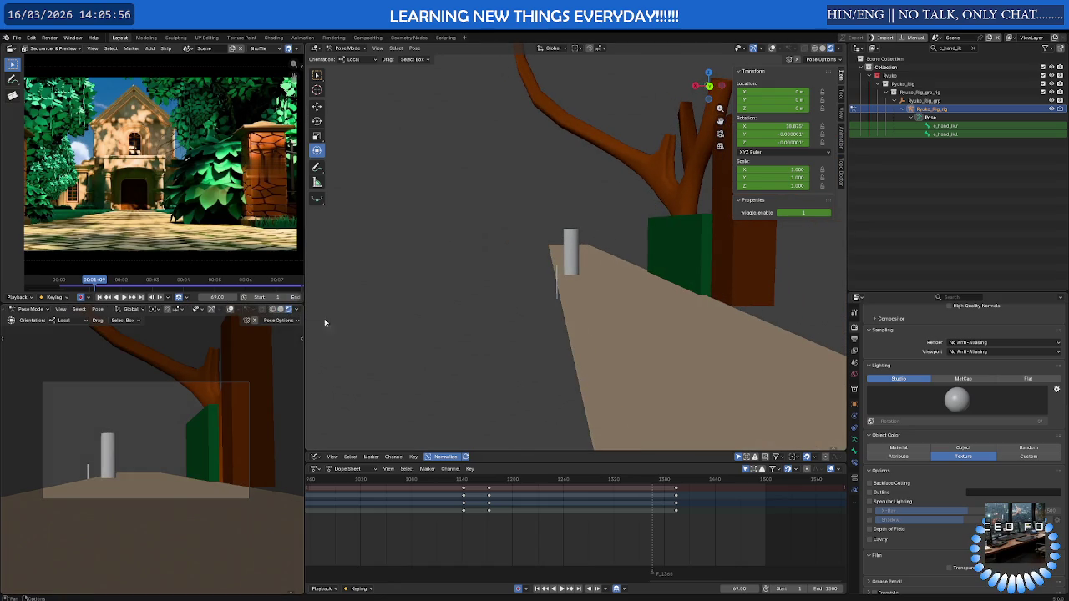
left_click(949, 380)
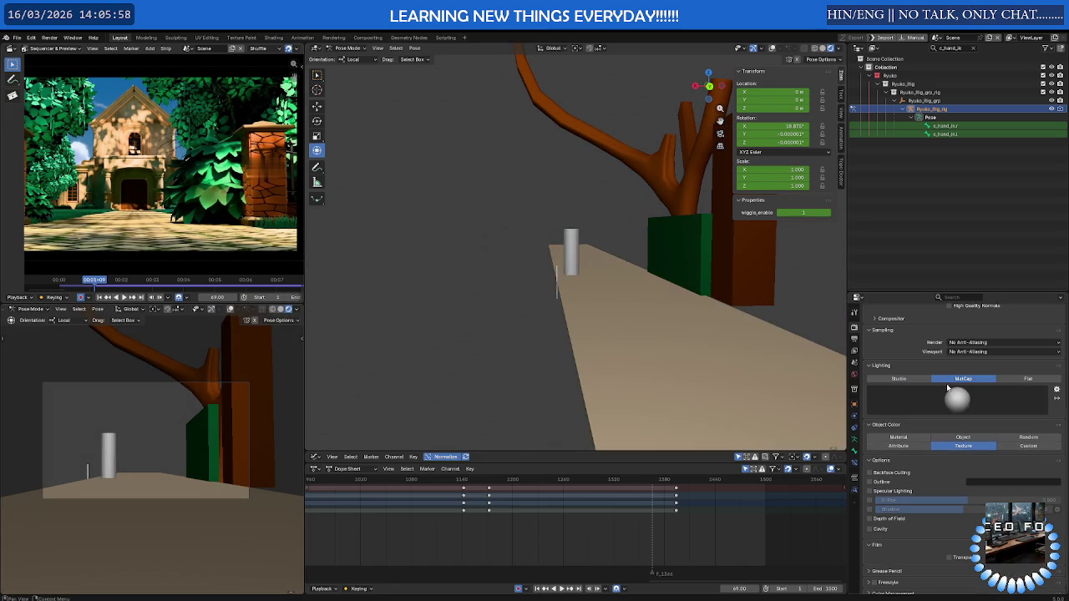
left_click(908, 438)
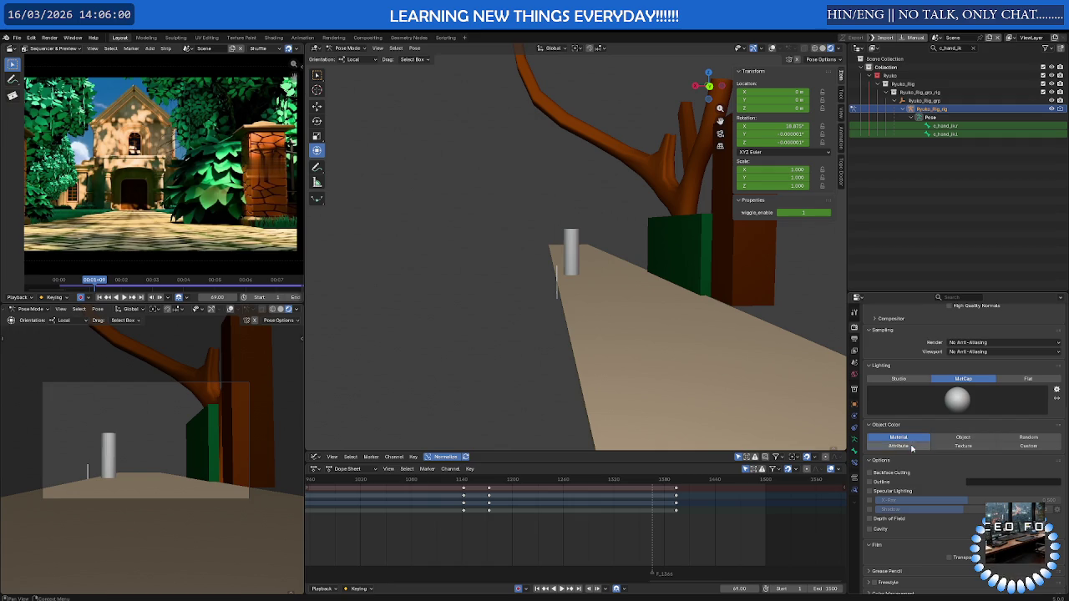
left_click(960, 437)
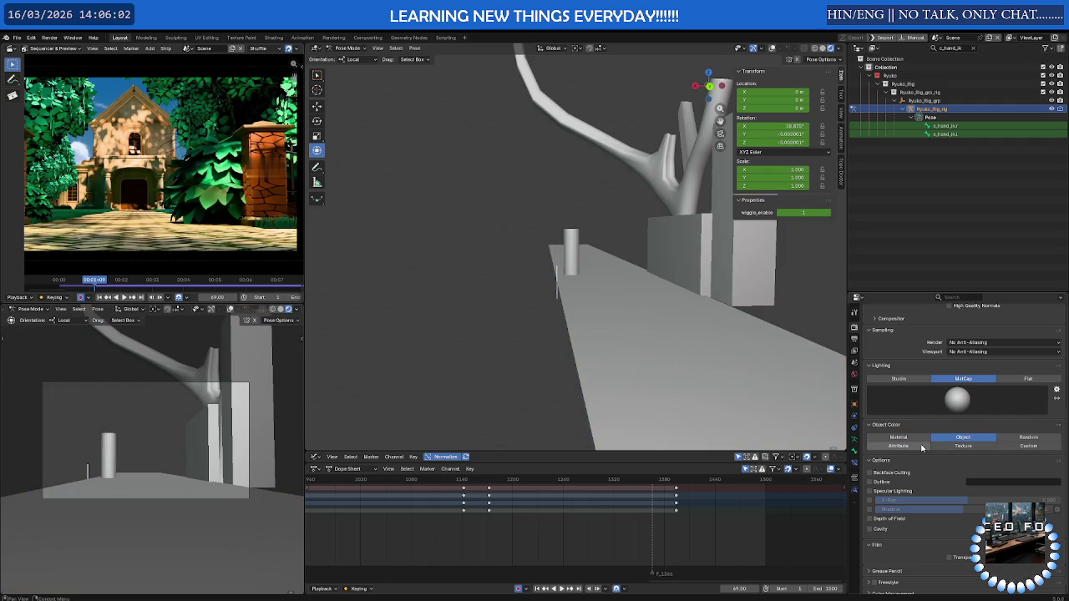
left_click(918, 446)
scroll(905, 483, "down", 1)
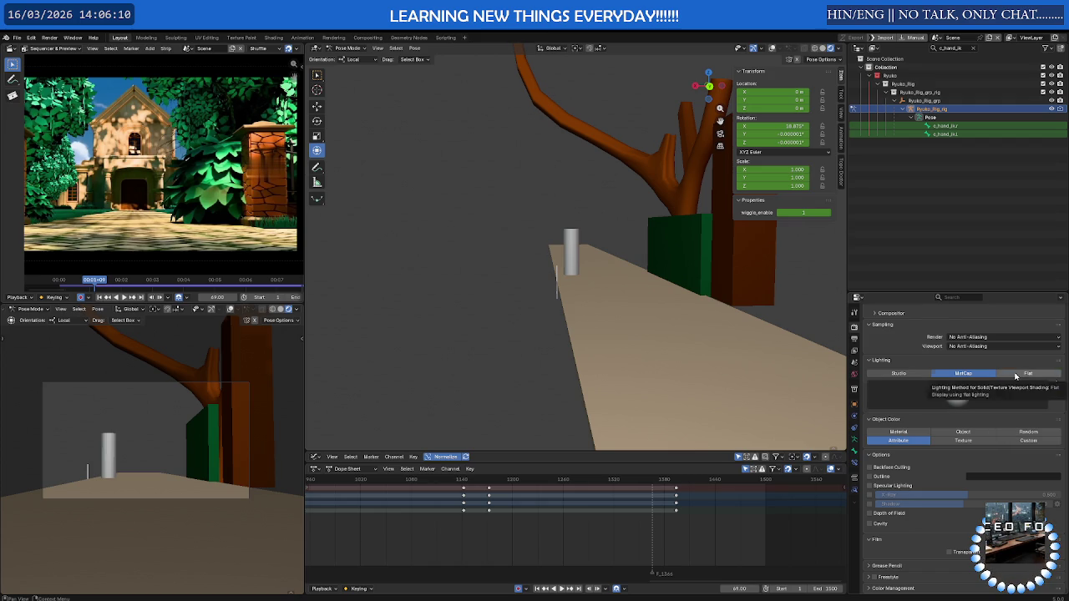
left_click(1015, 376)
left_click(962, 412)
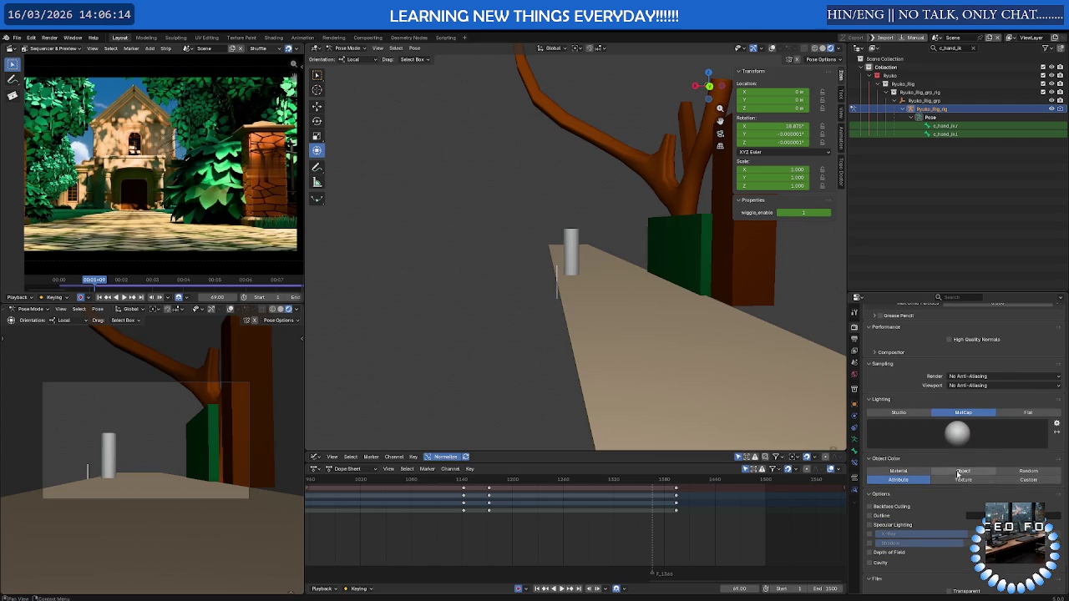
scroll(960, 474, "down", 2)
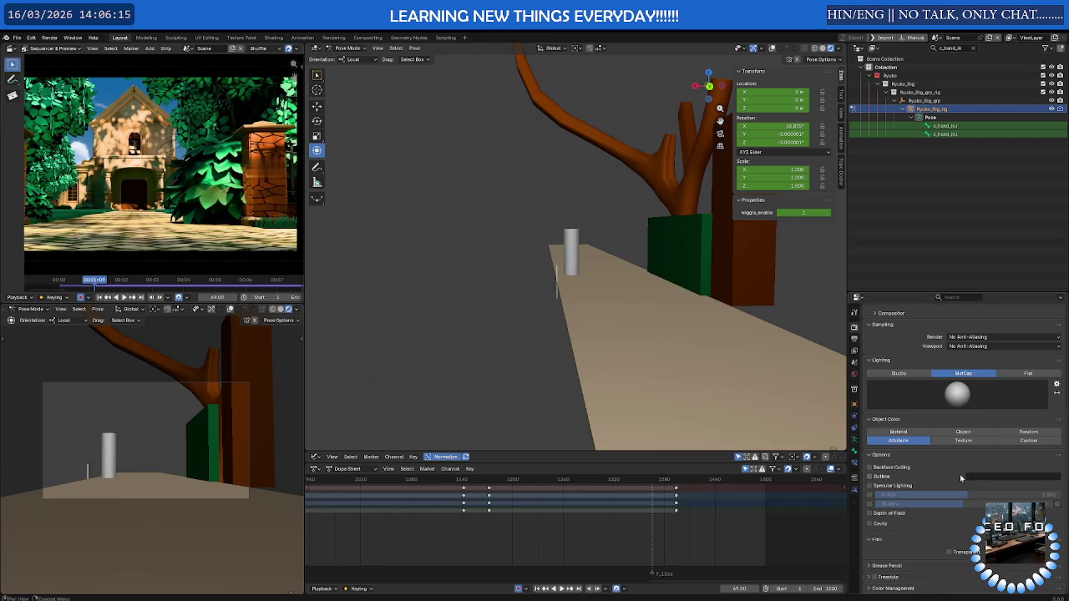
Expand Color Management, then show the Output properties with 1920×1080 and frames 1–1500
left_click(902, 588)
scroll(909, 570, "down", 2)
scroll(909, 570, "down", 1)
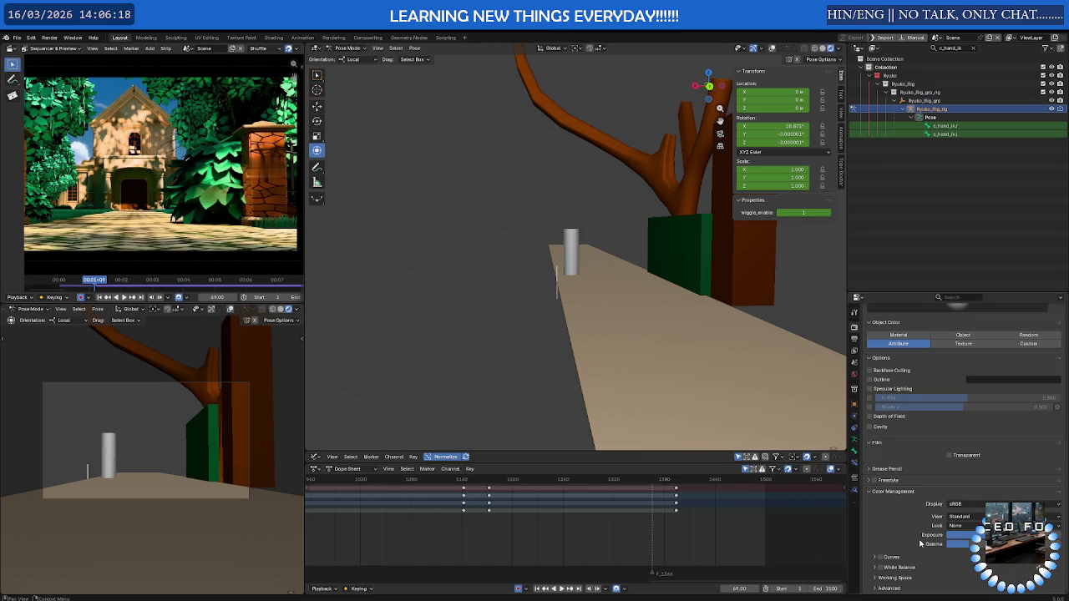
scroll(915, 549, "up", 5)
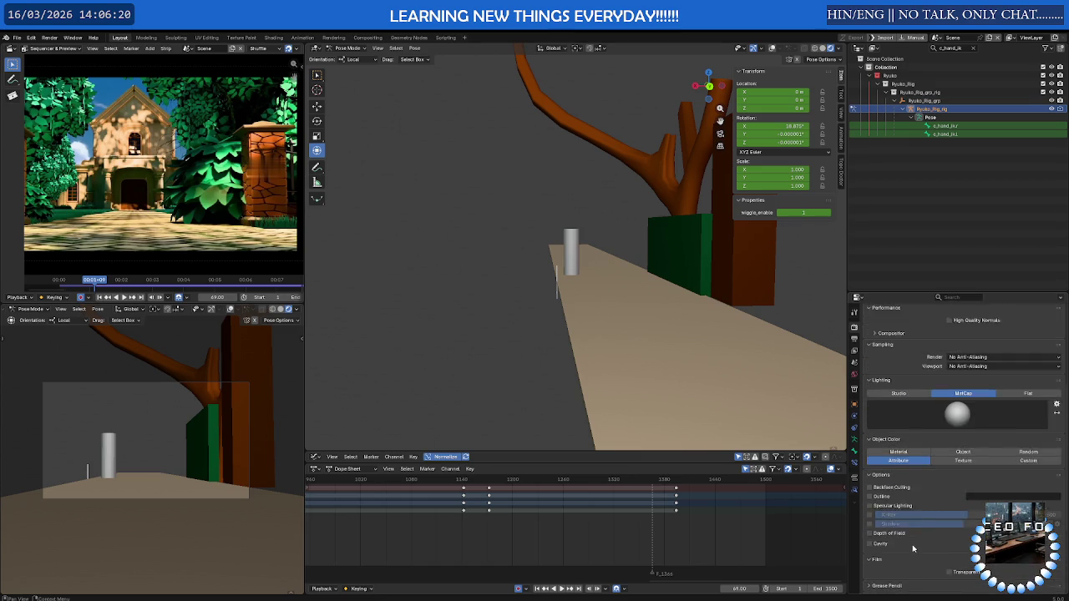
scroll(915, 508, "up", 4)
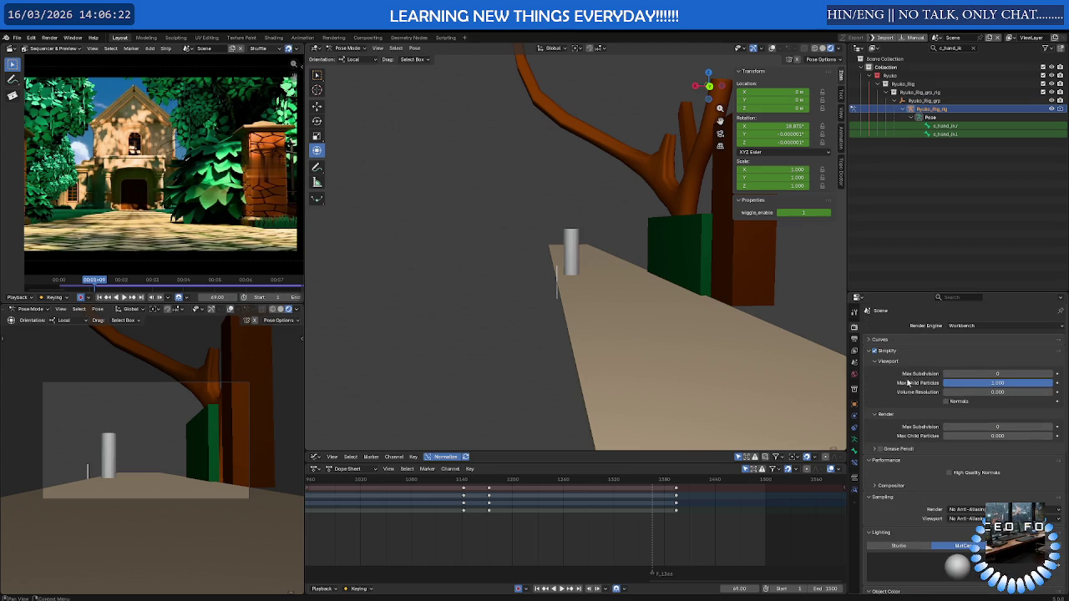
left_click(854, 339)
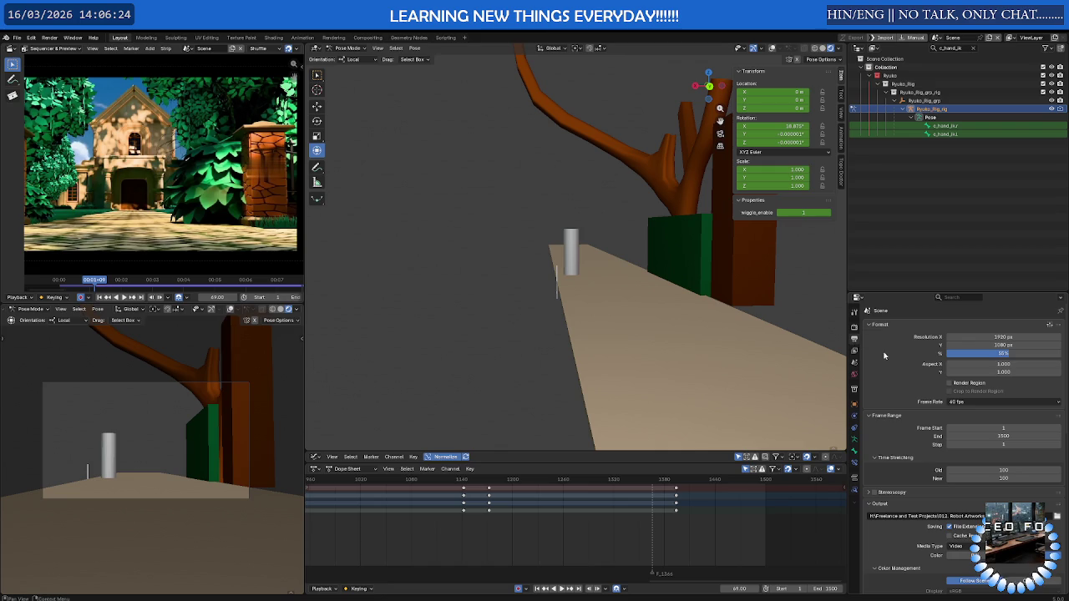
Set the render Resolution % to 100
left_click(1013, 353)
type("100")
key("Return")
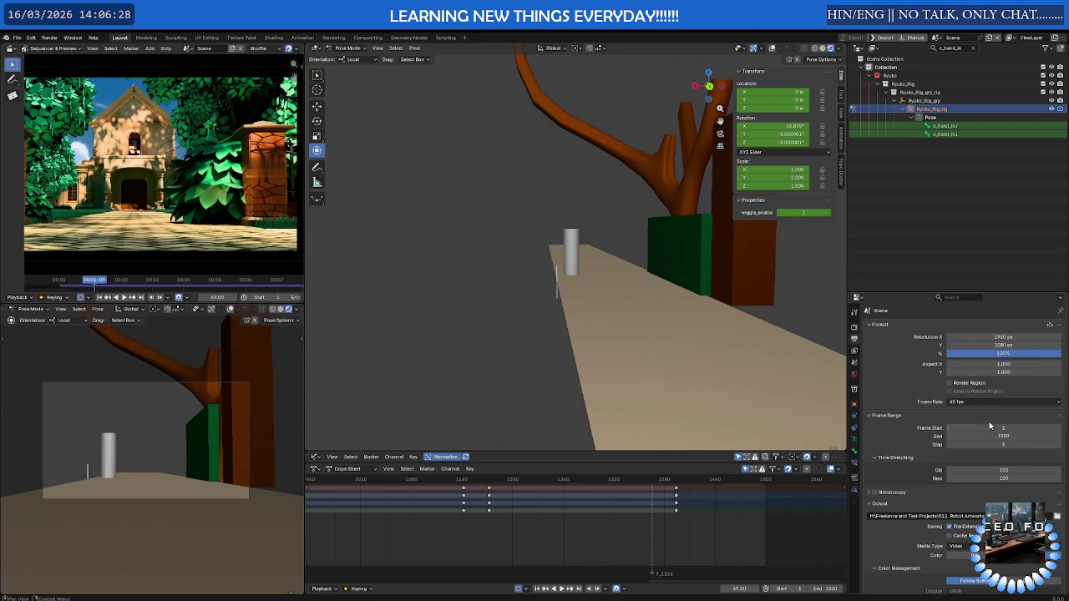
scroll(923, 510, "down", 3)
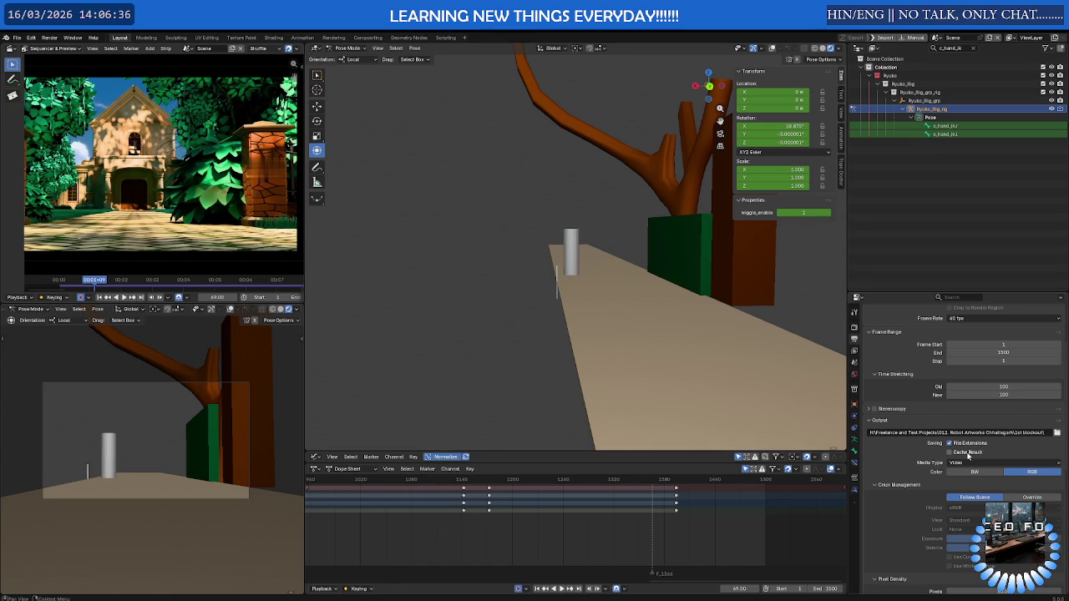
scroll(972, 472, "down", 1)
scroll(969, 480, "down", 1)
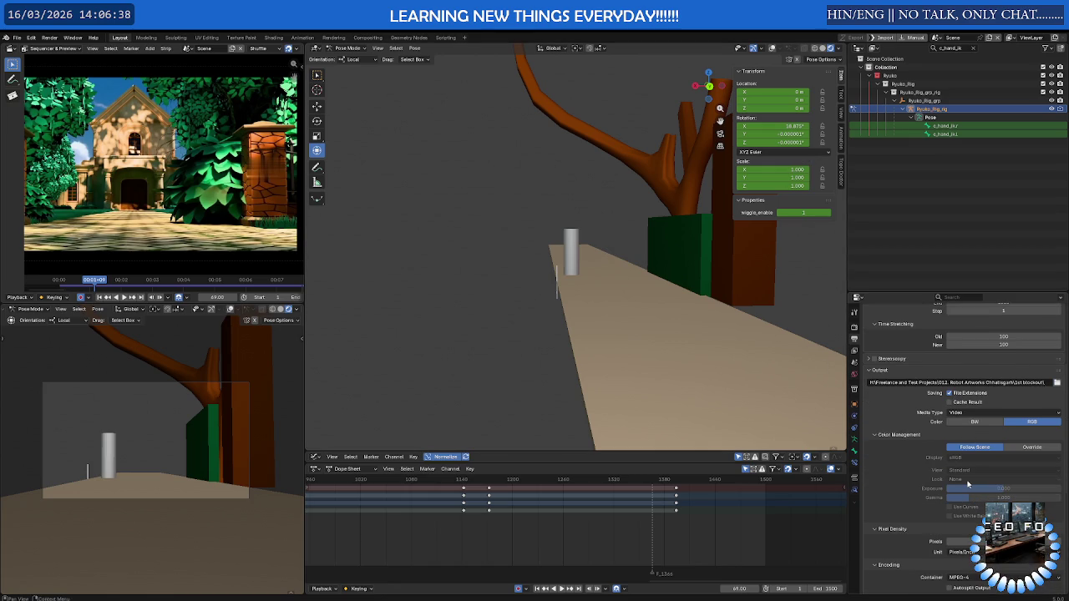
scroll(968, 484, "down", 2)
Keep the MPEG-4 container, set Output Quality to Medium Quality, and save the file
left_click(974, 511)
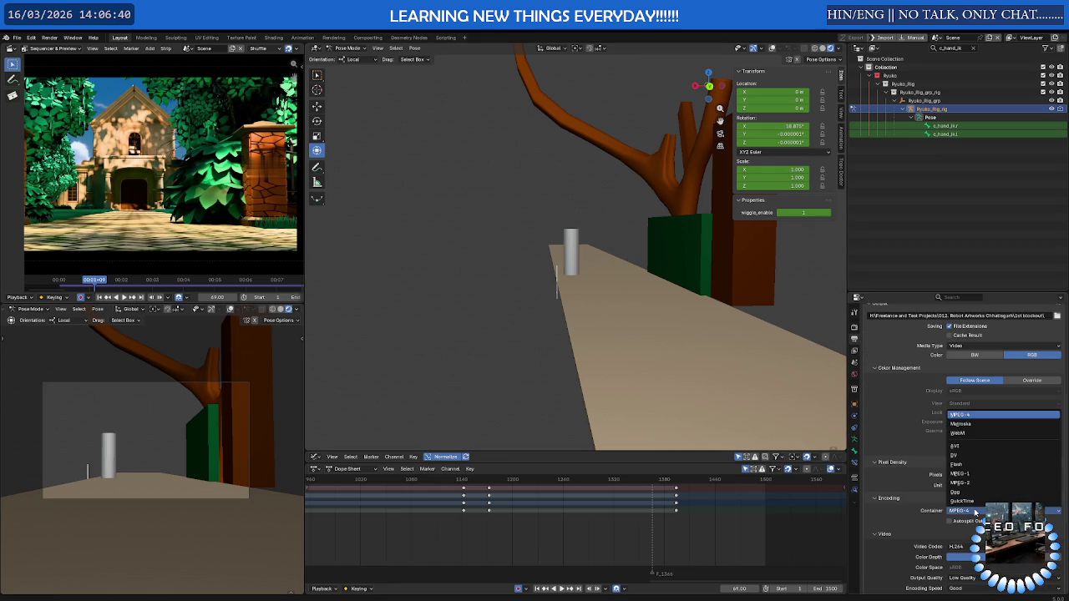
left_click(974, 511)
scroll(1002, 476, "down", 3)
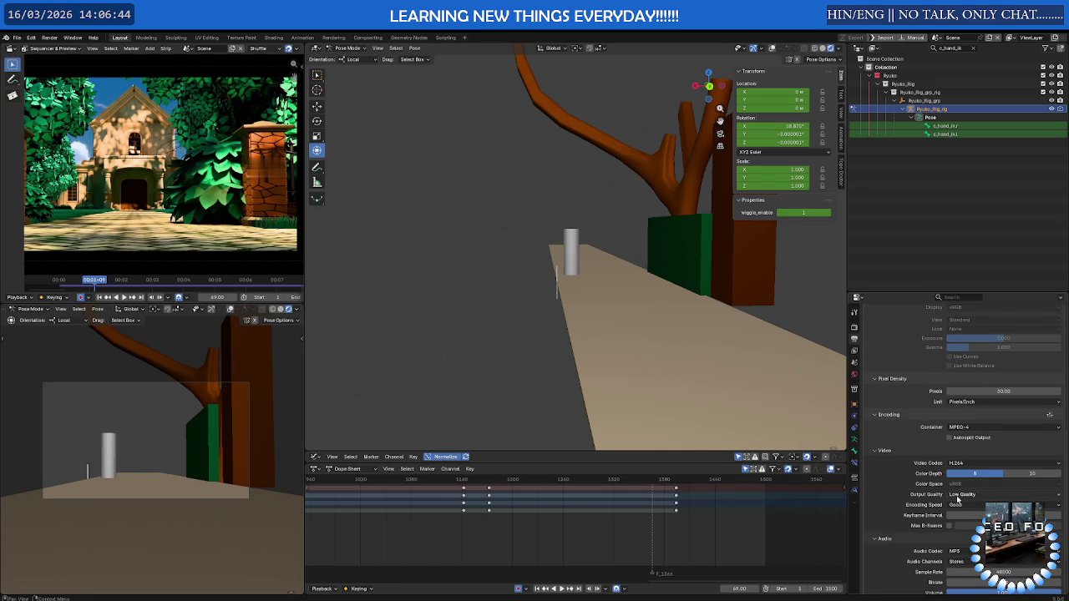
left_click(962, 494)
left_click(960, 540)
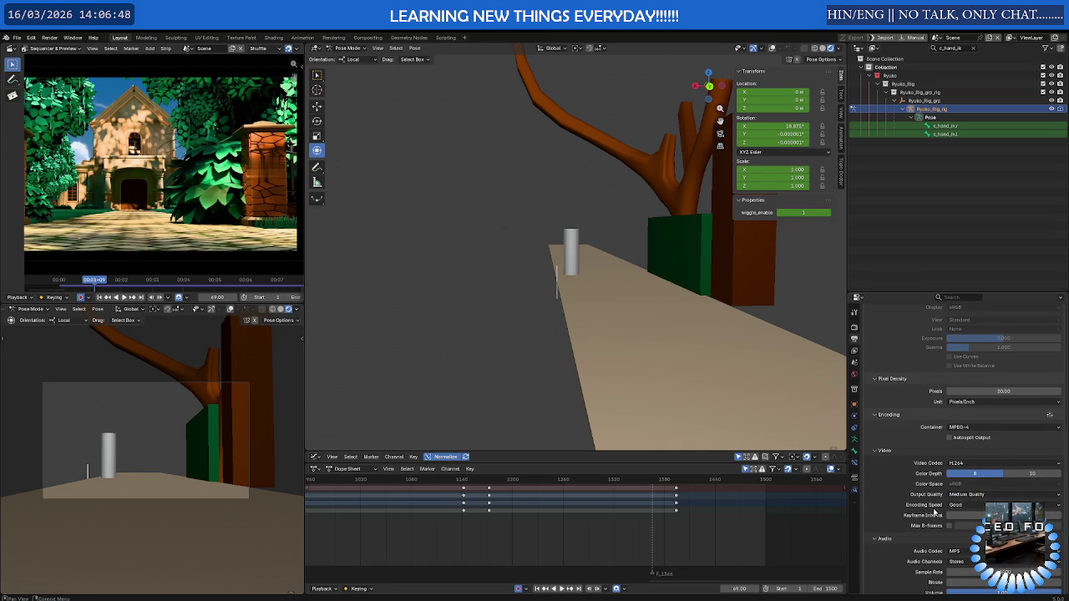
scroll(935, 513, "down", 2)
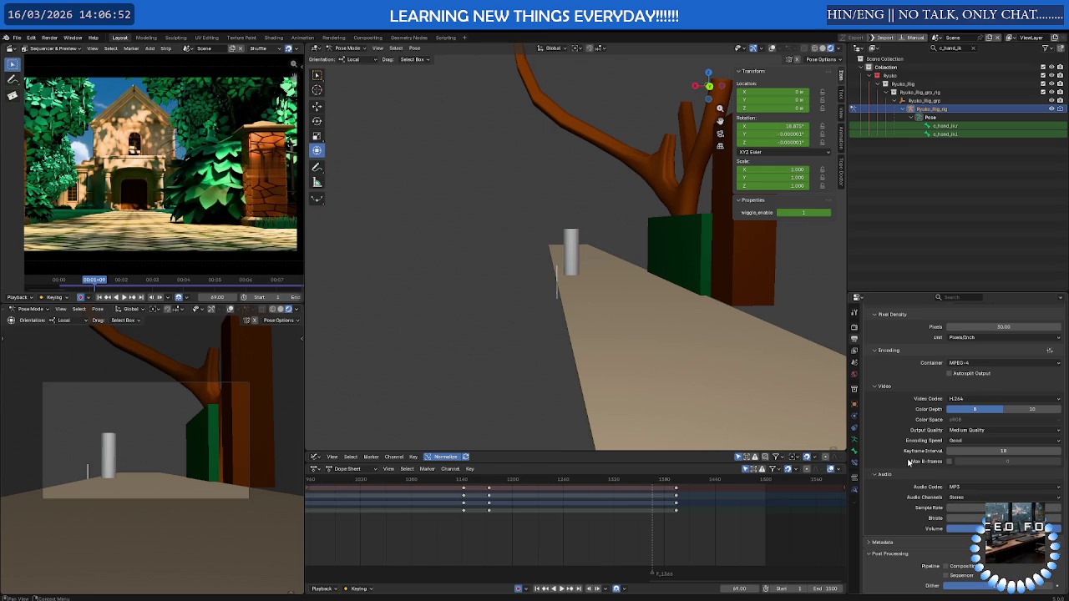
key("ctrl+s")
Start Render Animation from the Render menu to render the 1500-frame video
left_click(50, 38)
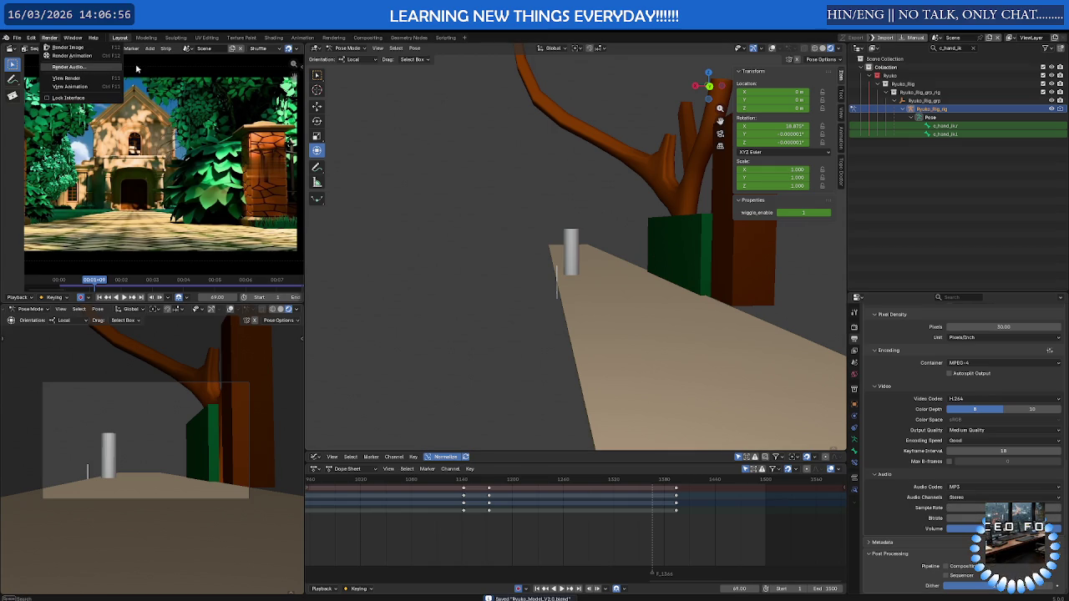
scroll(917, 397, "up", 3)
scroll(917, 398, "up", 2)
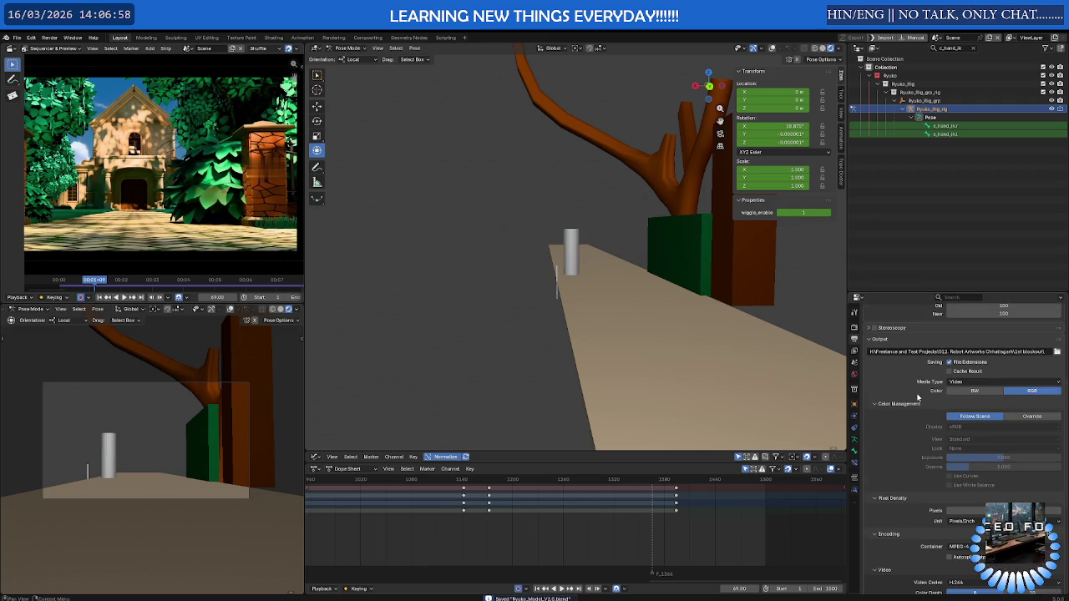
scroll(919, 398, "up", 3)
scroll(924, 398, "up", 2)
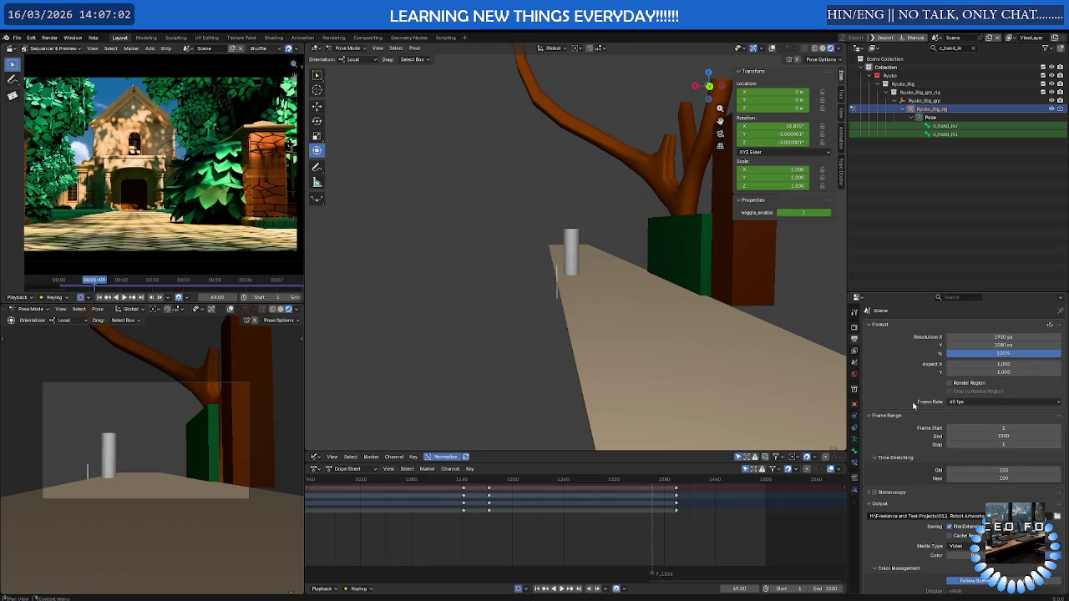
left_click(55, 39)
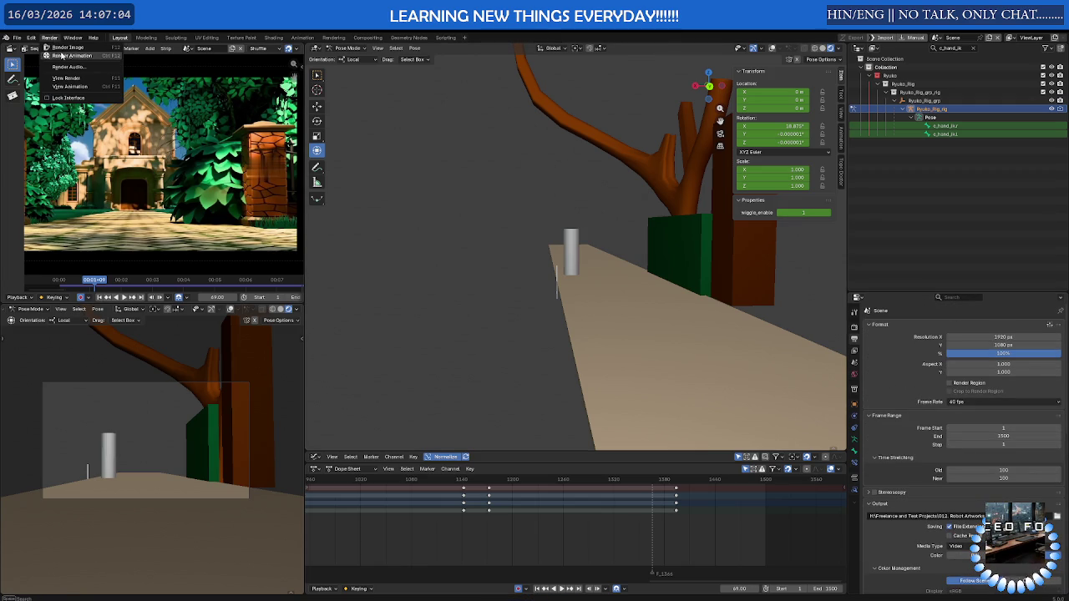
left_click(61, 53)
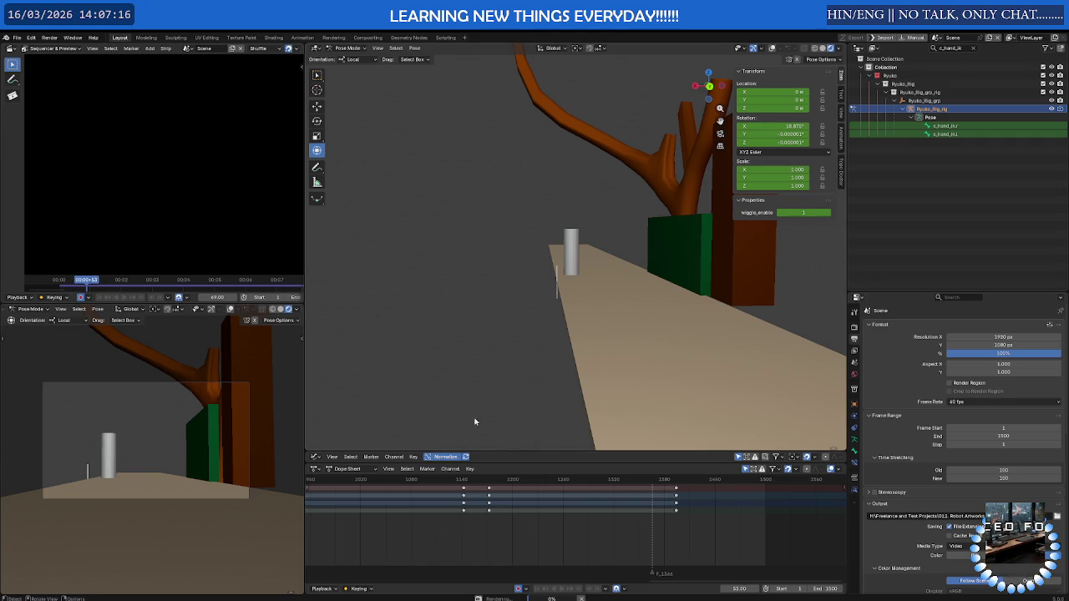
Cancel the running render and play back the running animation in the viewport
scroll(457, 519, "left", 8, "ctrl")
scroll(334, 513, "down", 3)
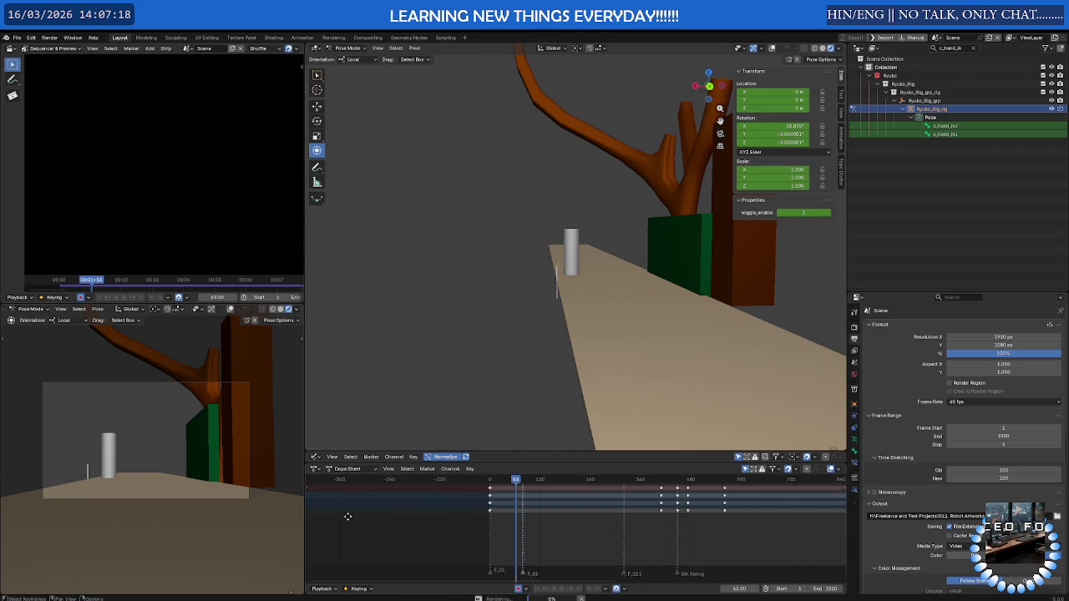
scroll(639, 524, "up", 3)
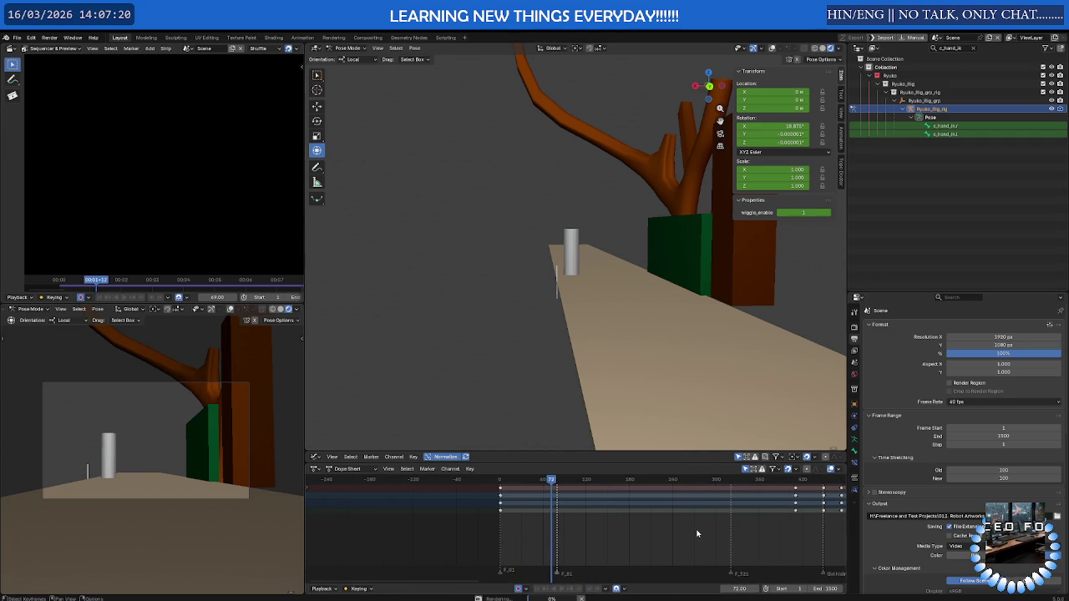
scroll(584, 531, "right", 5, "ctrl")
scroll(490, 534, "down", 1)
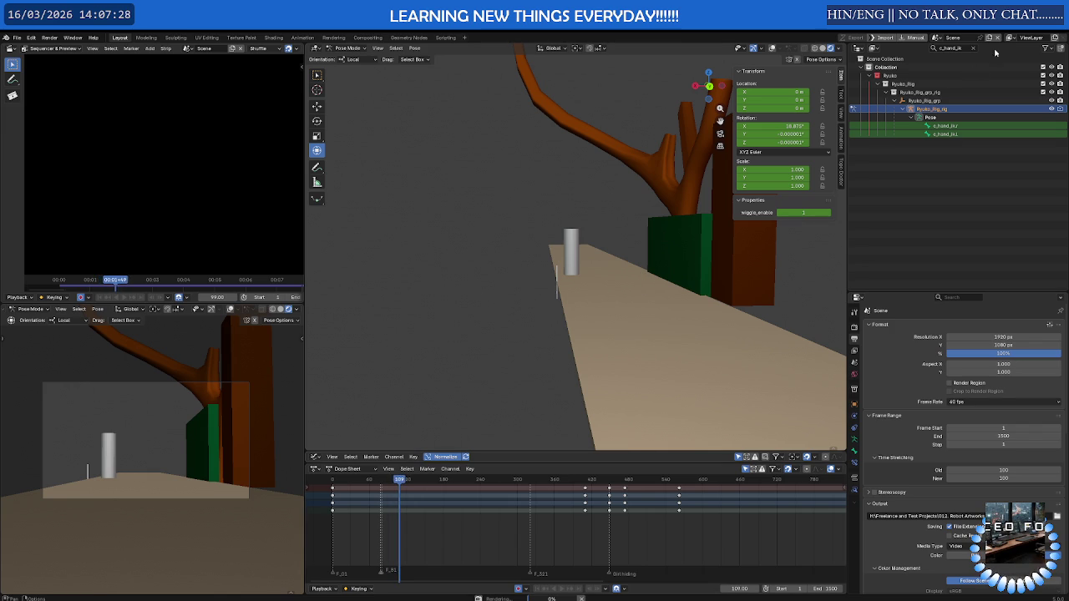
key("Escape")
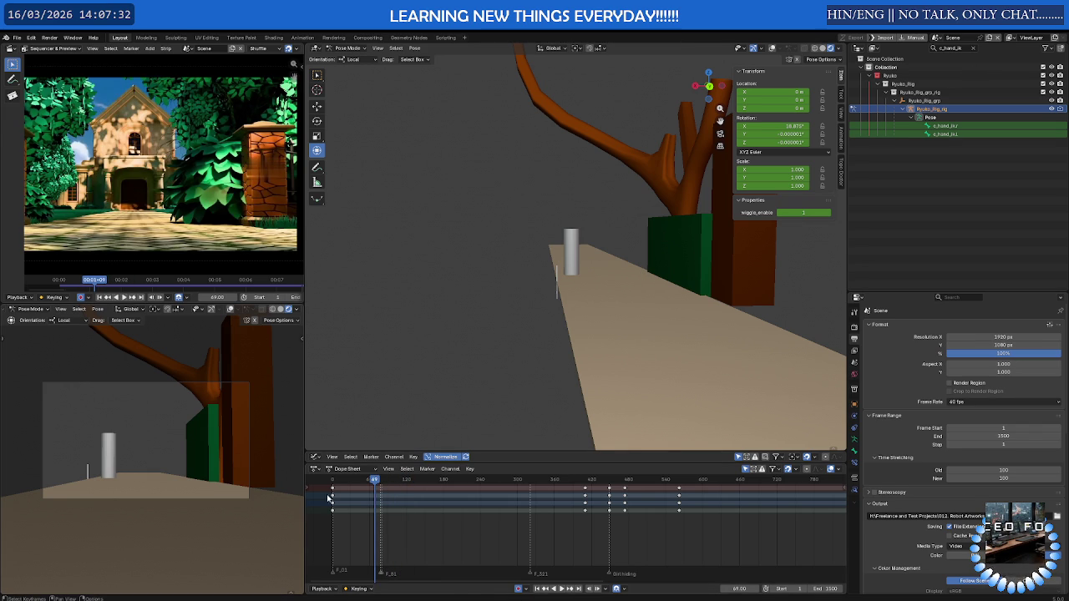
key("space")
key("space")
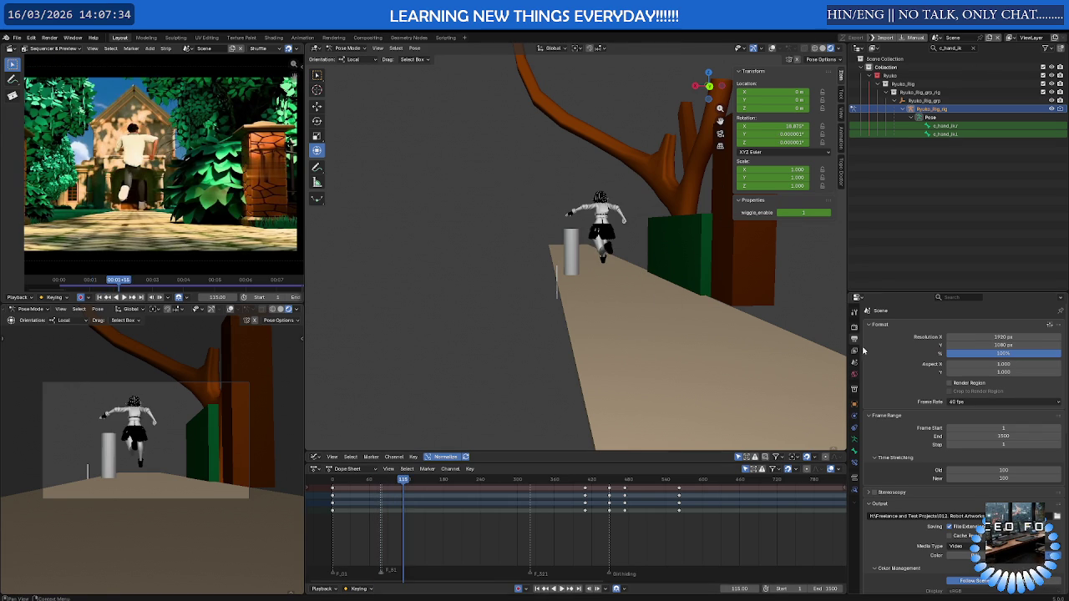
Set the workbench Object Color to Texture and start Render Animation again
left_click(853, 330)
scroll(971, 528, "down", 3)
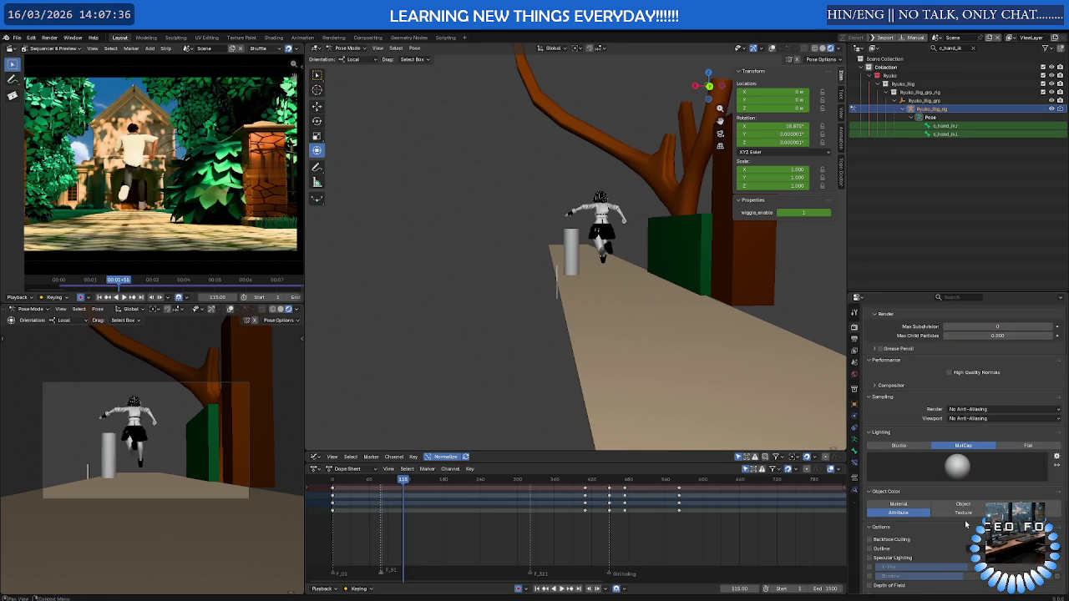
left_click(919, 505)
left_click(962, 504)
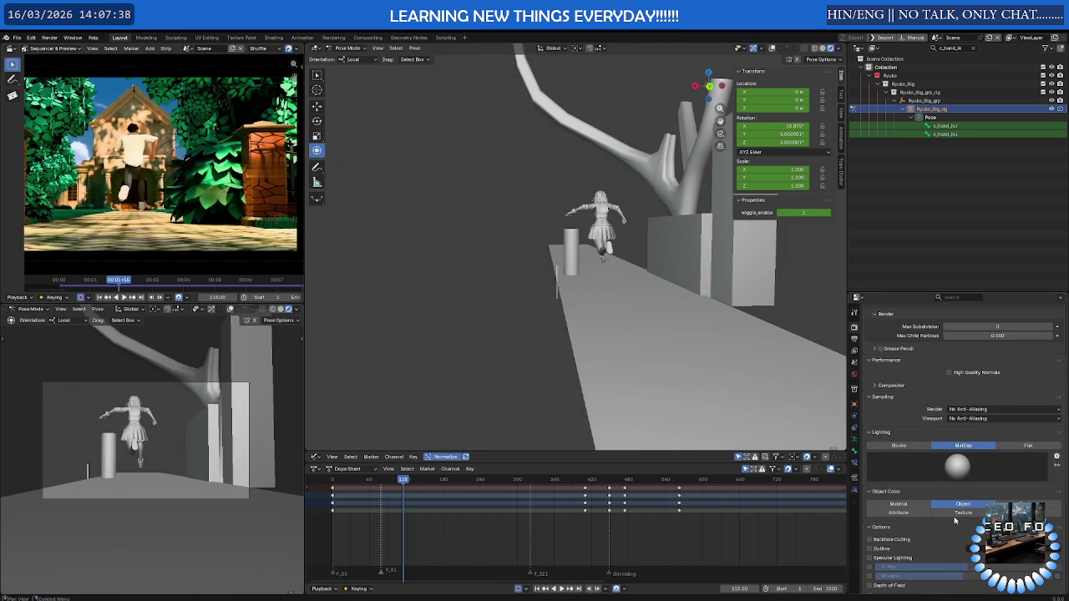
left_click(964, 514)
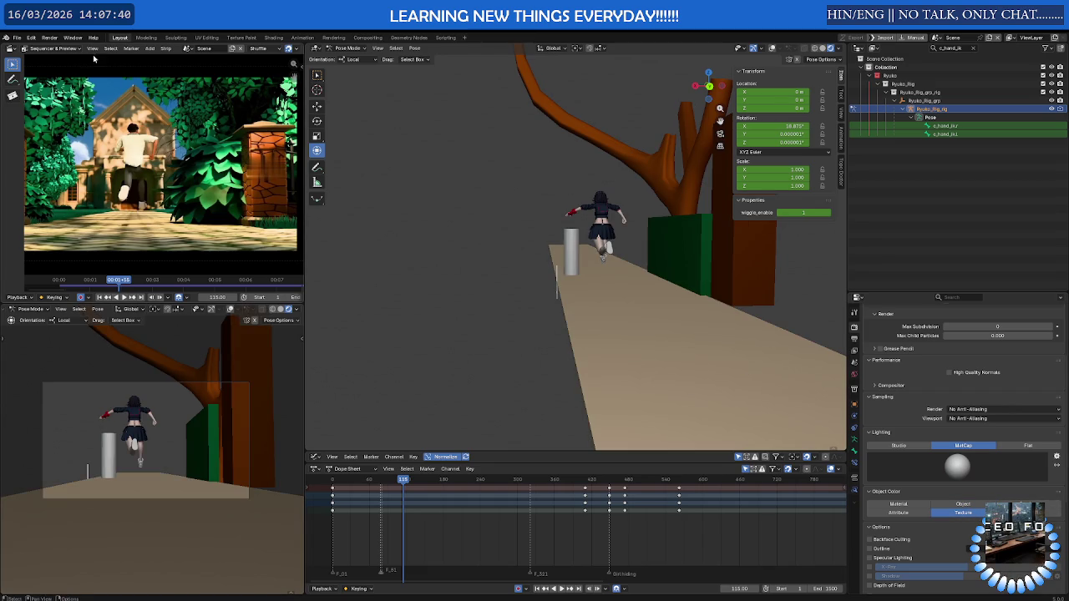
left_click(50, 37)
left_click(57, 58)
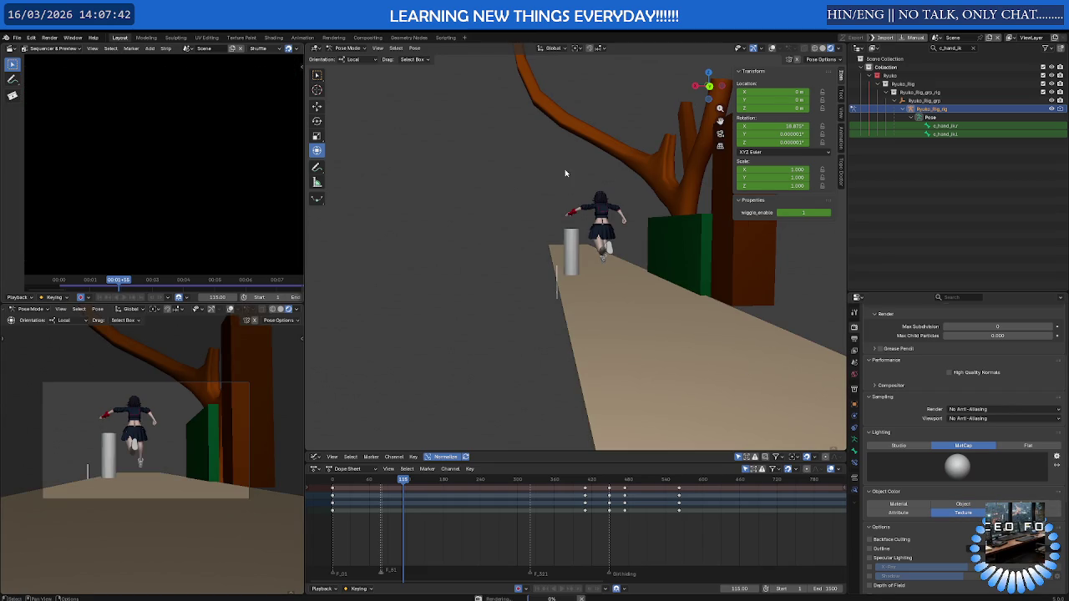